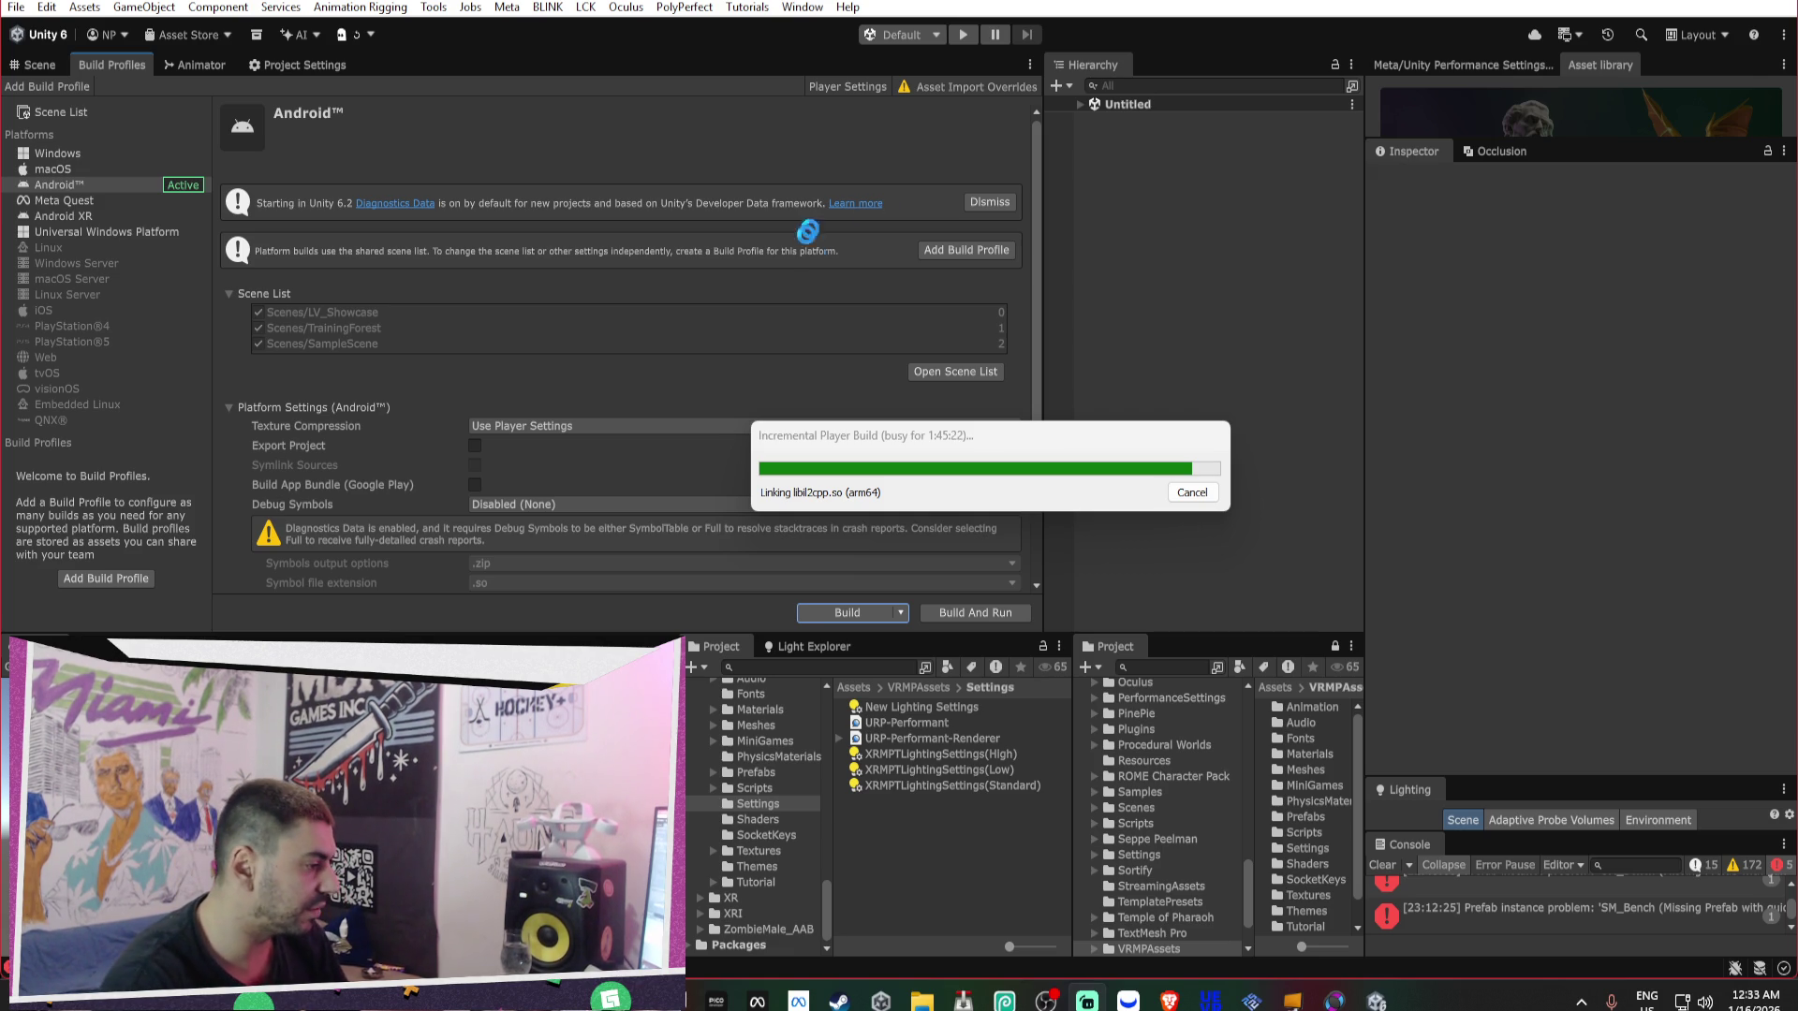
# Bring the Brave browser in front of Unity while the Android build keeps linking.
pyautogui.click(1169, 1000)
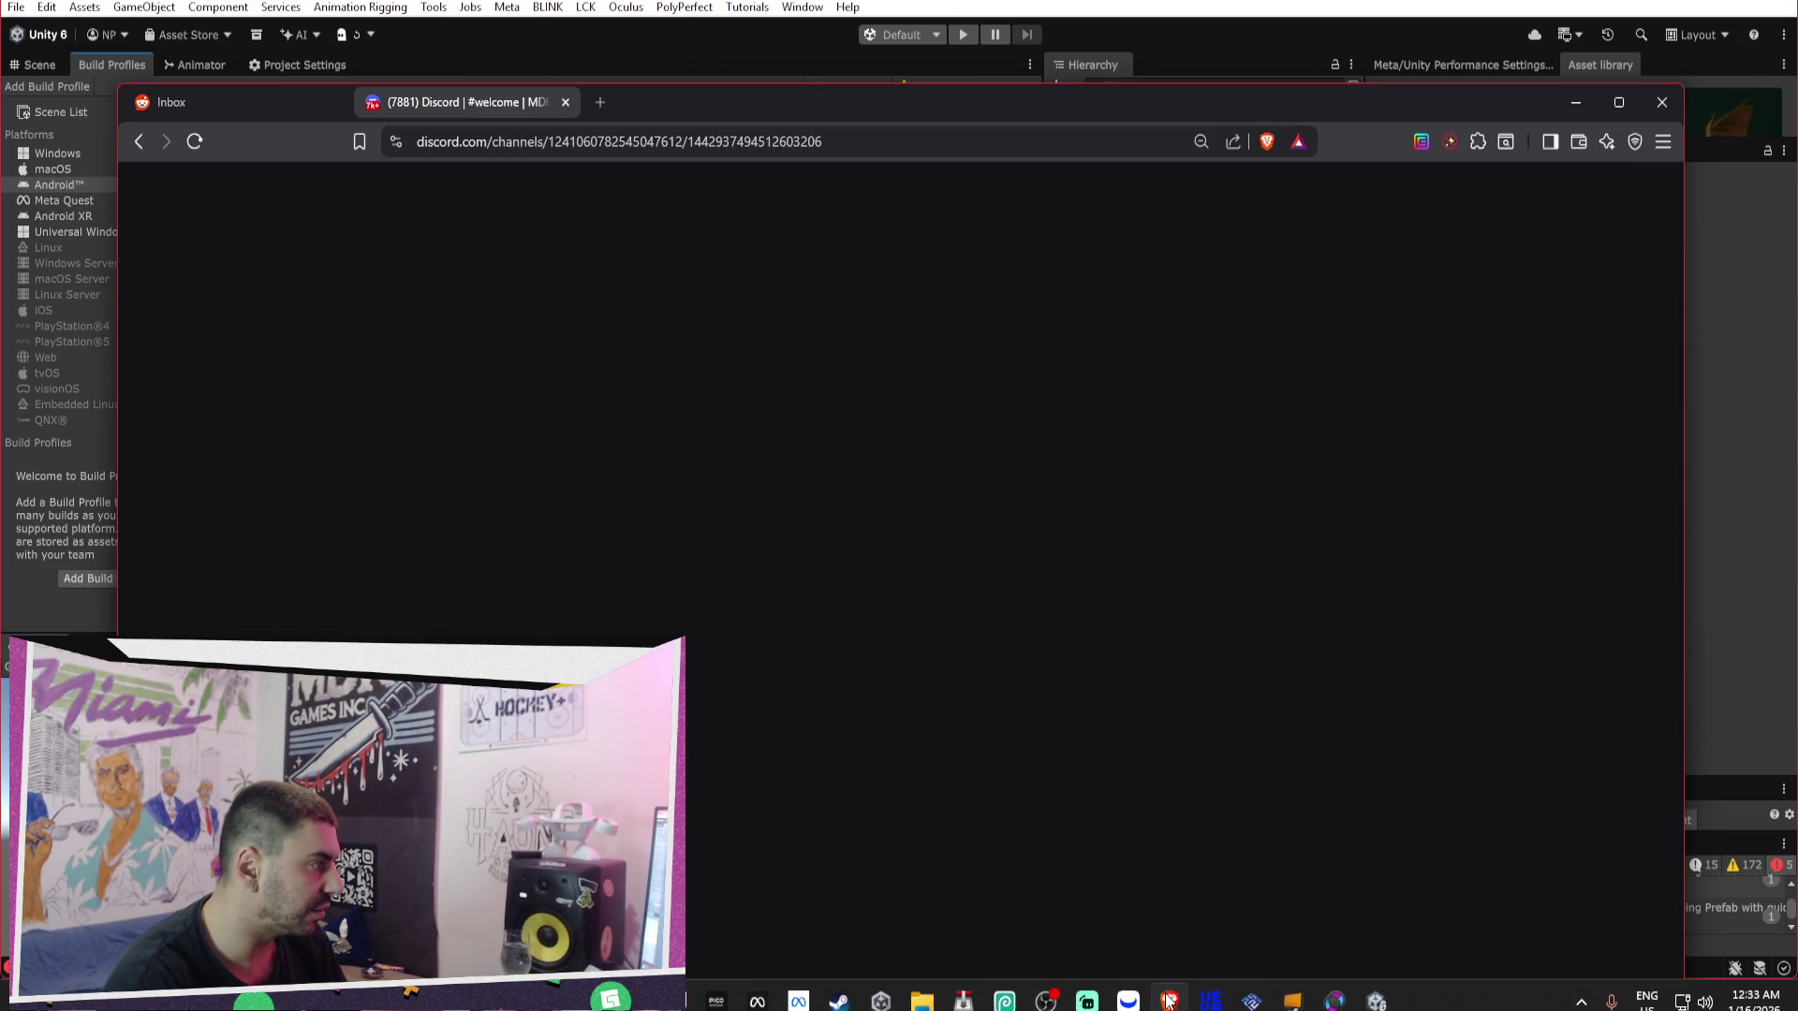
# Open YouTube in a new tab and open the Horrors on the Internet Archive video in its own tab.
pyautogui.click(602, 103)
pyautogui.click(794, 256)
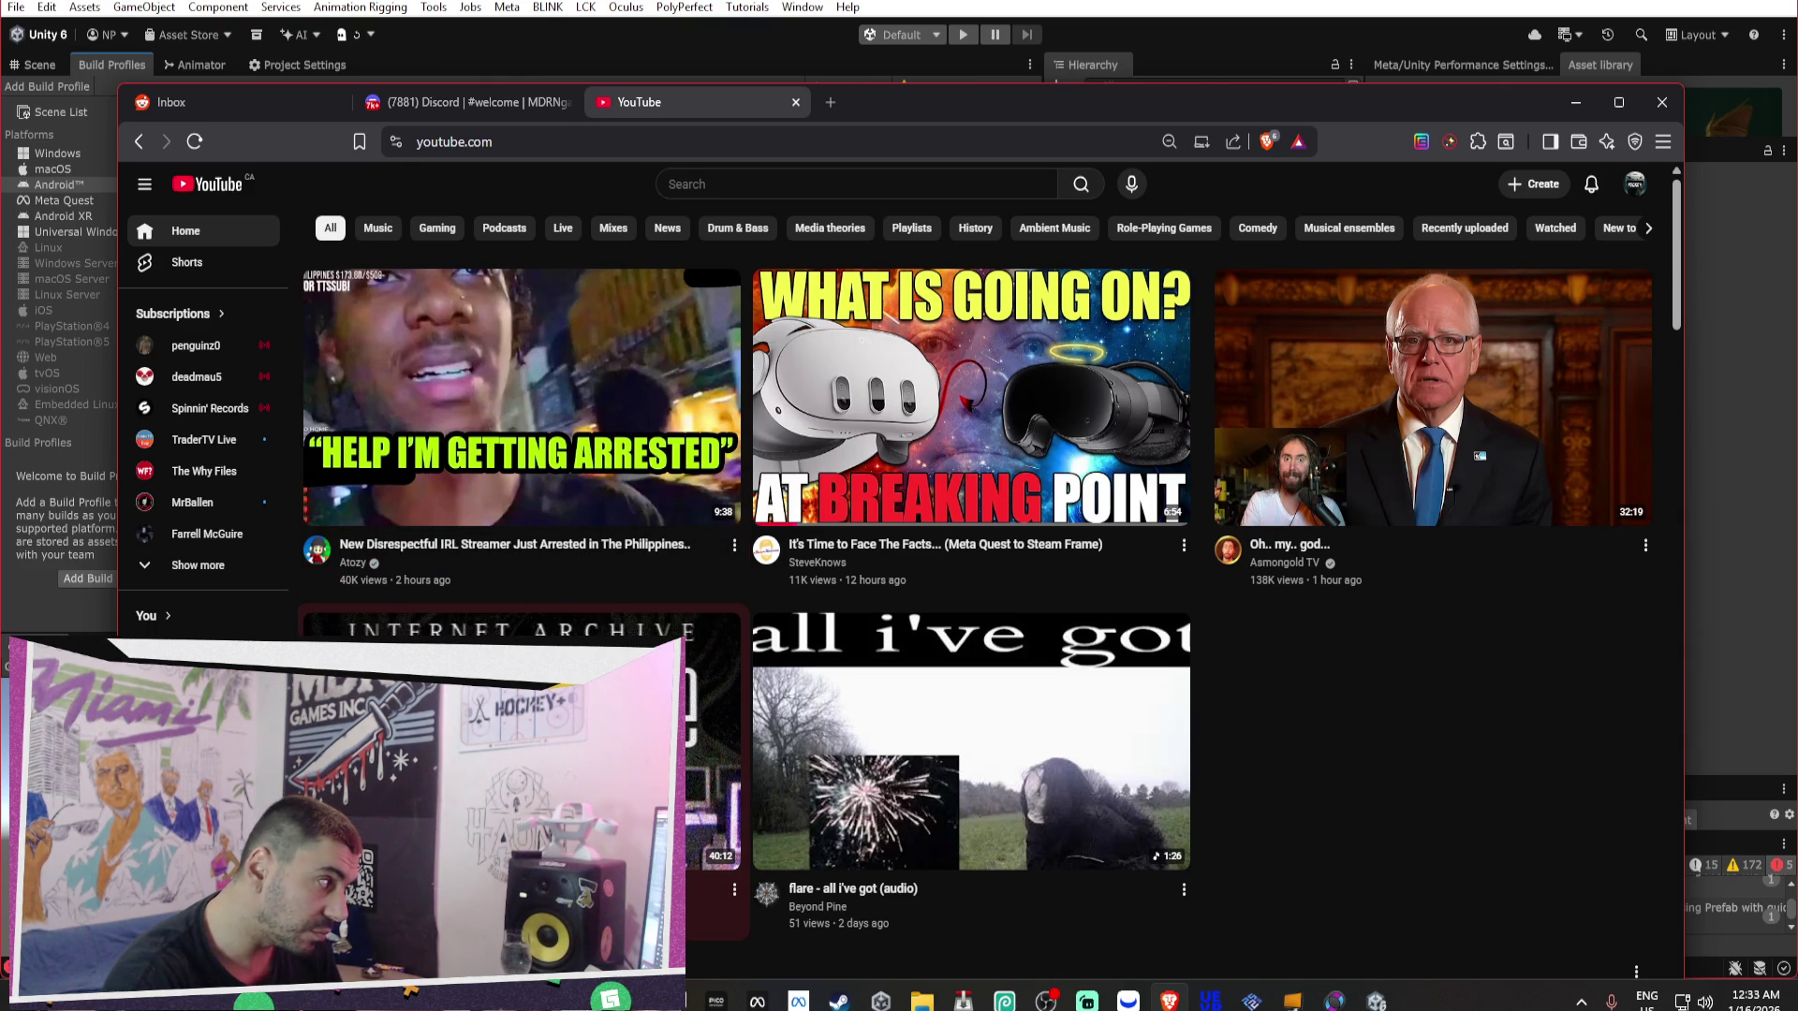
pyautogui.rightClick(497, 801)
pyautogui.click(621, 251)
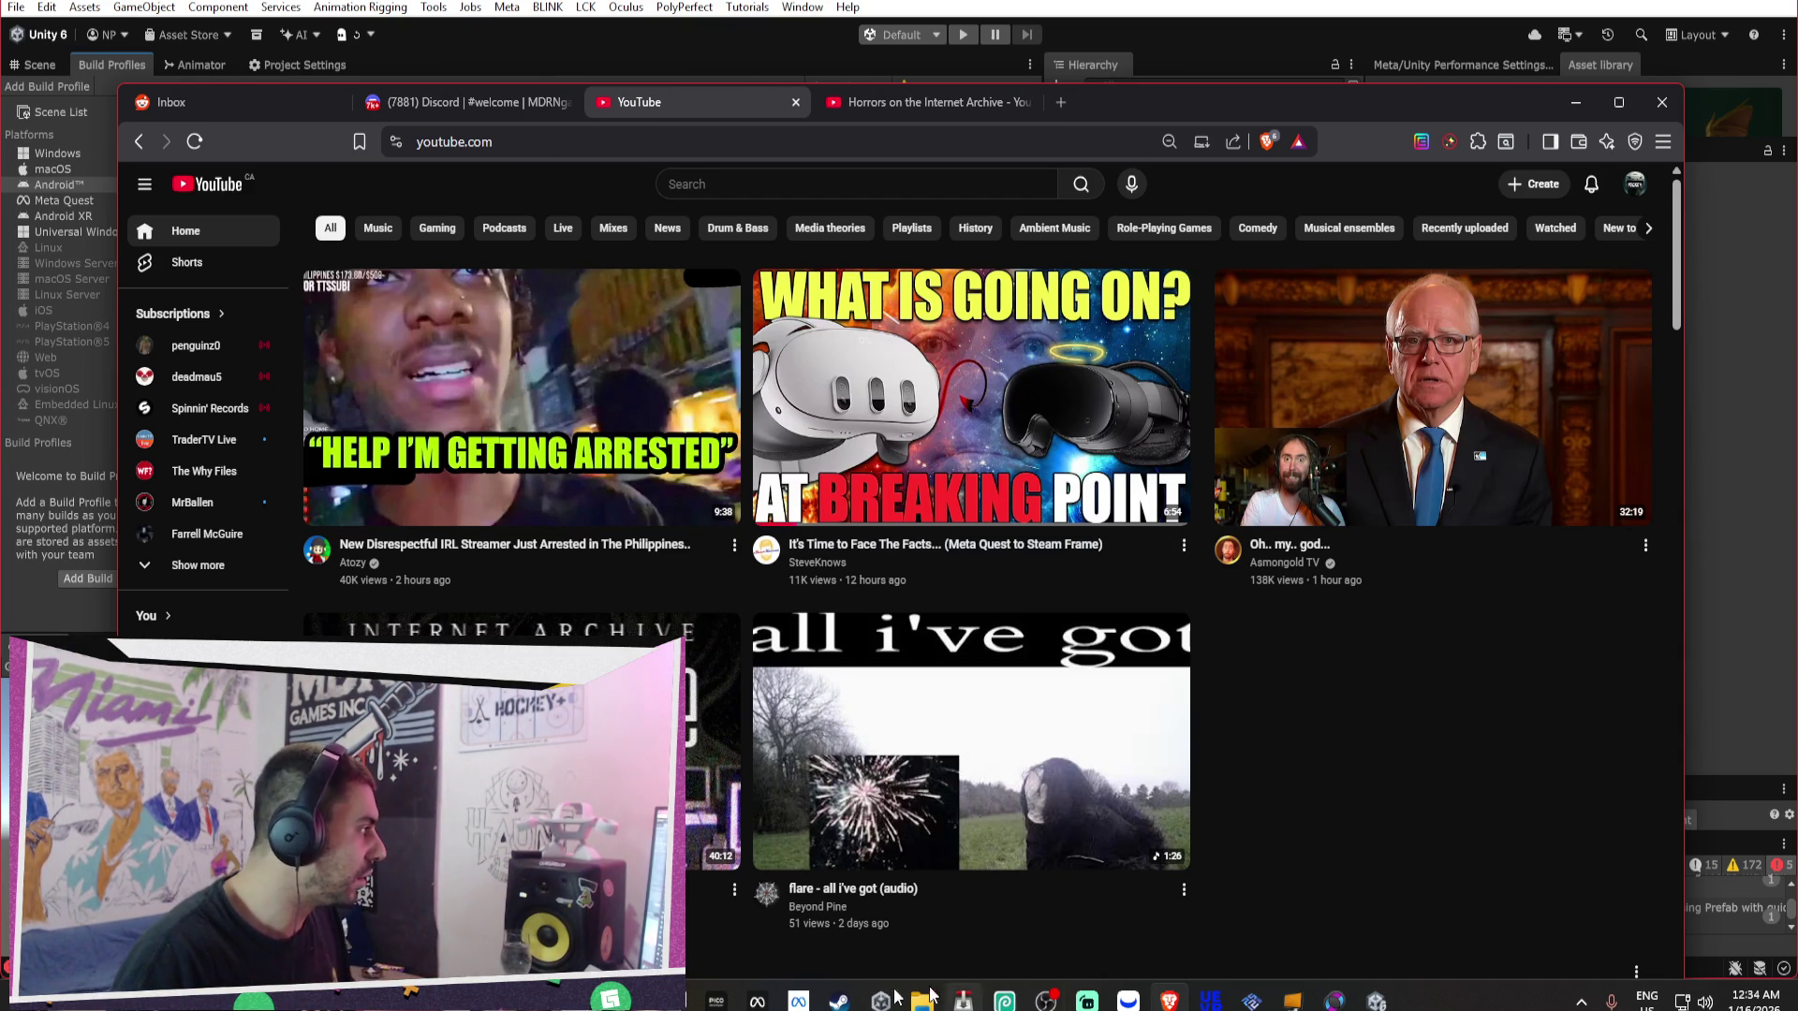
pyautogui.click(711, 739)
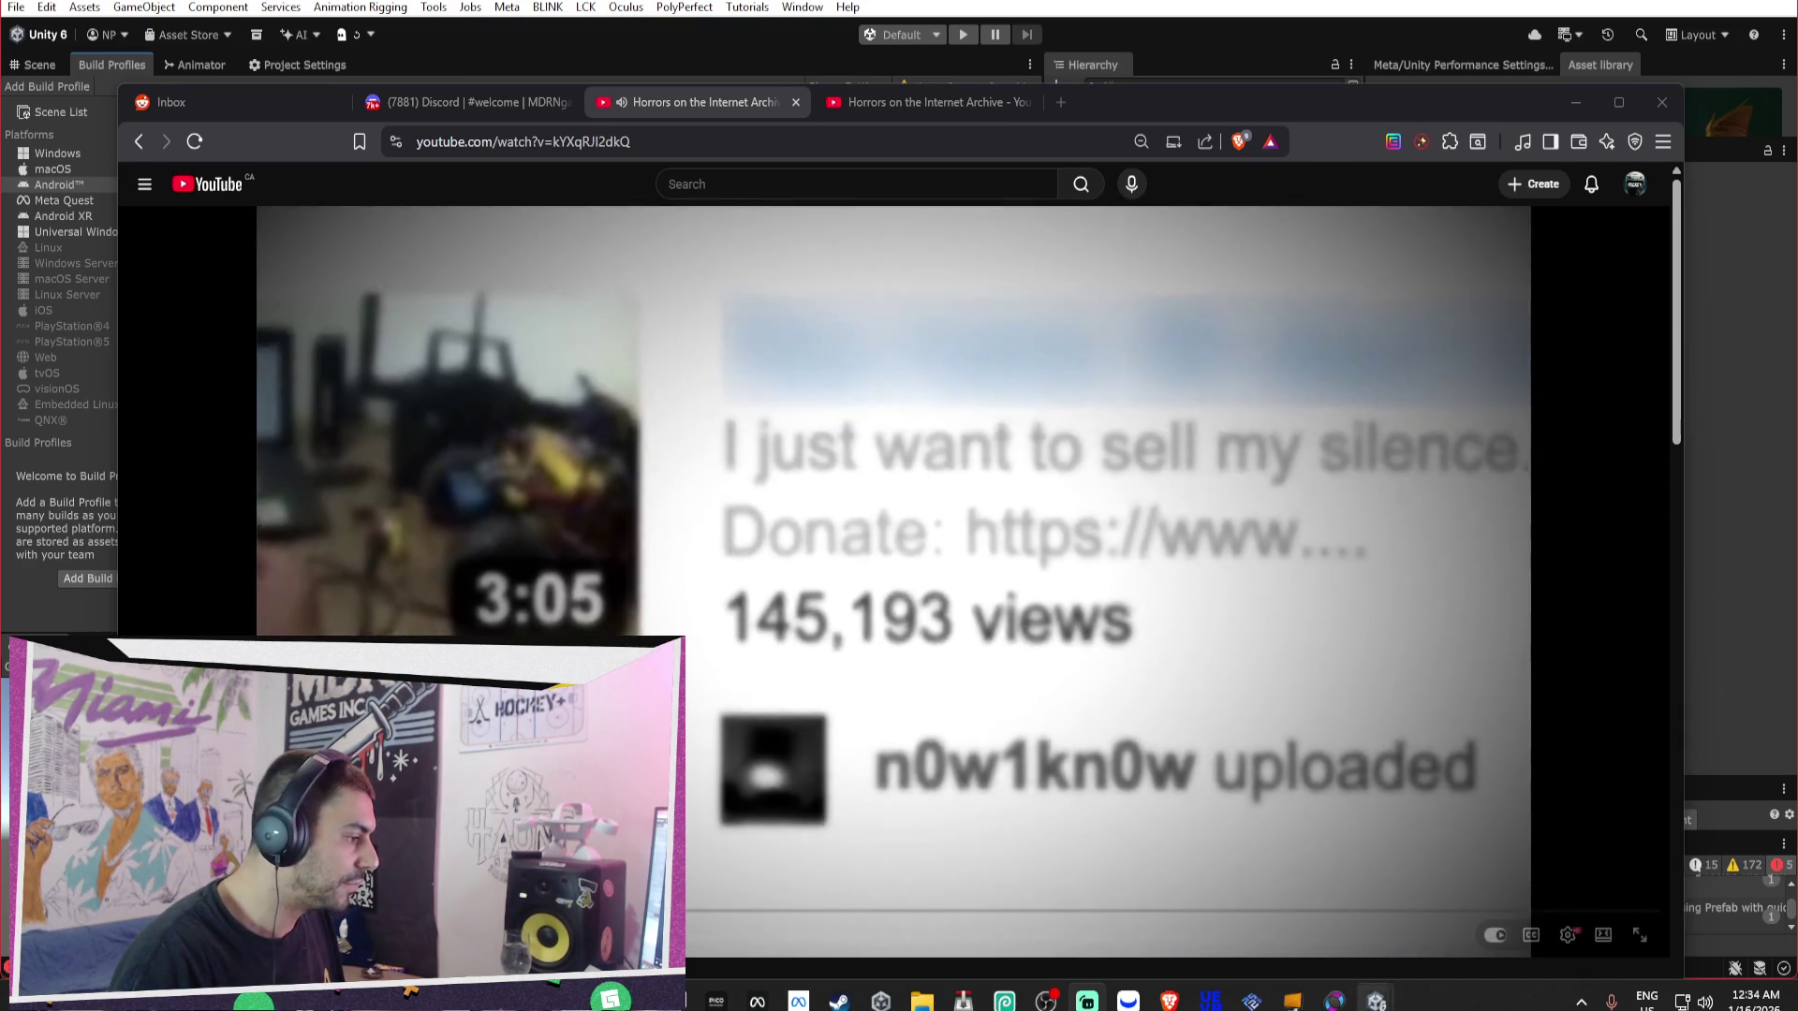
# Bring Unity's build progress dialog forward and drag it up-left over the playing video.
pyautogui.moveTo(1375, 1001)
pyautogui.click(1477, 903)
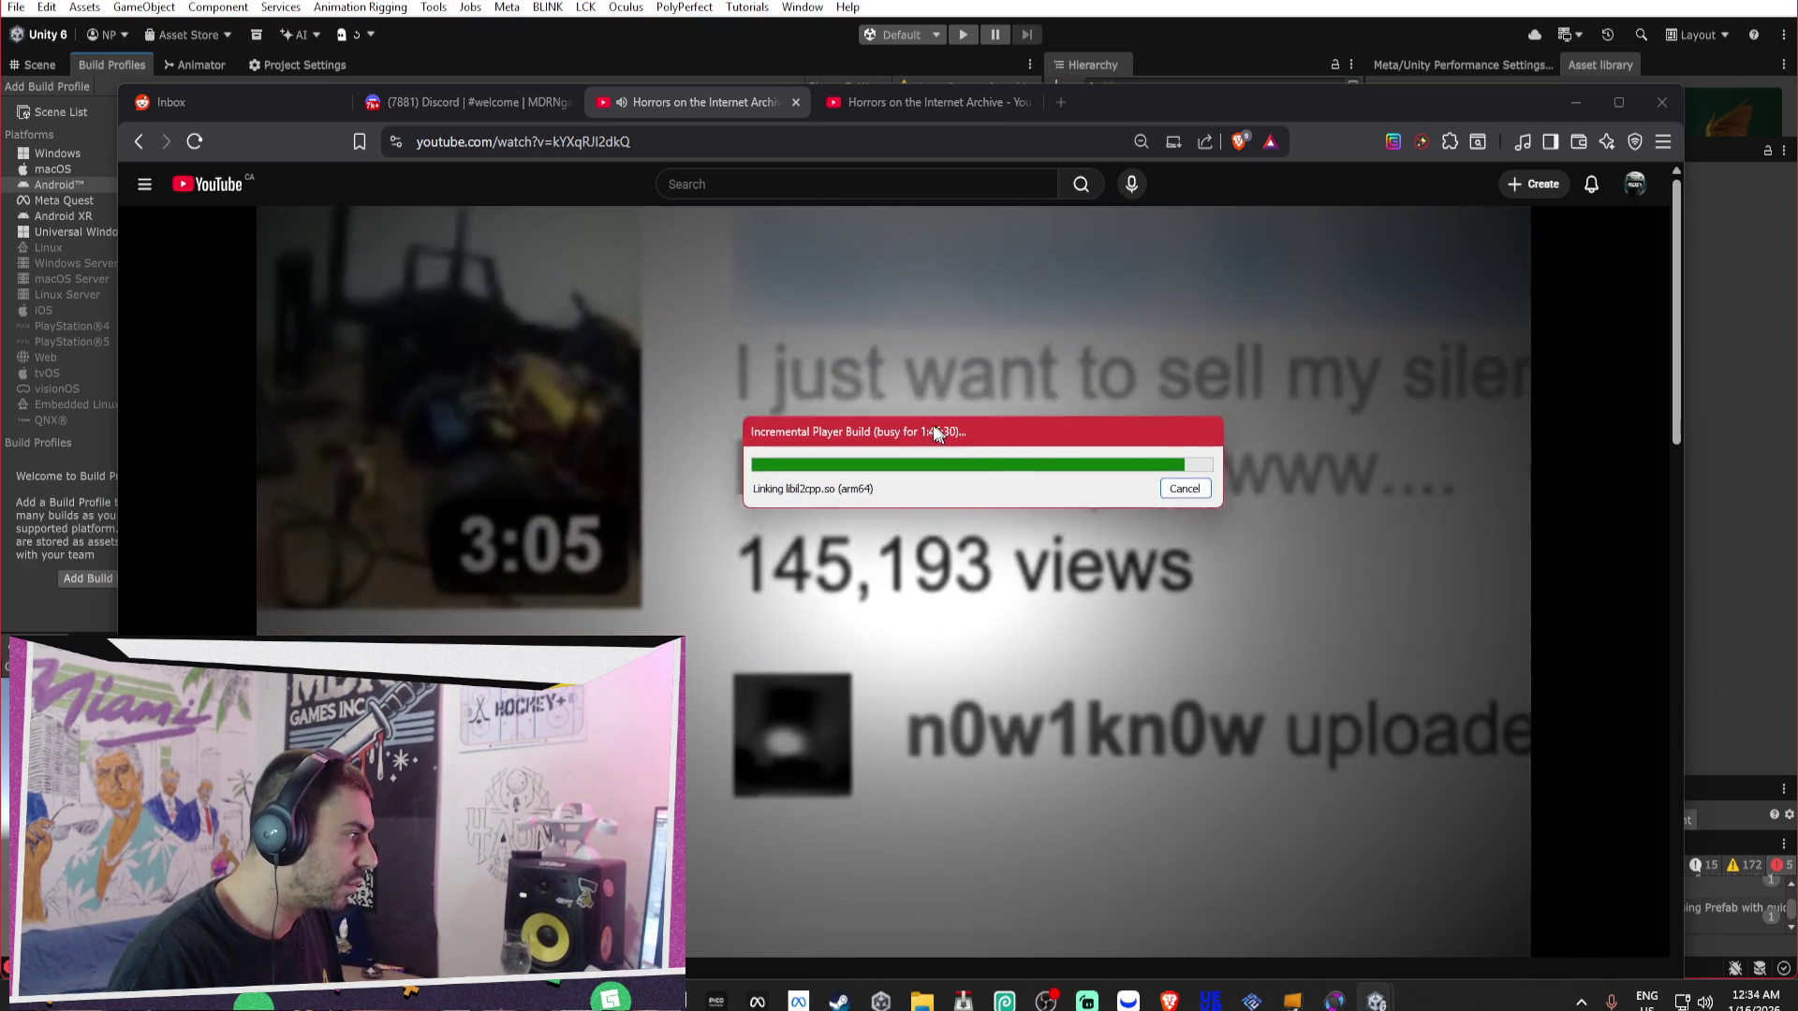
pyautogui.moveTo(922, 421)
pyautogui.mouseDown()
pyautogui.moveTo(459, 277)
pyautogui.moveTo(790, 559)
pyautogui.moveTo(1325, 644)
pyautogui.moveTo(1306, 778)
pyautogui.mouseUp()
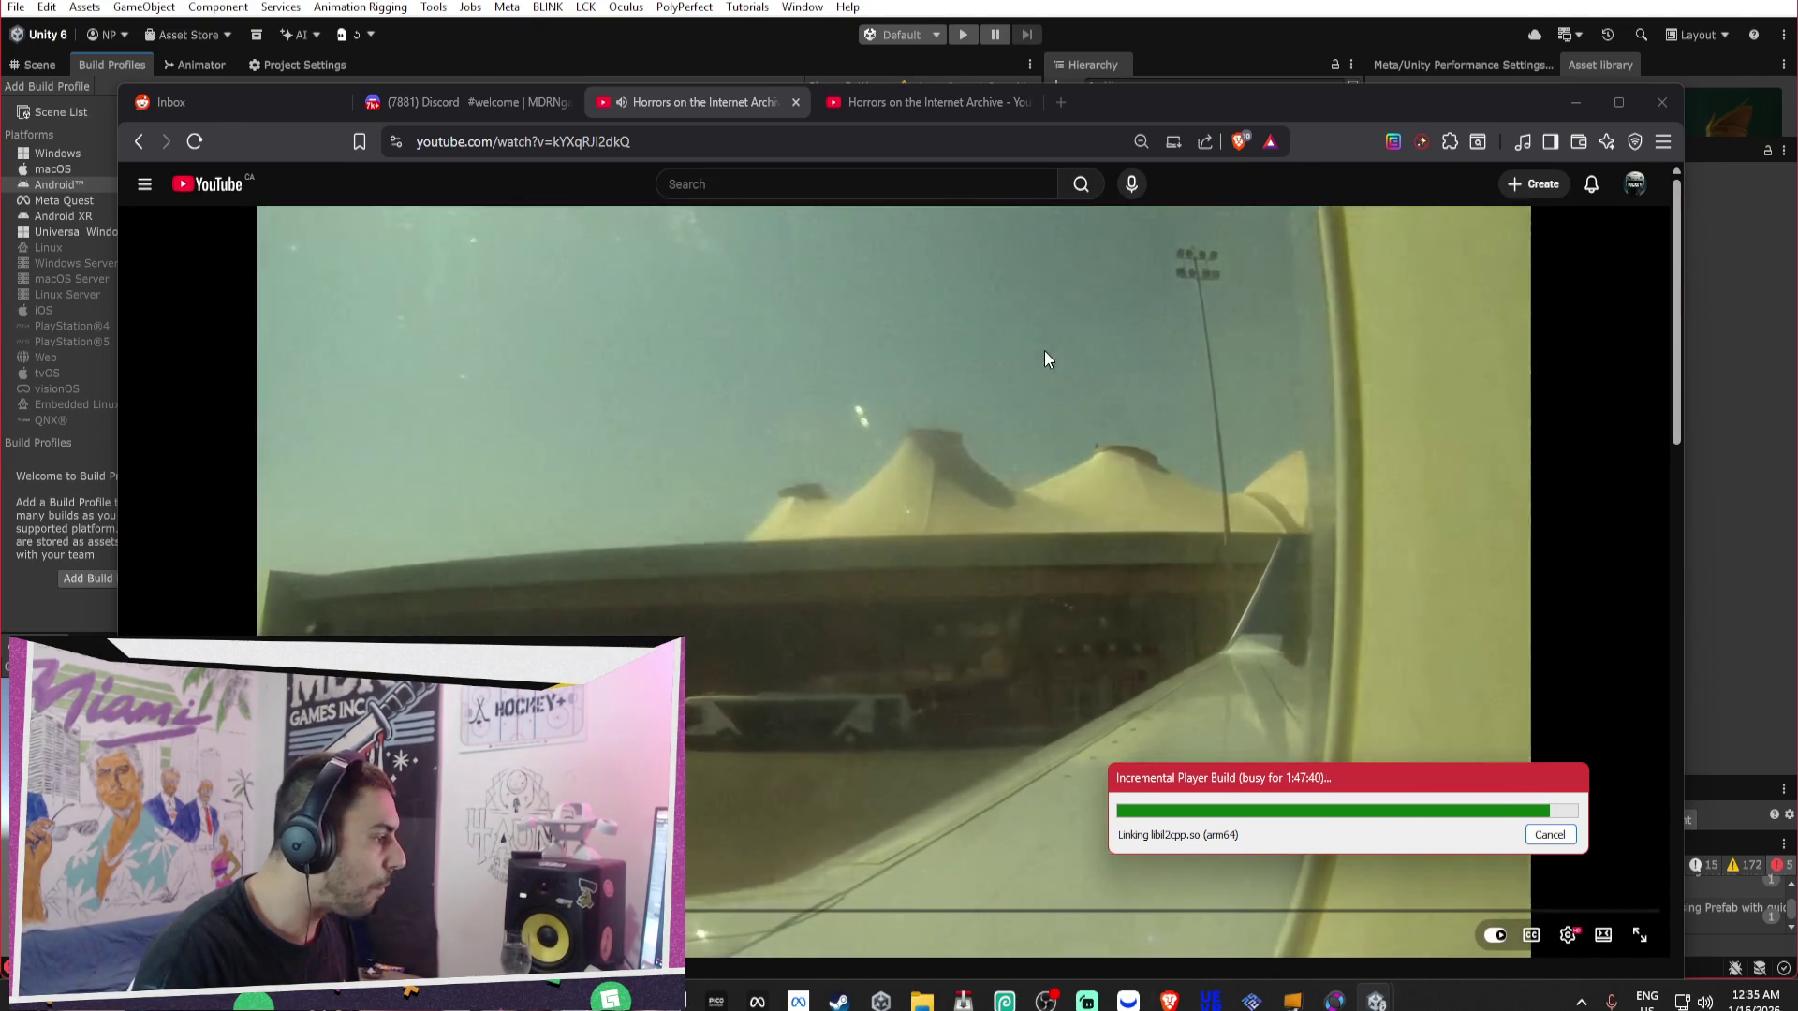
# Seek through the Horrors on the Internet Archive video with the L, J and Right arrow keys.
pyautogui.click(1045, 356)
pyautogui.press('l')
pyautogui.press('l')
pyautogui.press('l')
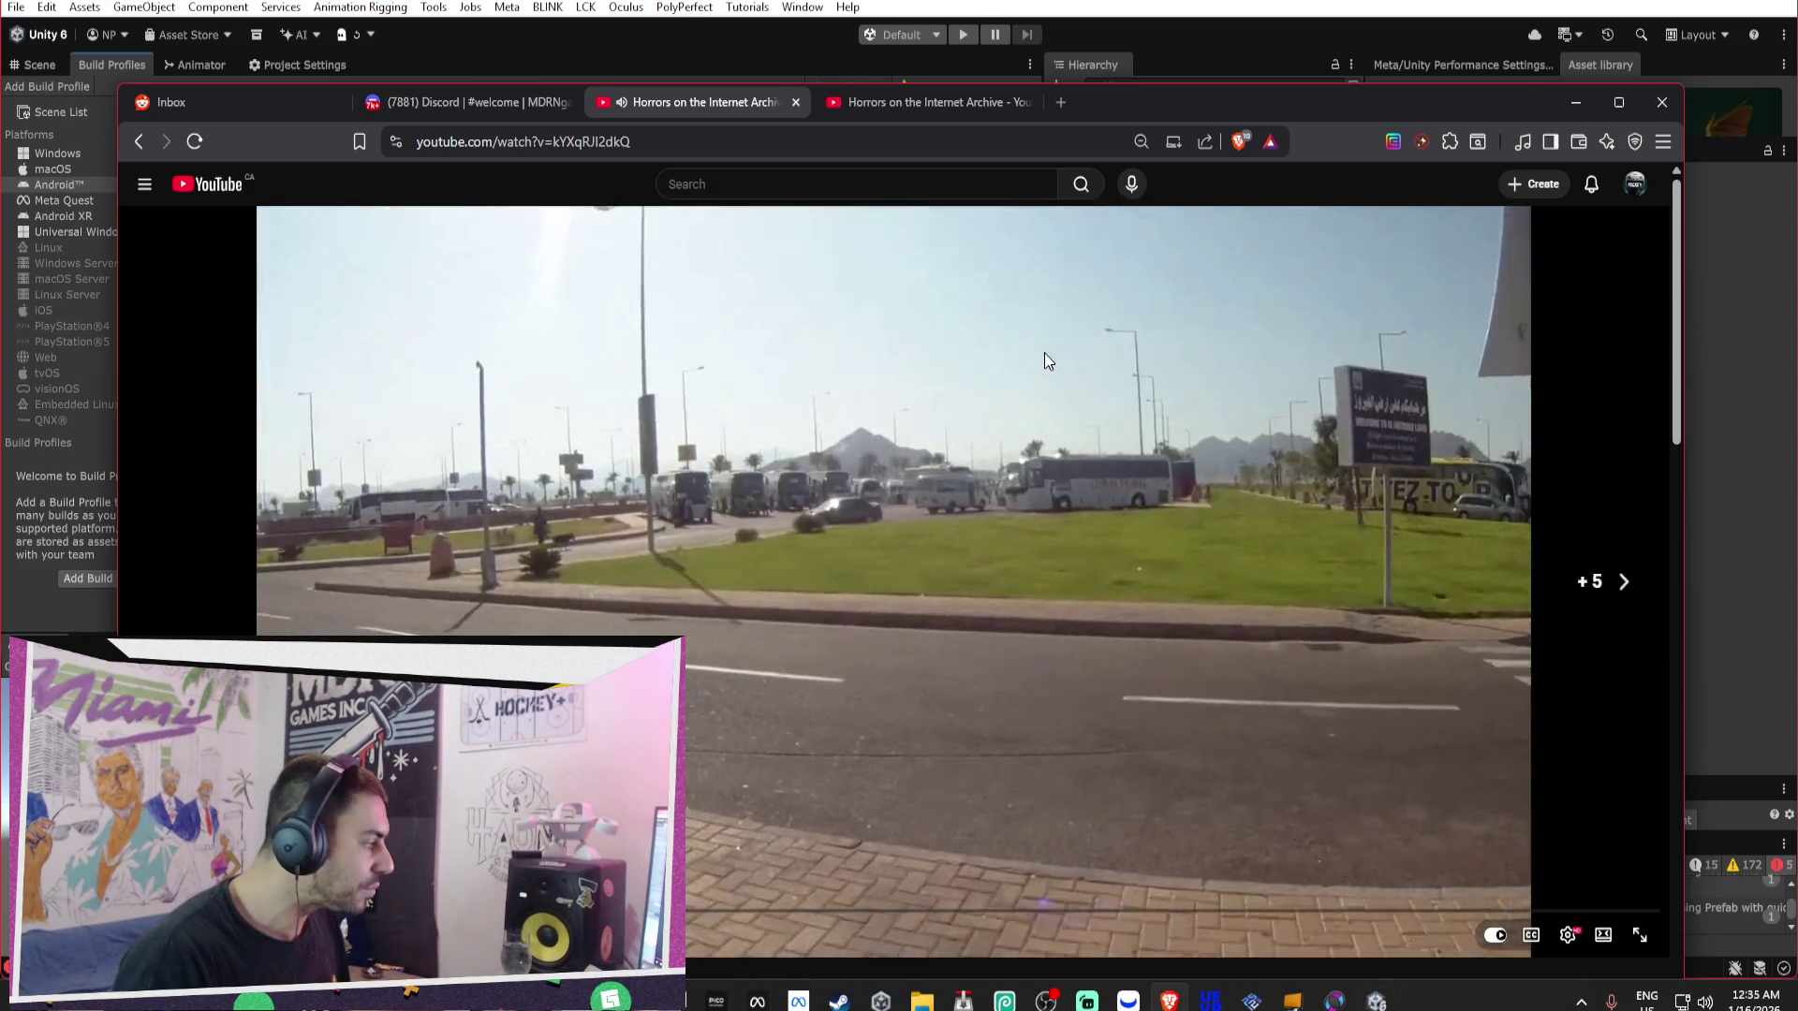
pyautogui.press('l')
pyautogui.press('l')
pyautogui.press('l')
pyautogui.press('l')
pyautogui.press('l')
pyautogui.press('l')
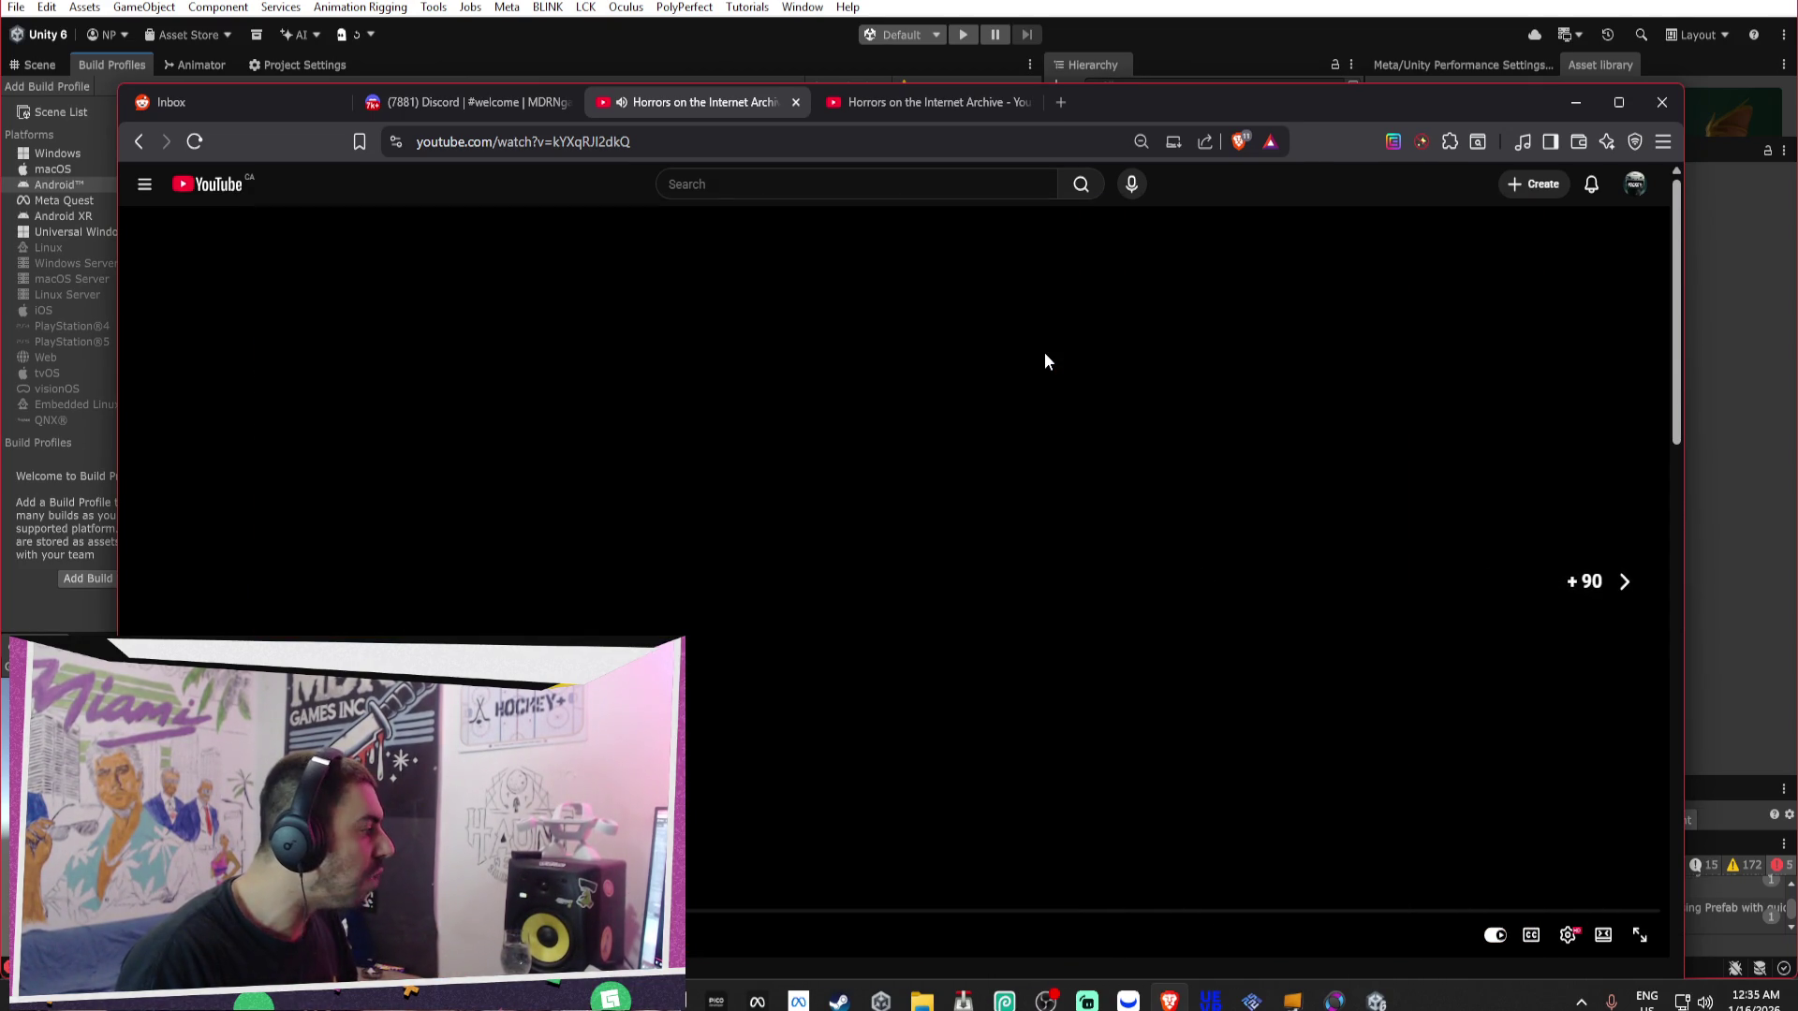
pyautogui.press('j')
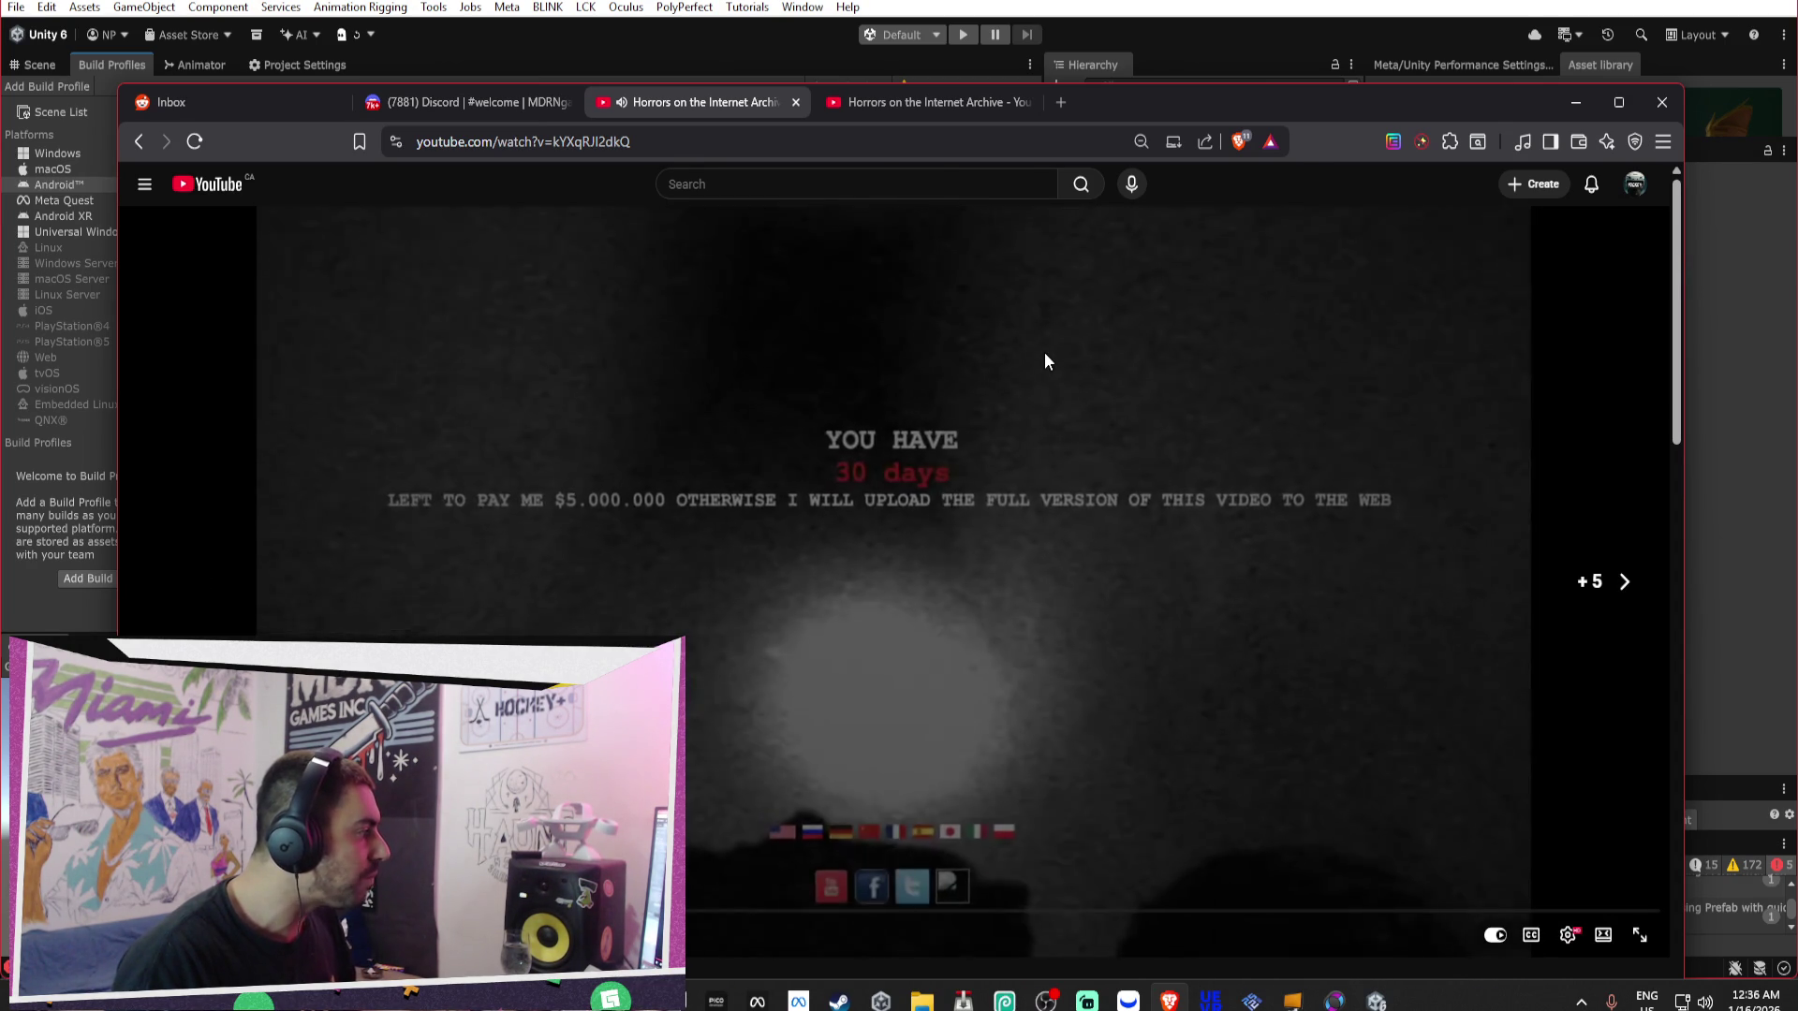
pyautogui.press('Right')
pyautogui.press('Right')
pyautogui.press('Right')
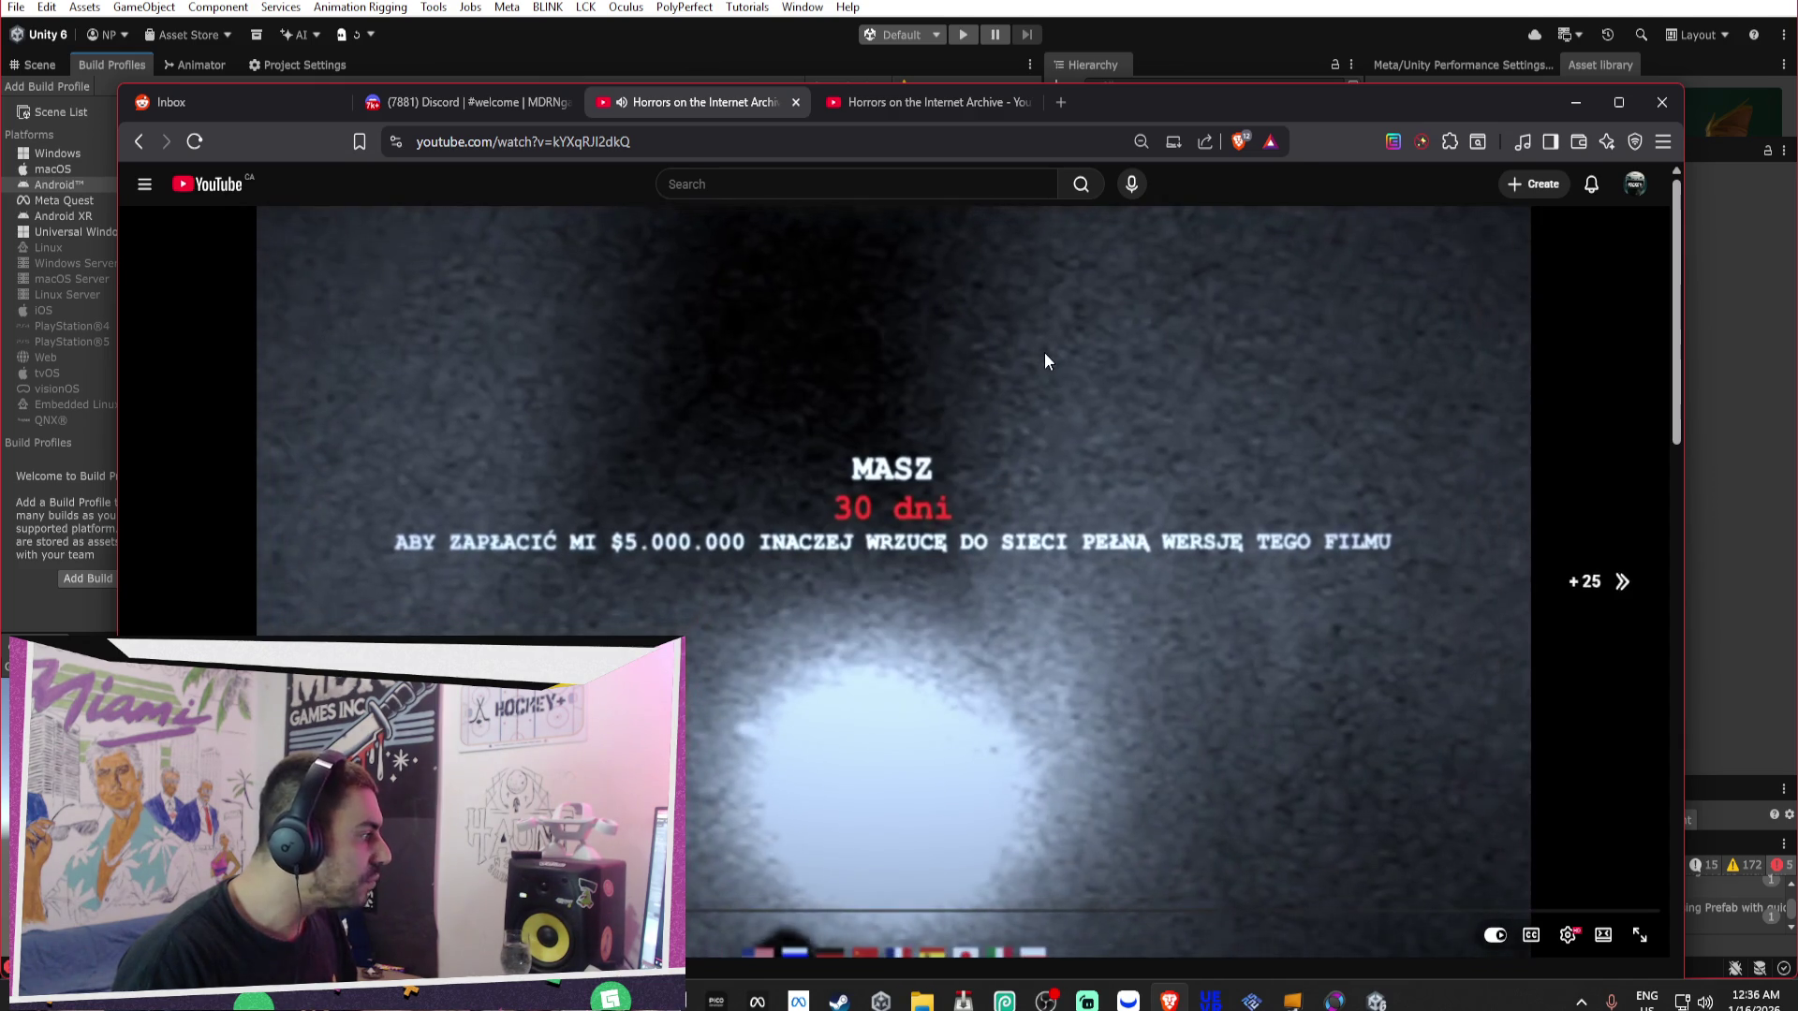
pyautogui.press('Right')
pyautogui.press('Right')
pyautogui.press('Right')
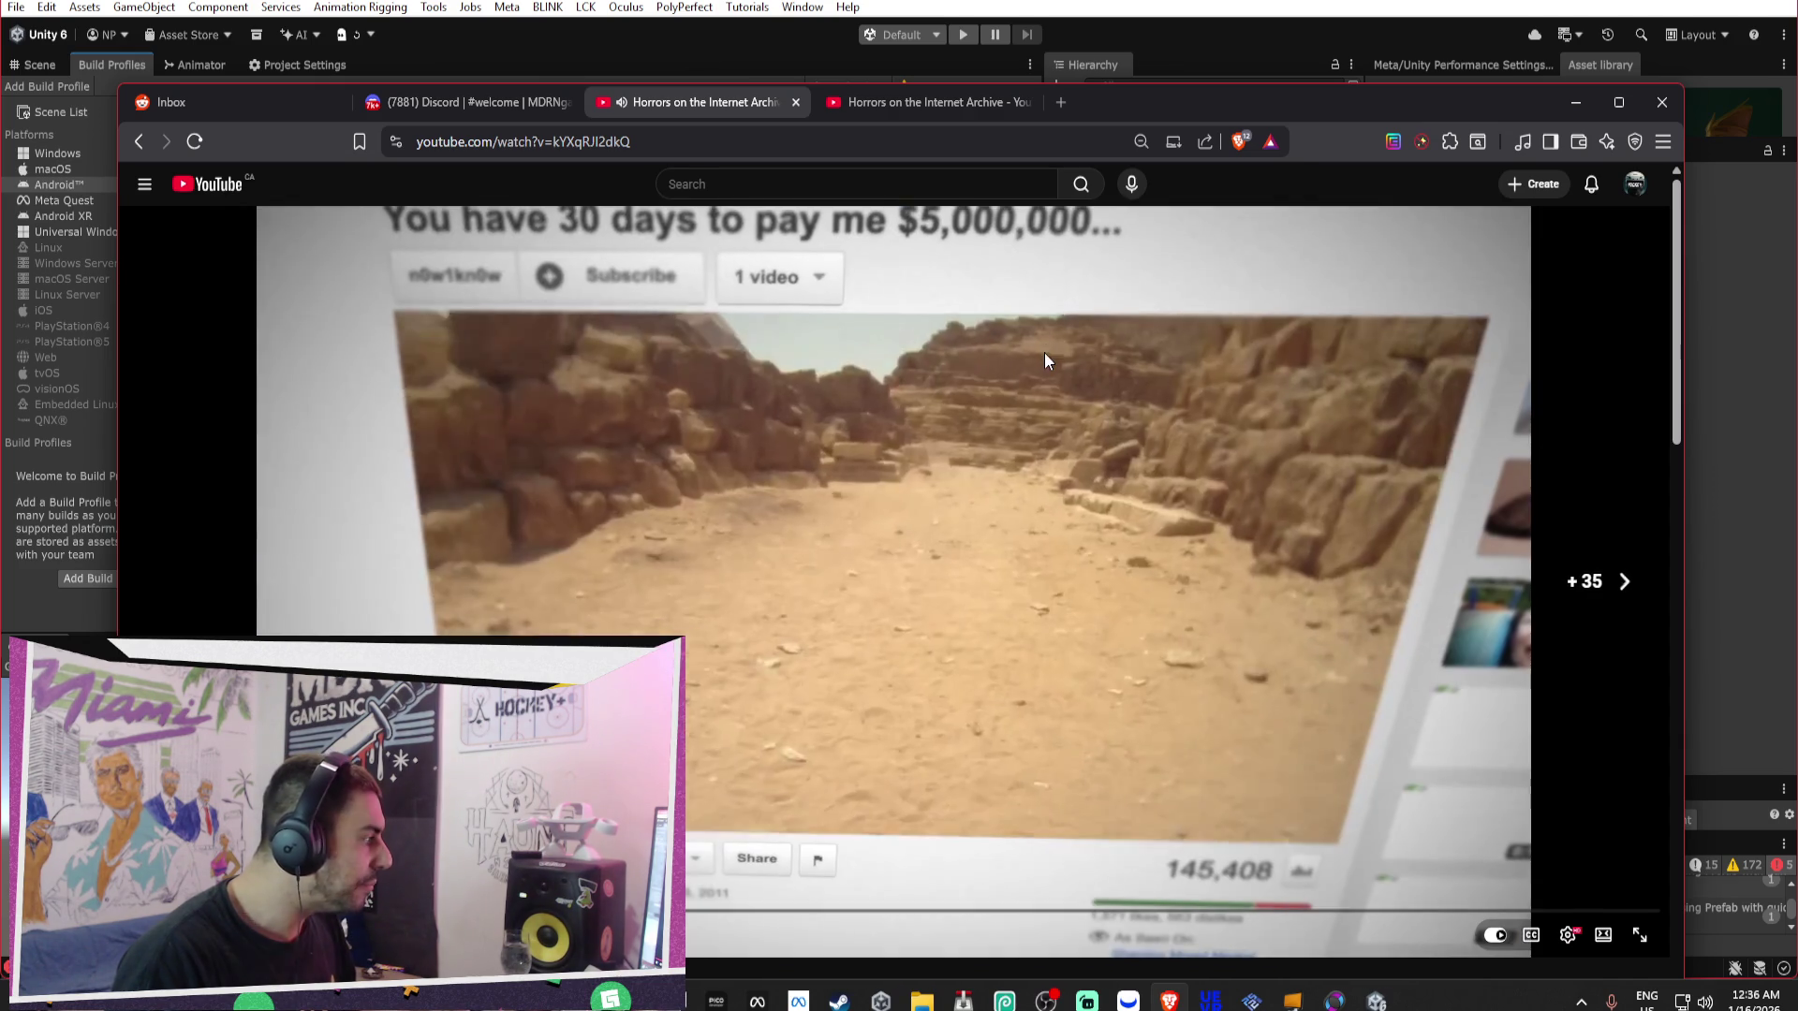
pyautogui.press('Right')
pyautogui.press('Right')
pyautogui.press('Right')
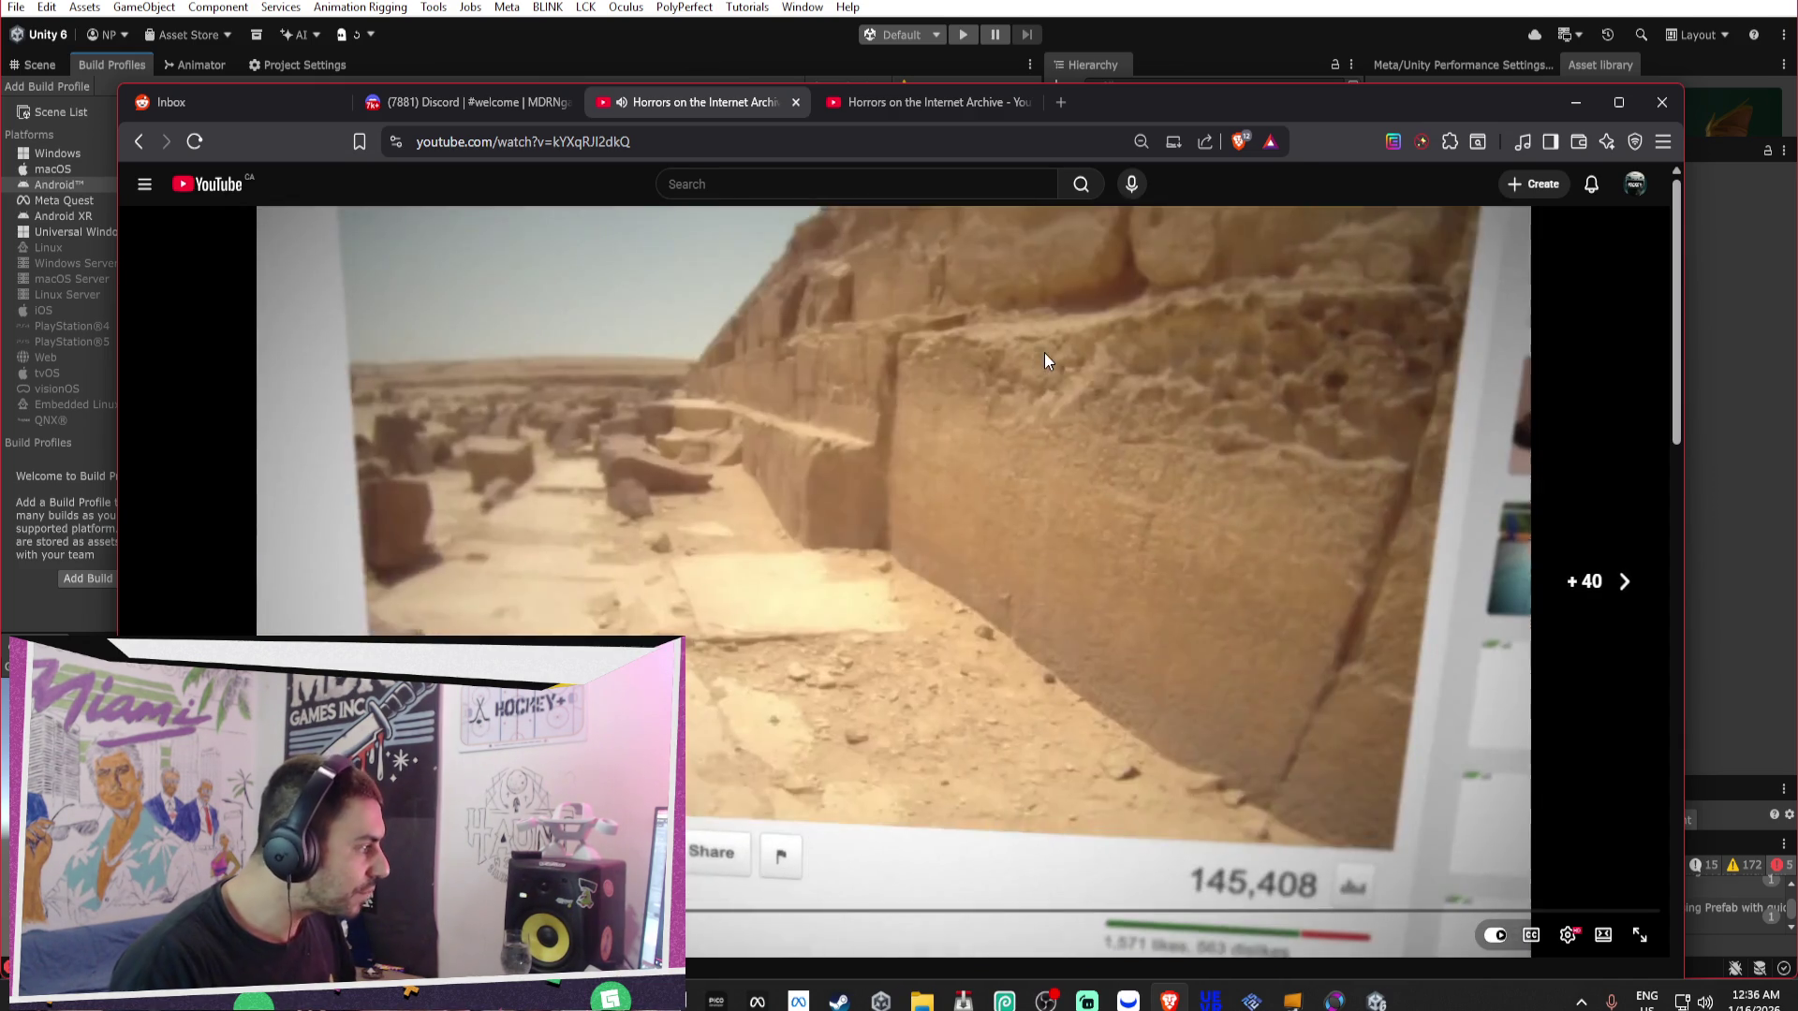
pyautogui.press('Right')
pyautogui.press('Right')
pyautogui.press('Right')
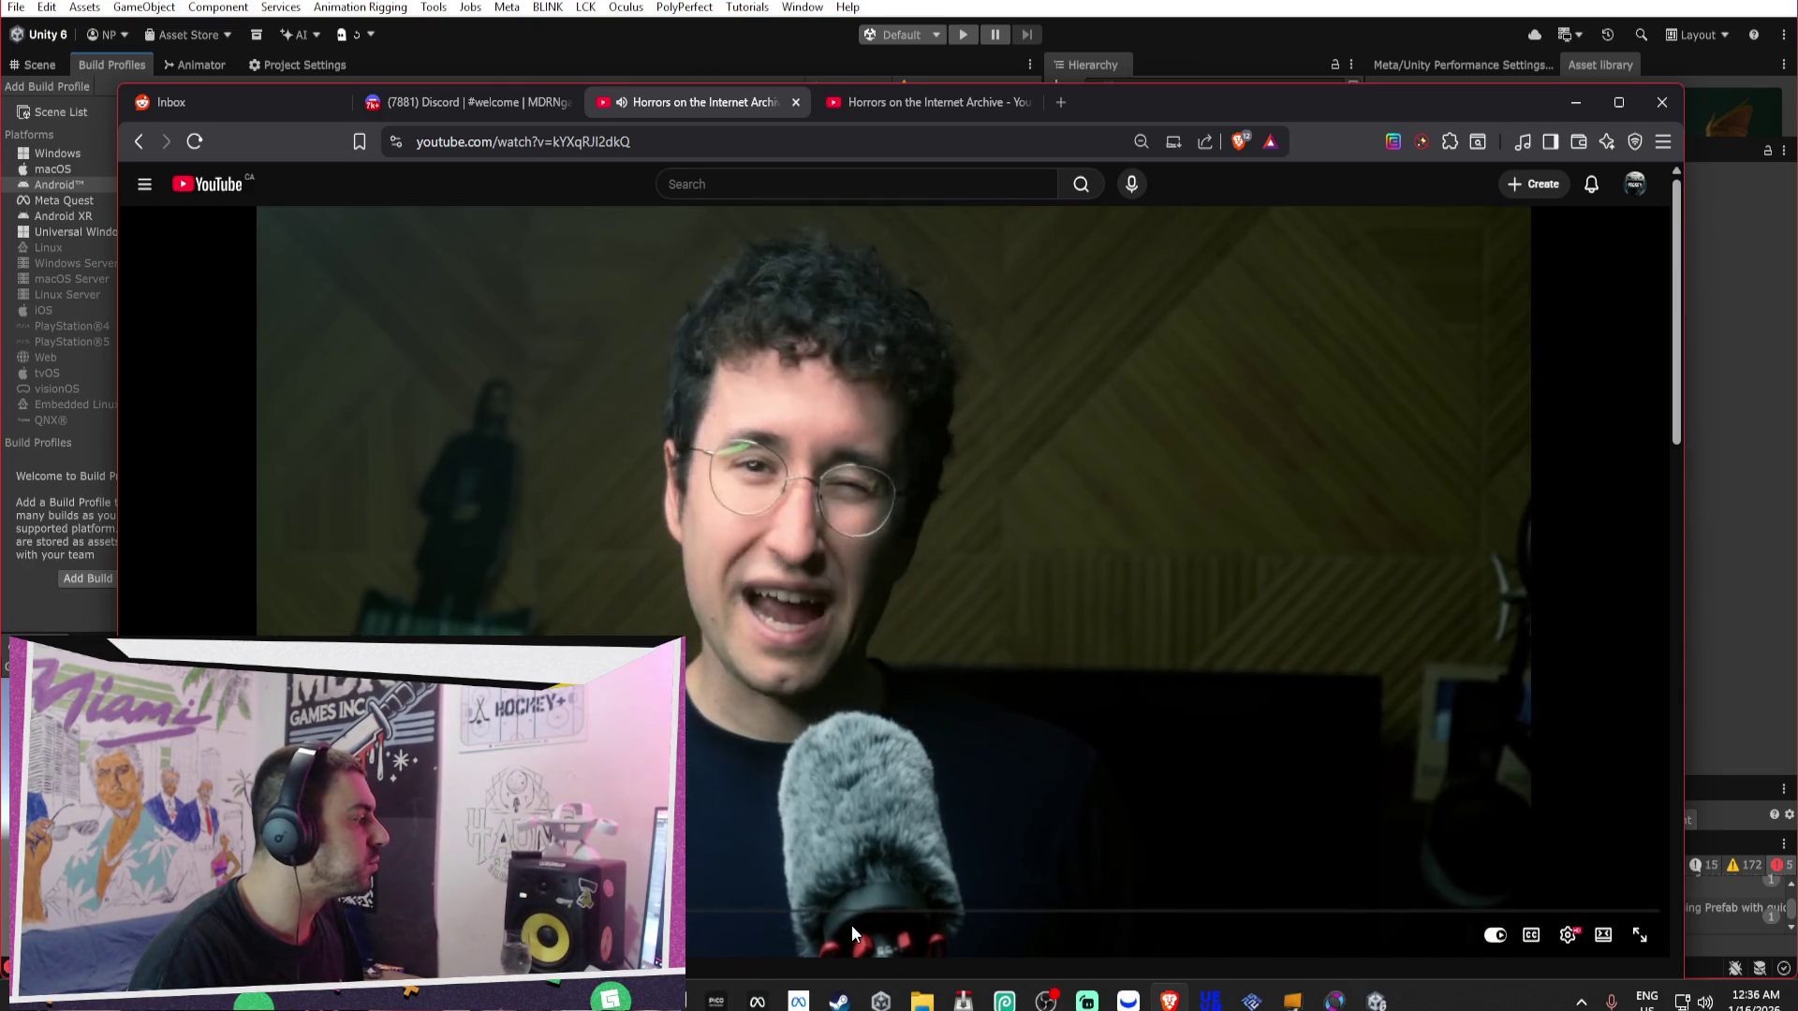
# Pause the video at 14:11, read its description, and open the uploader's channel.
pyautogui.click(500, 571)
pyautogui.scroll(-6, 613, 519)
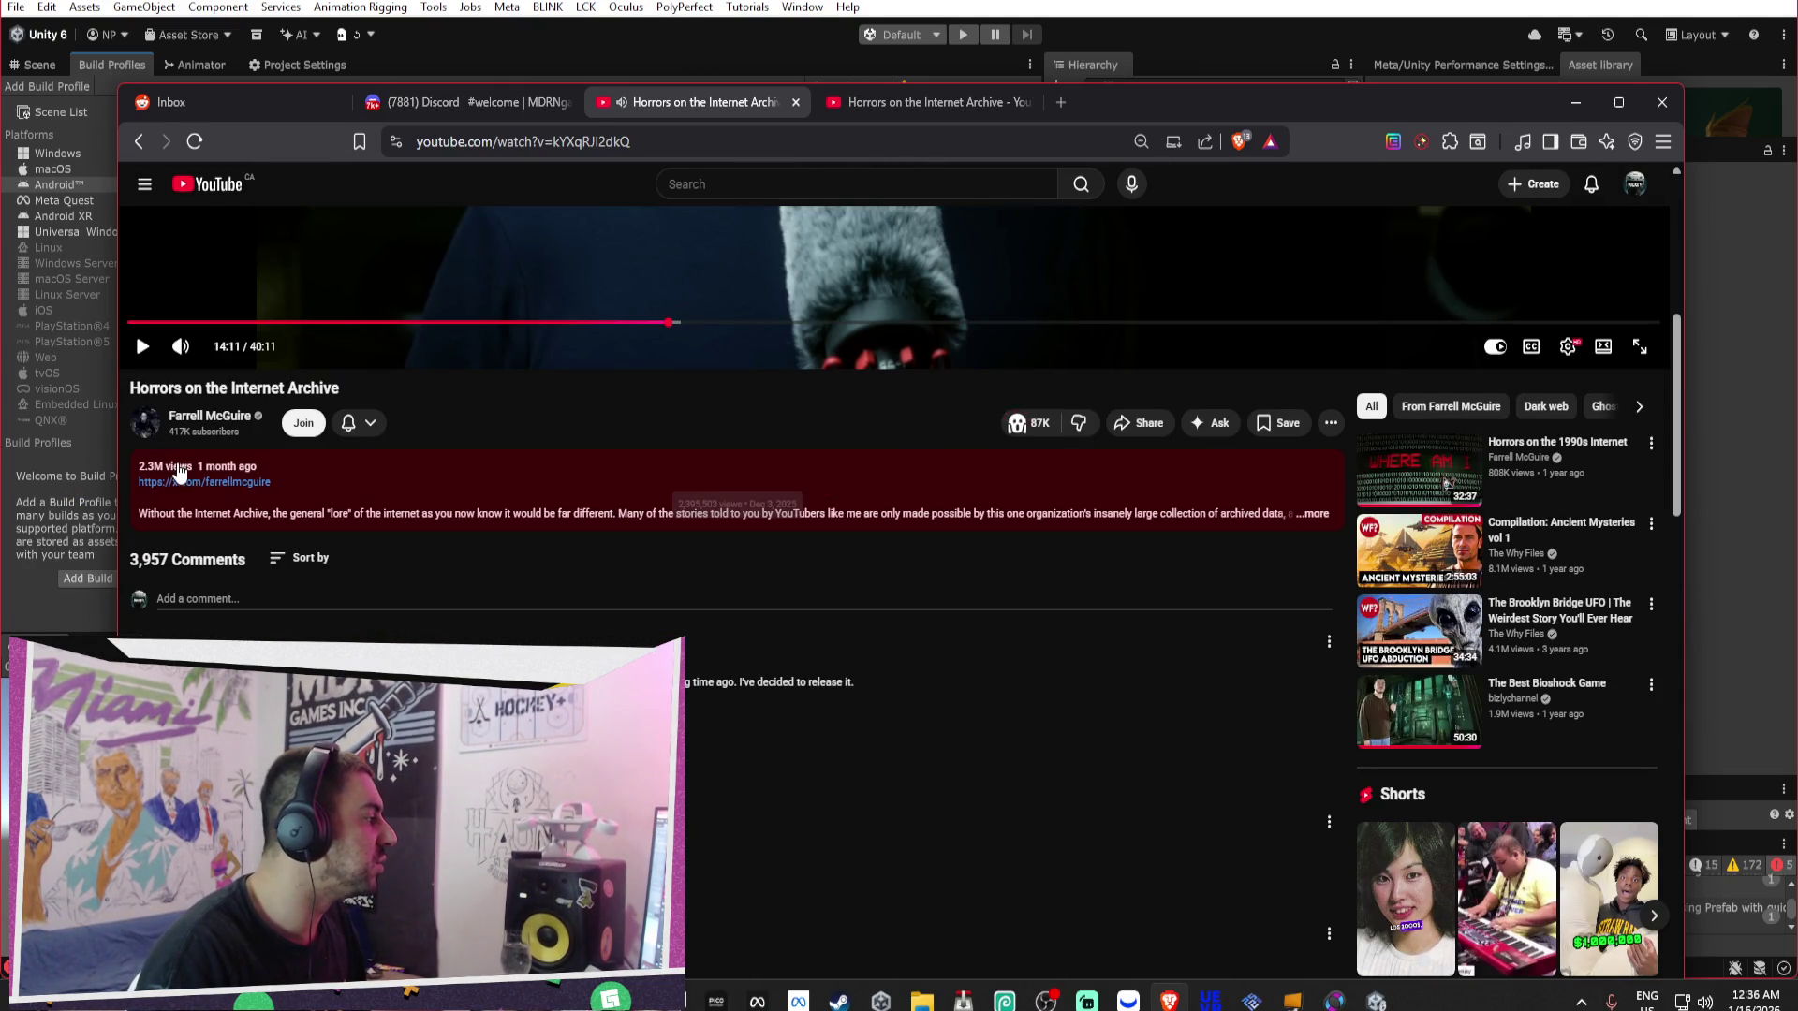
pyautogui.click(210, 416)
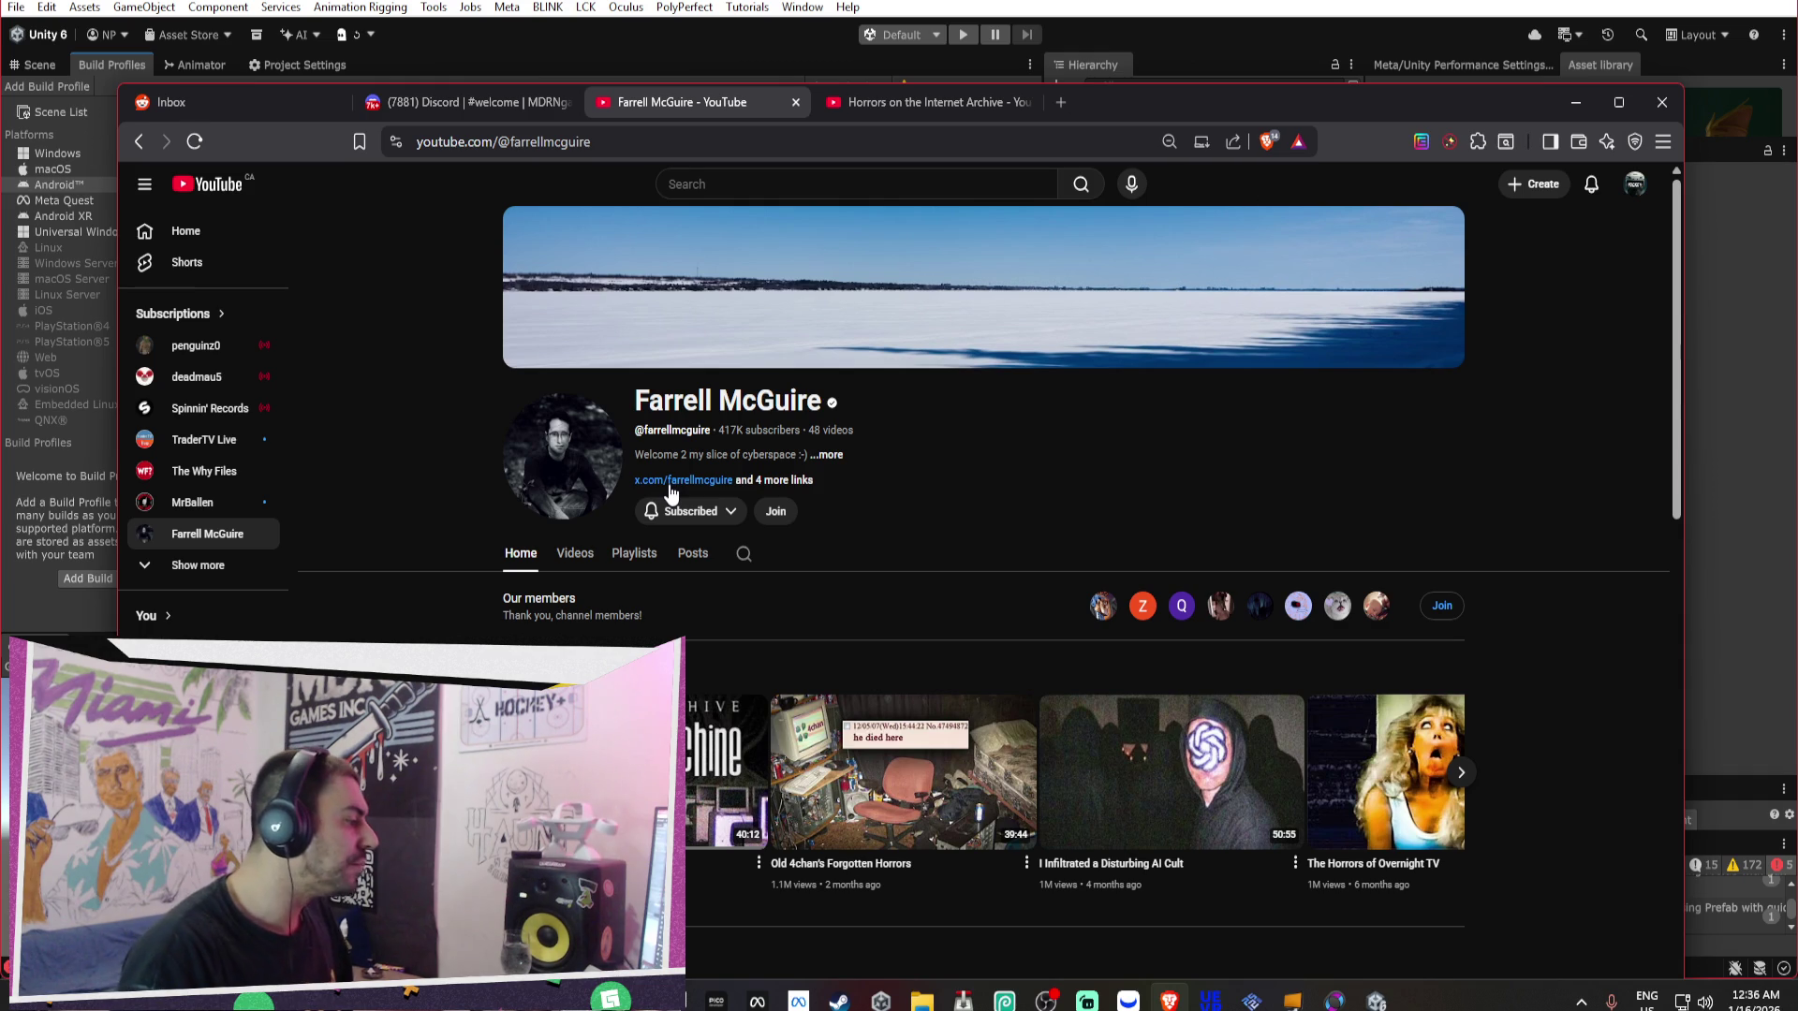
# Browse the channel's Videos grid, then open the penguinz0 channel page.
pyautogui.click(574, 552)
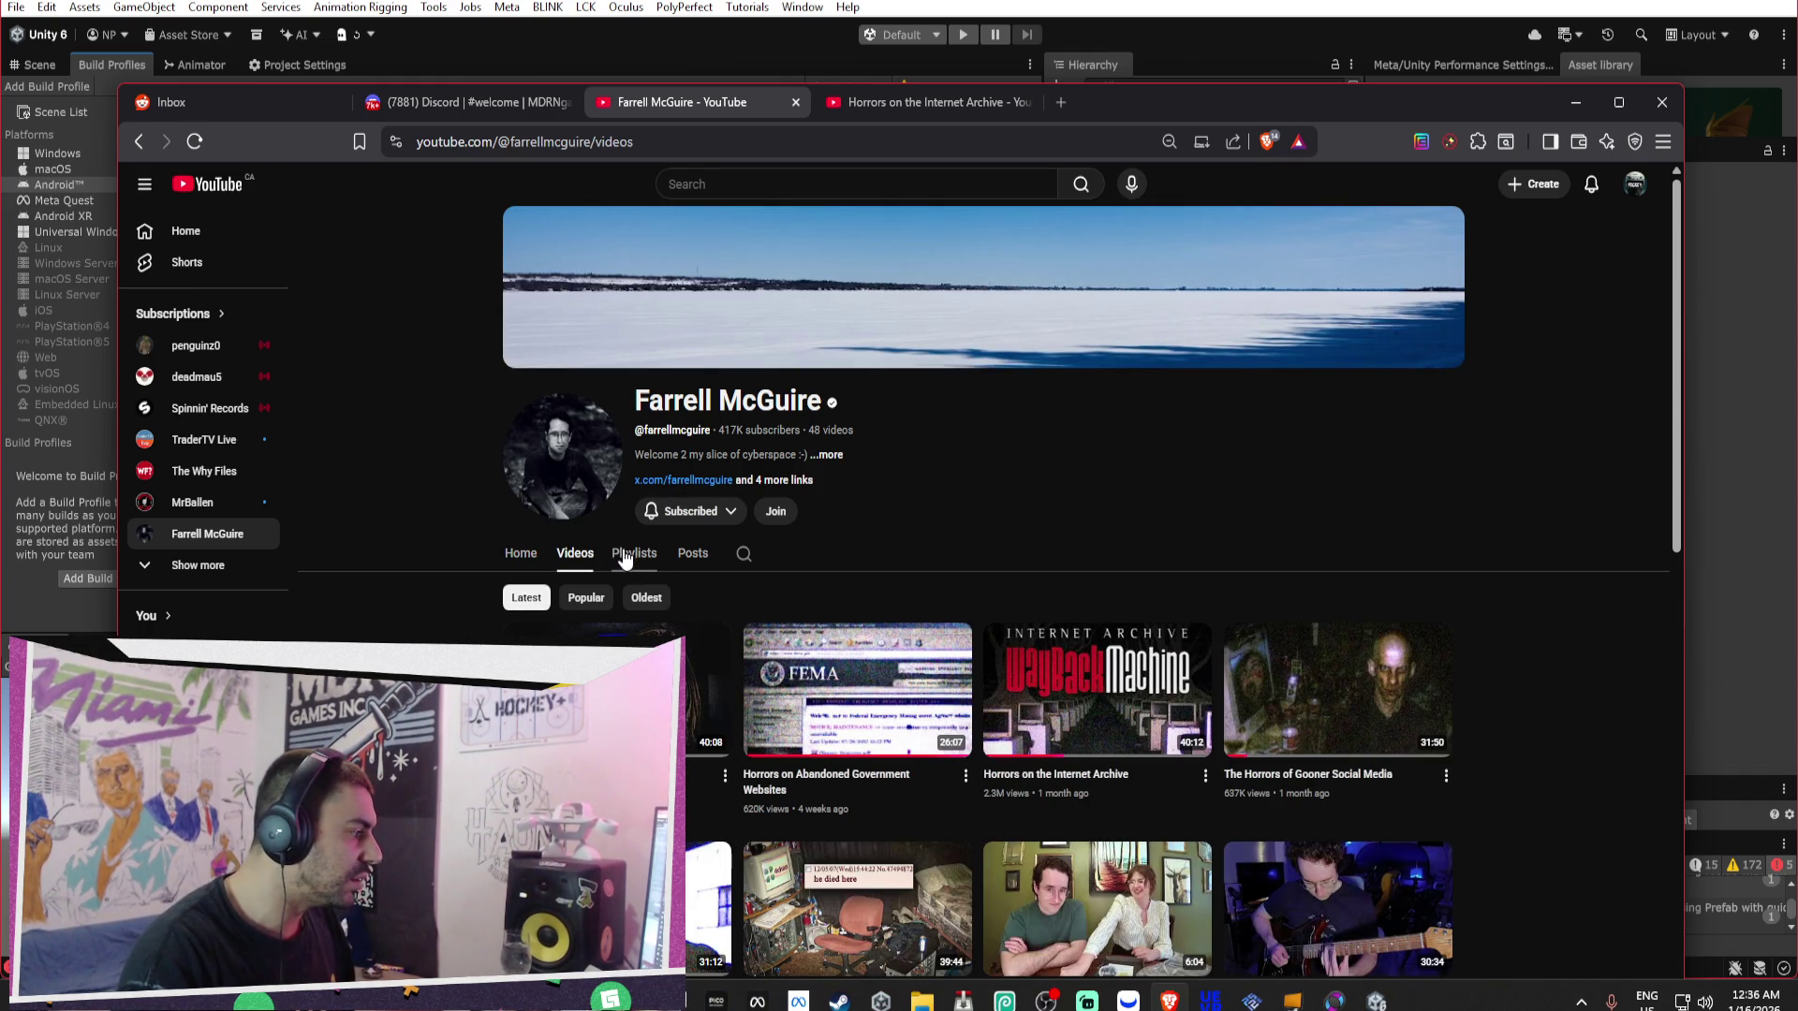
pyautogui.scroll(-2, 1620, 479)
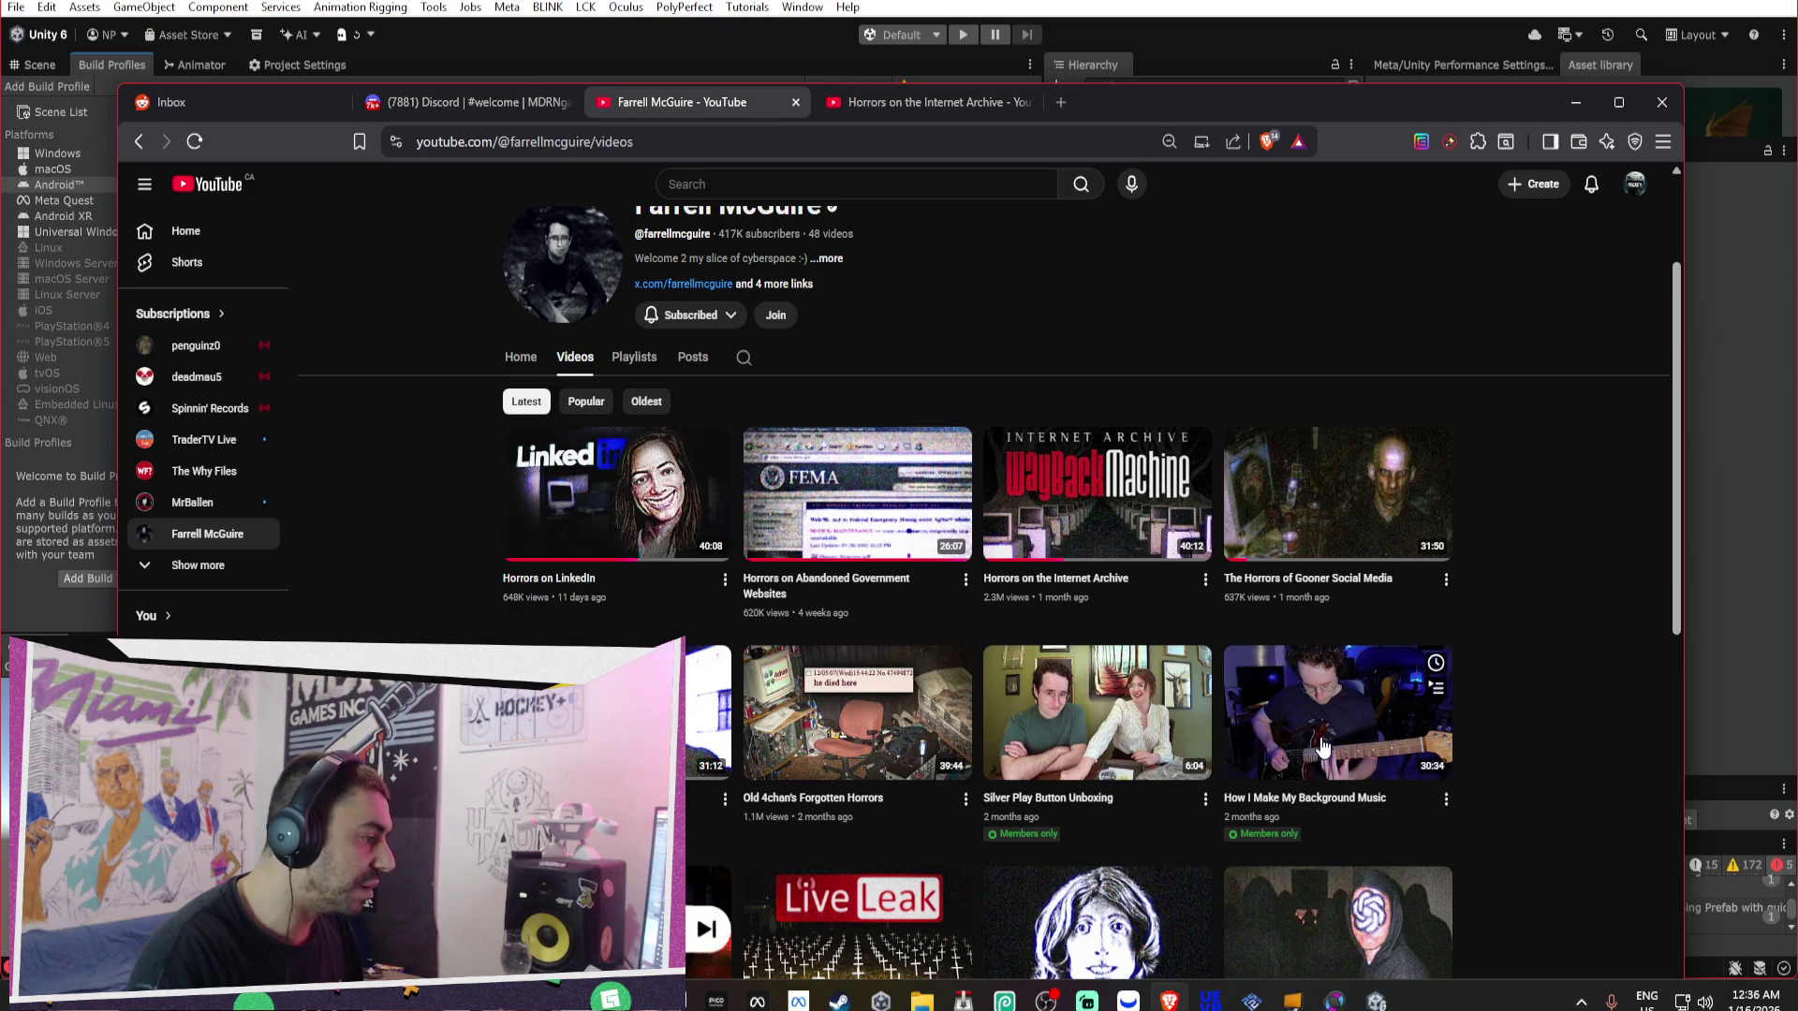
pyautogui.scroll(-4, 1321, 746)
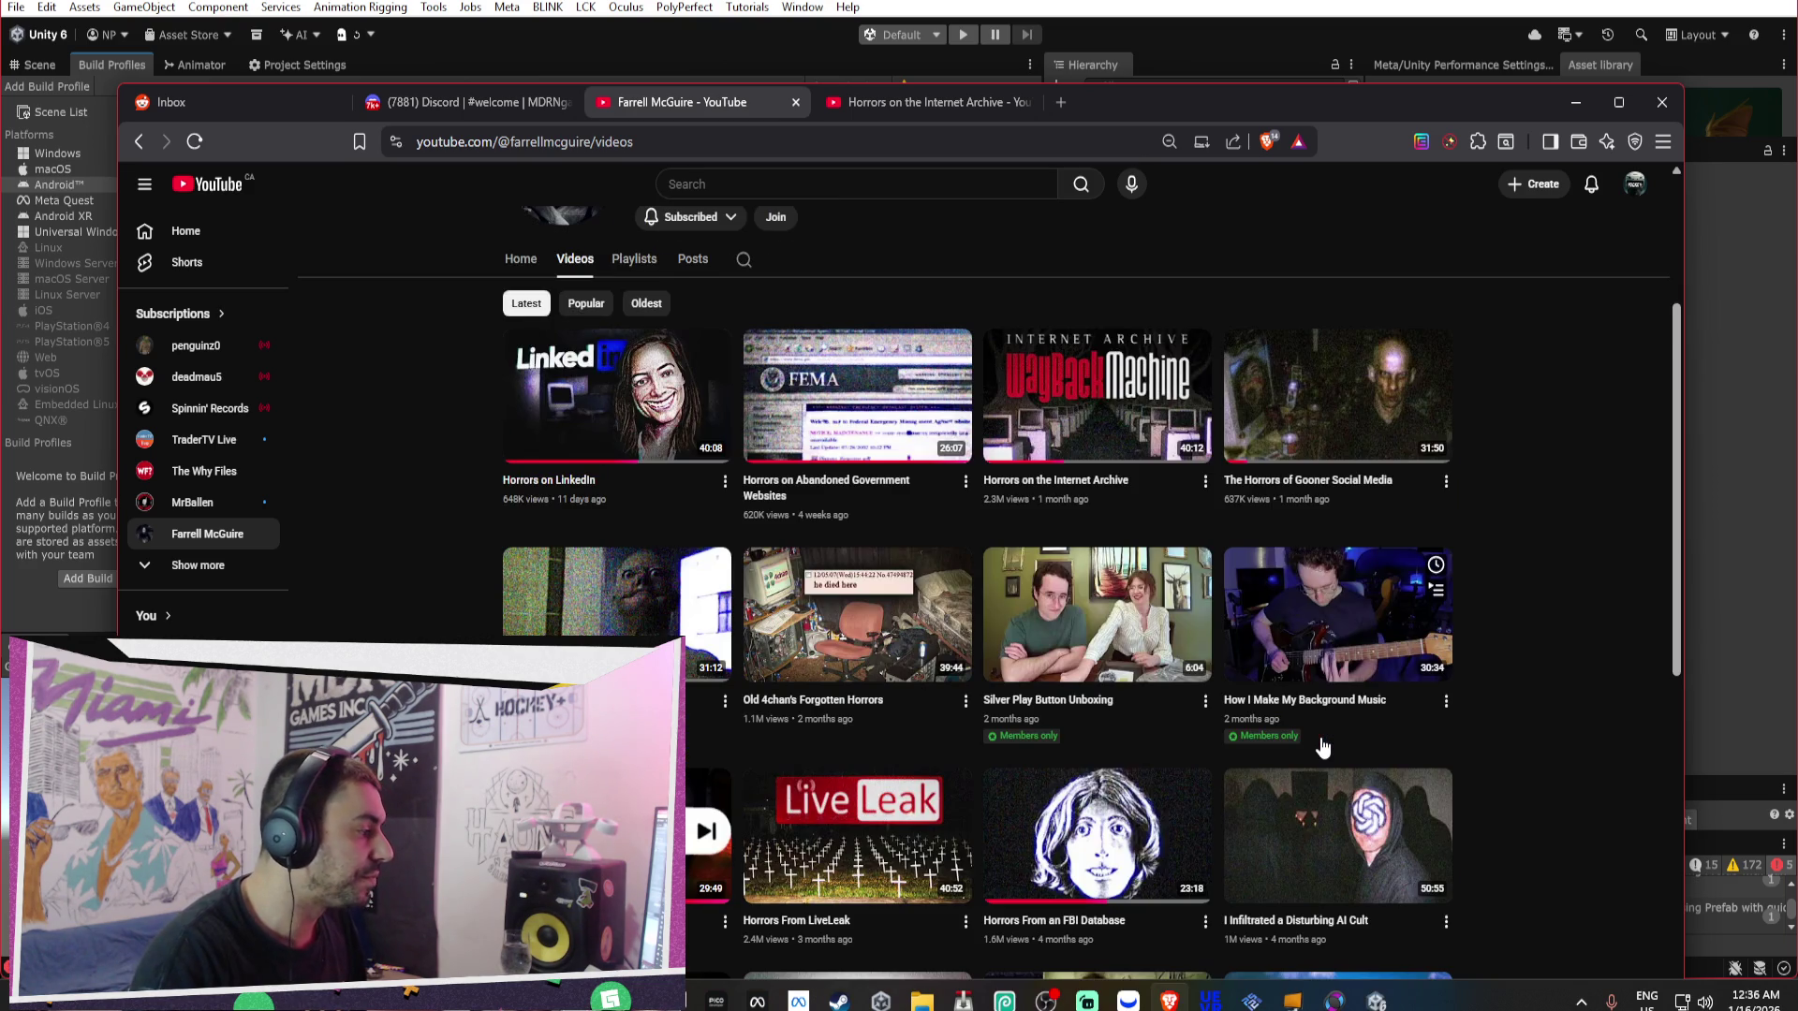
pyautogui.scroll(-1, 1321, 746)
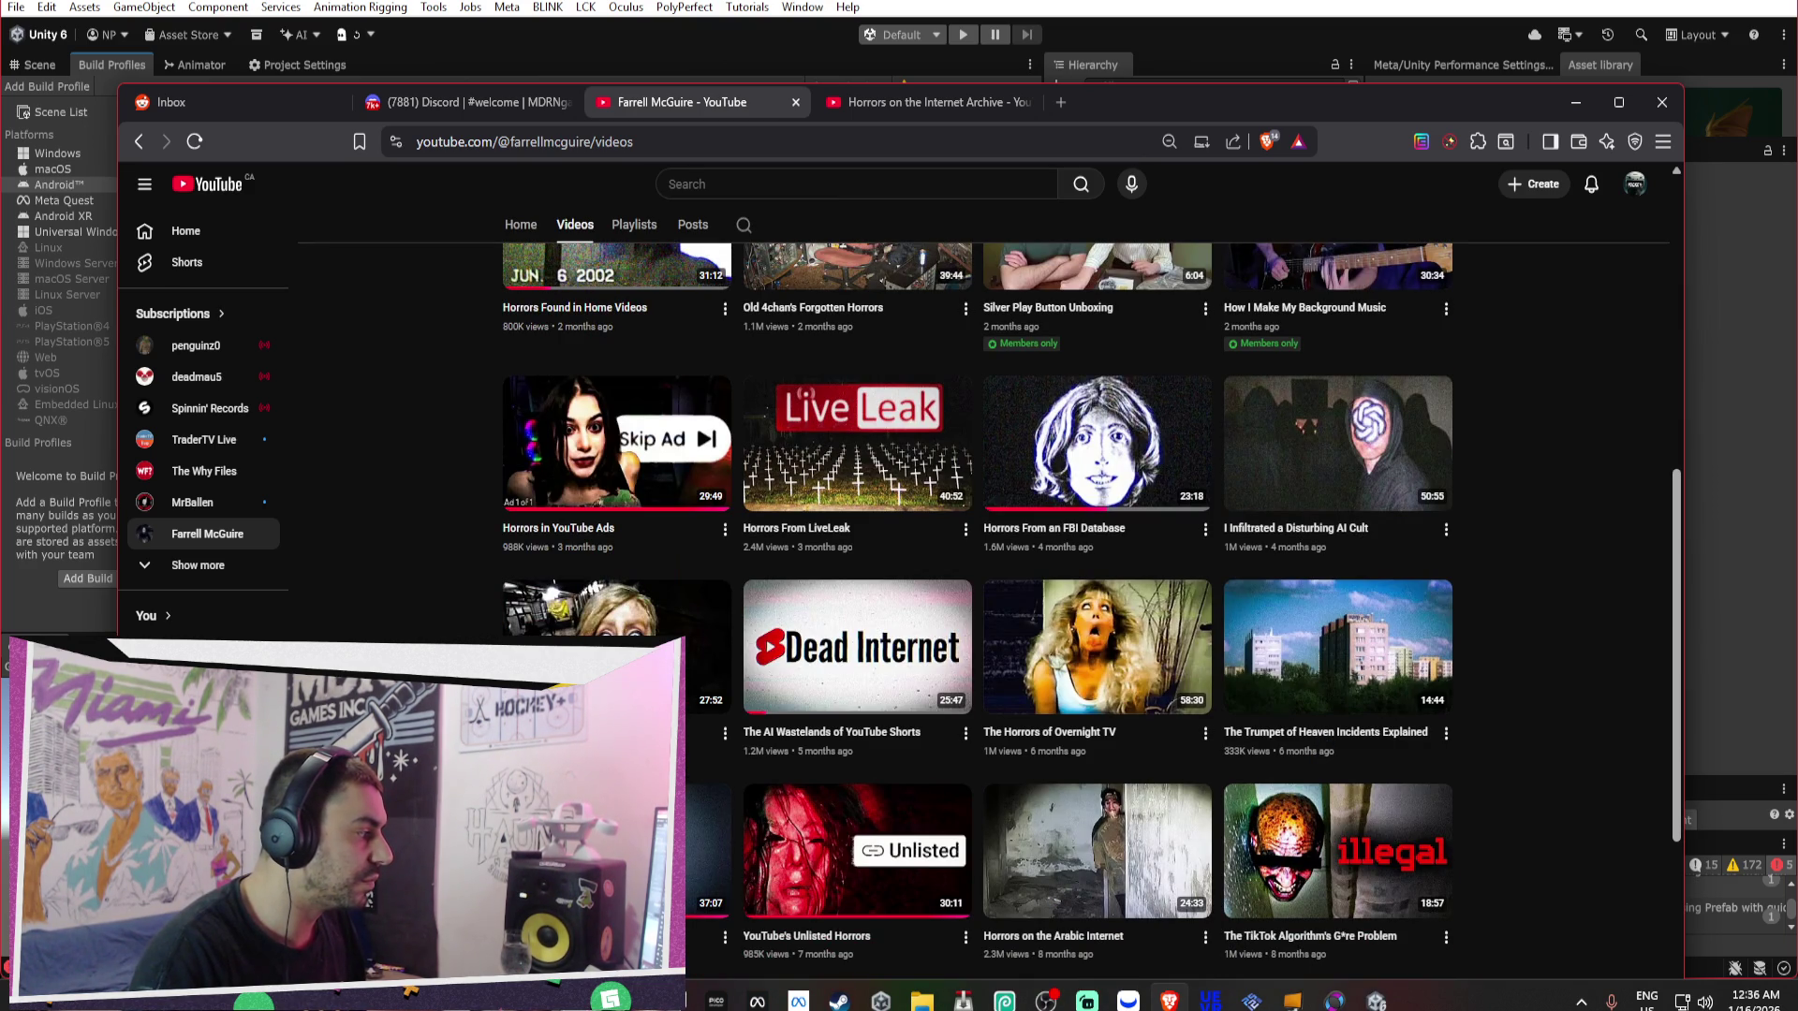
pyautogui.scroll(7, 709, 695)
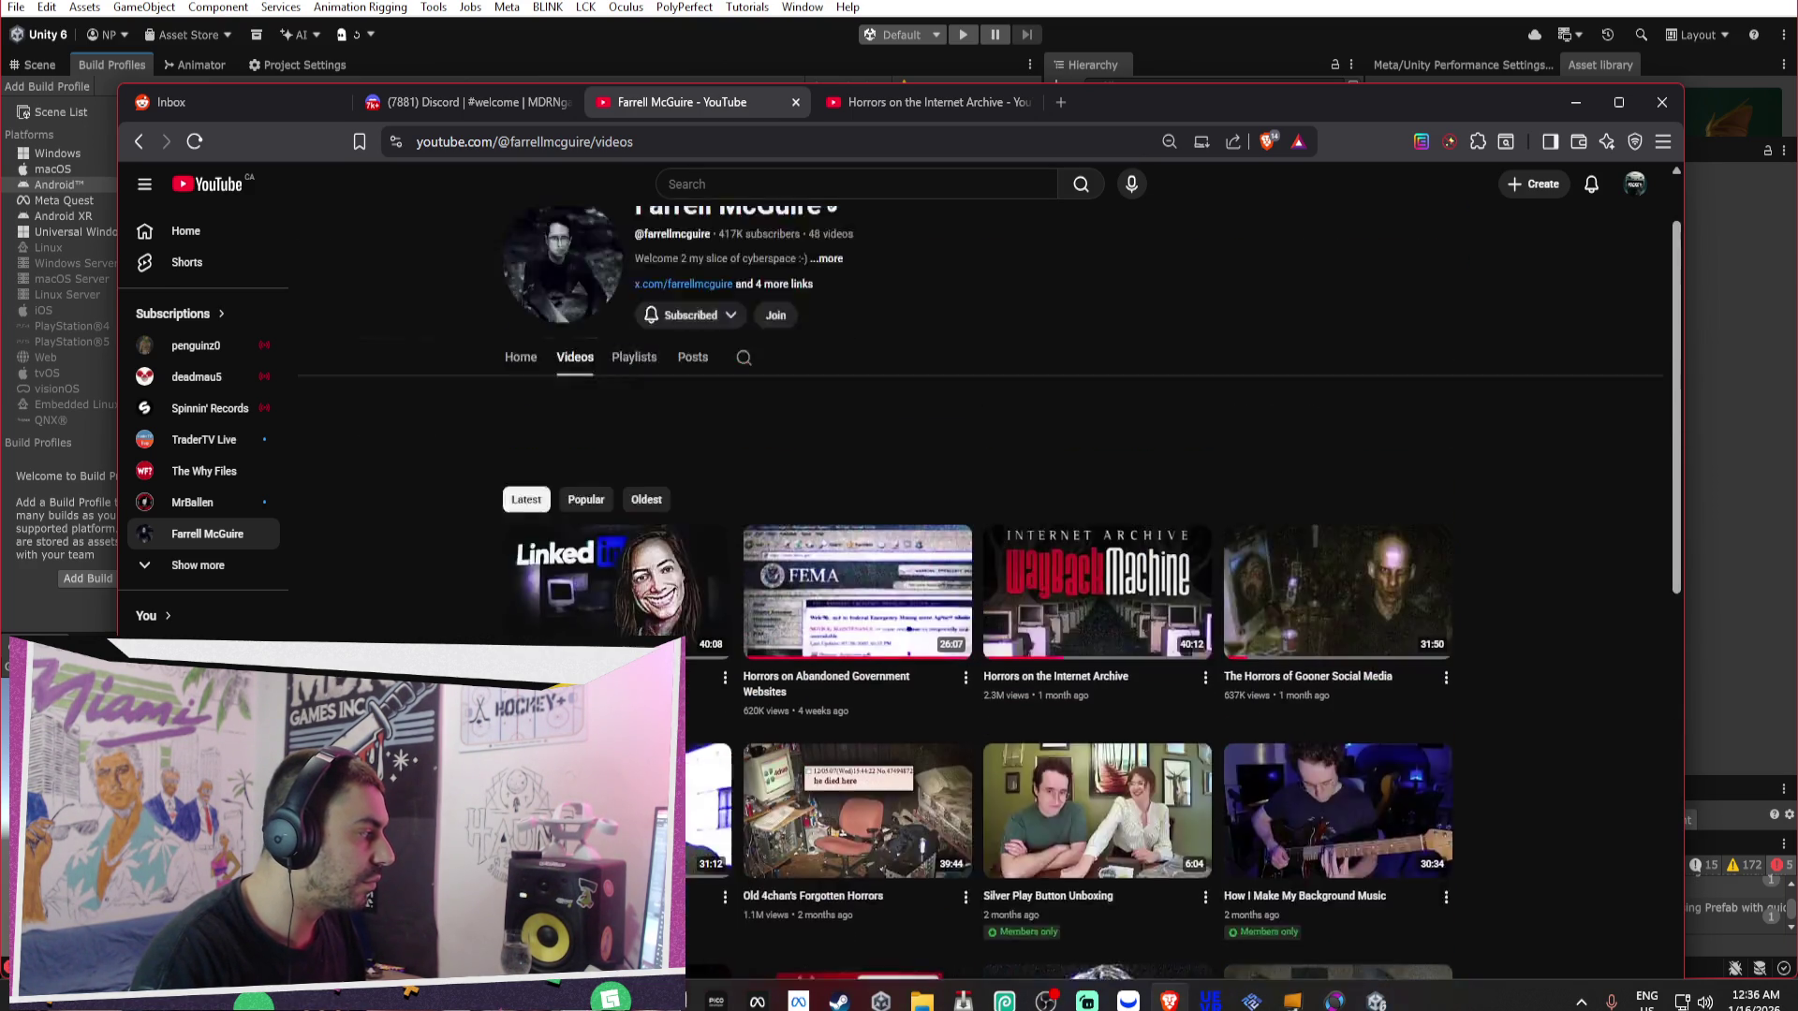
pyautogui.click(201, 360)
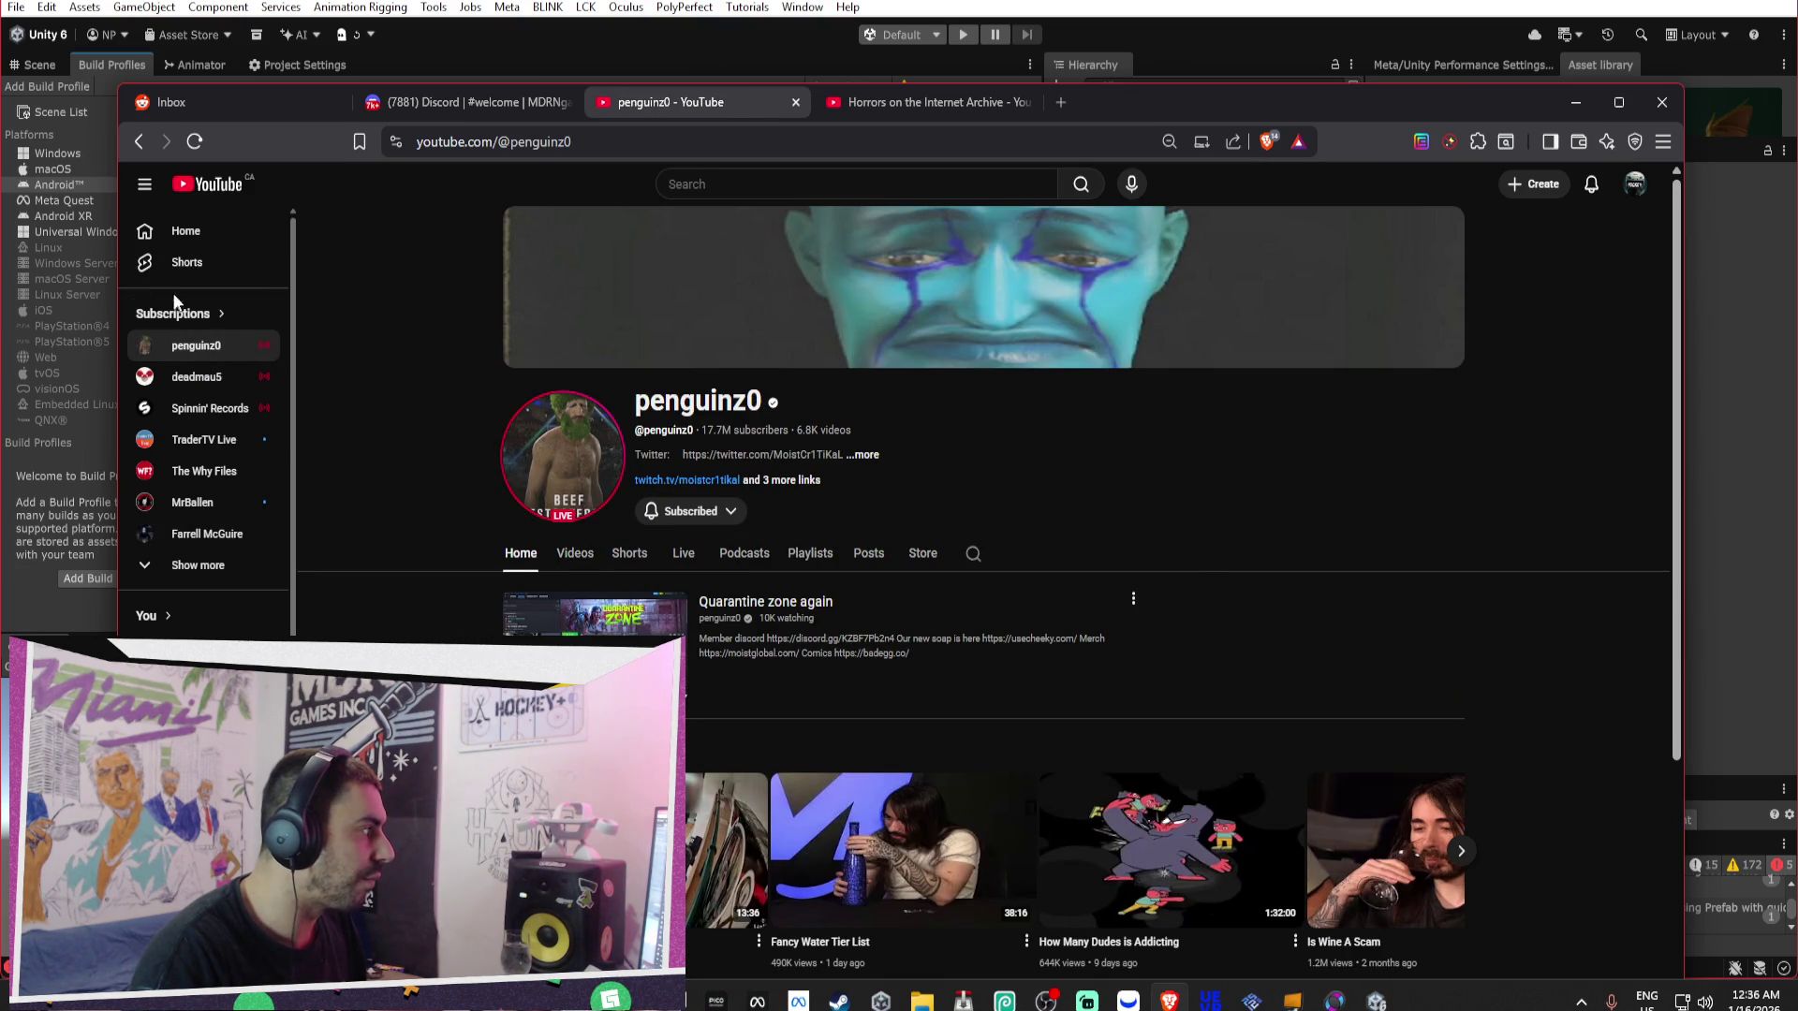
# Open the Subscriptions feed, scroll through it, and open a video in a background tab.
pyautogui.click(216, 315)
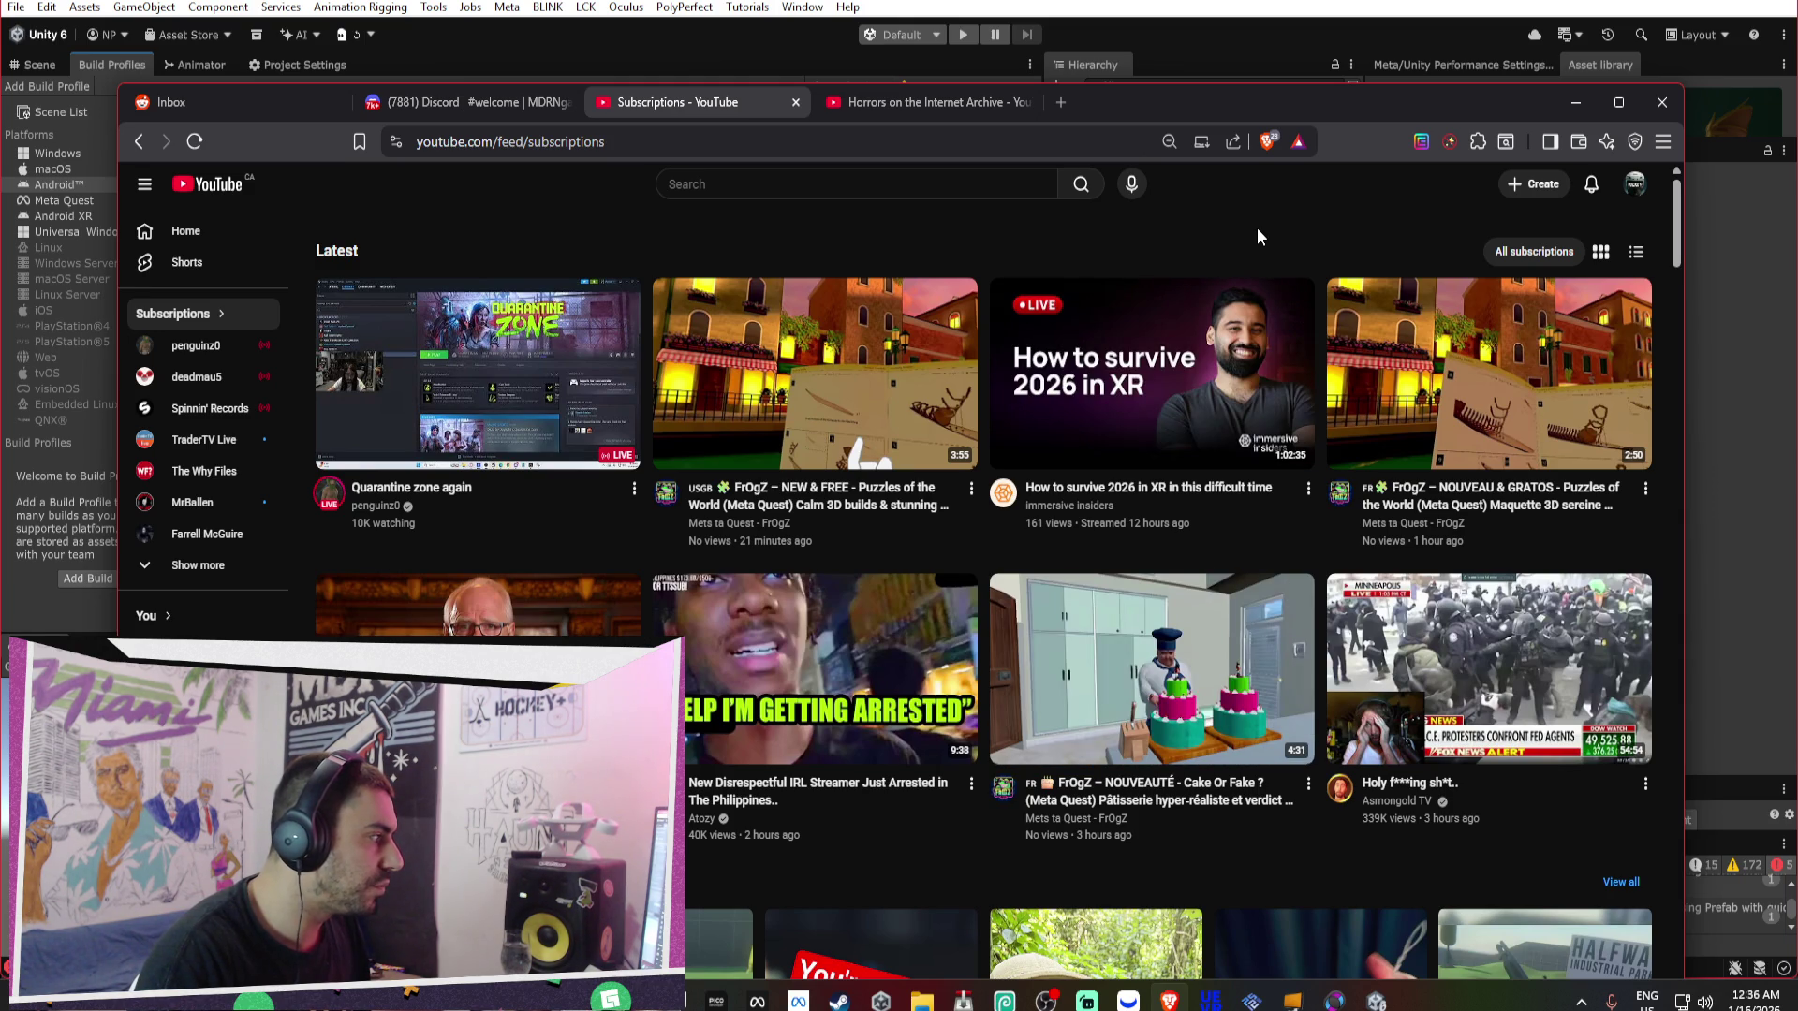
pyautogui.scroll(-1, 1251, 250)
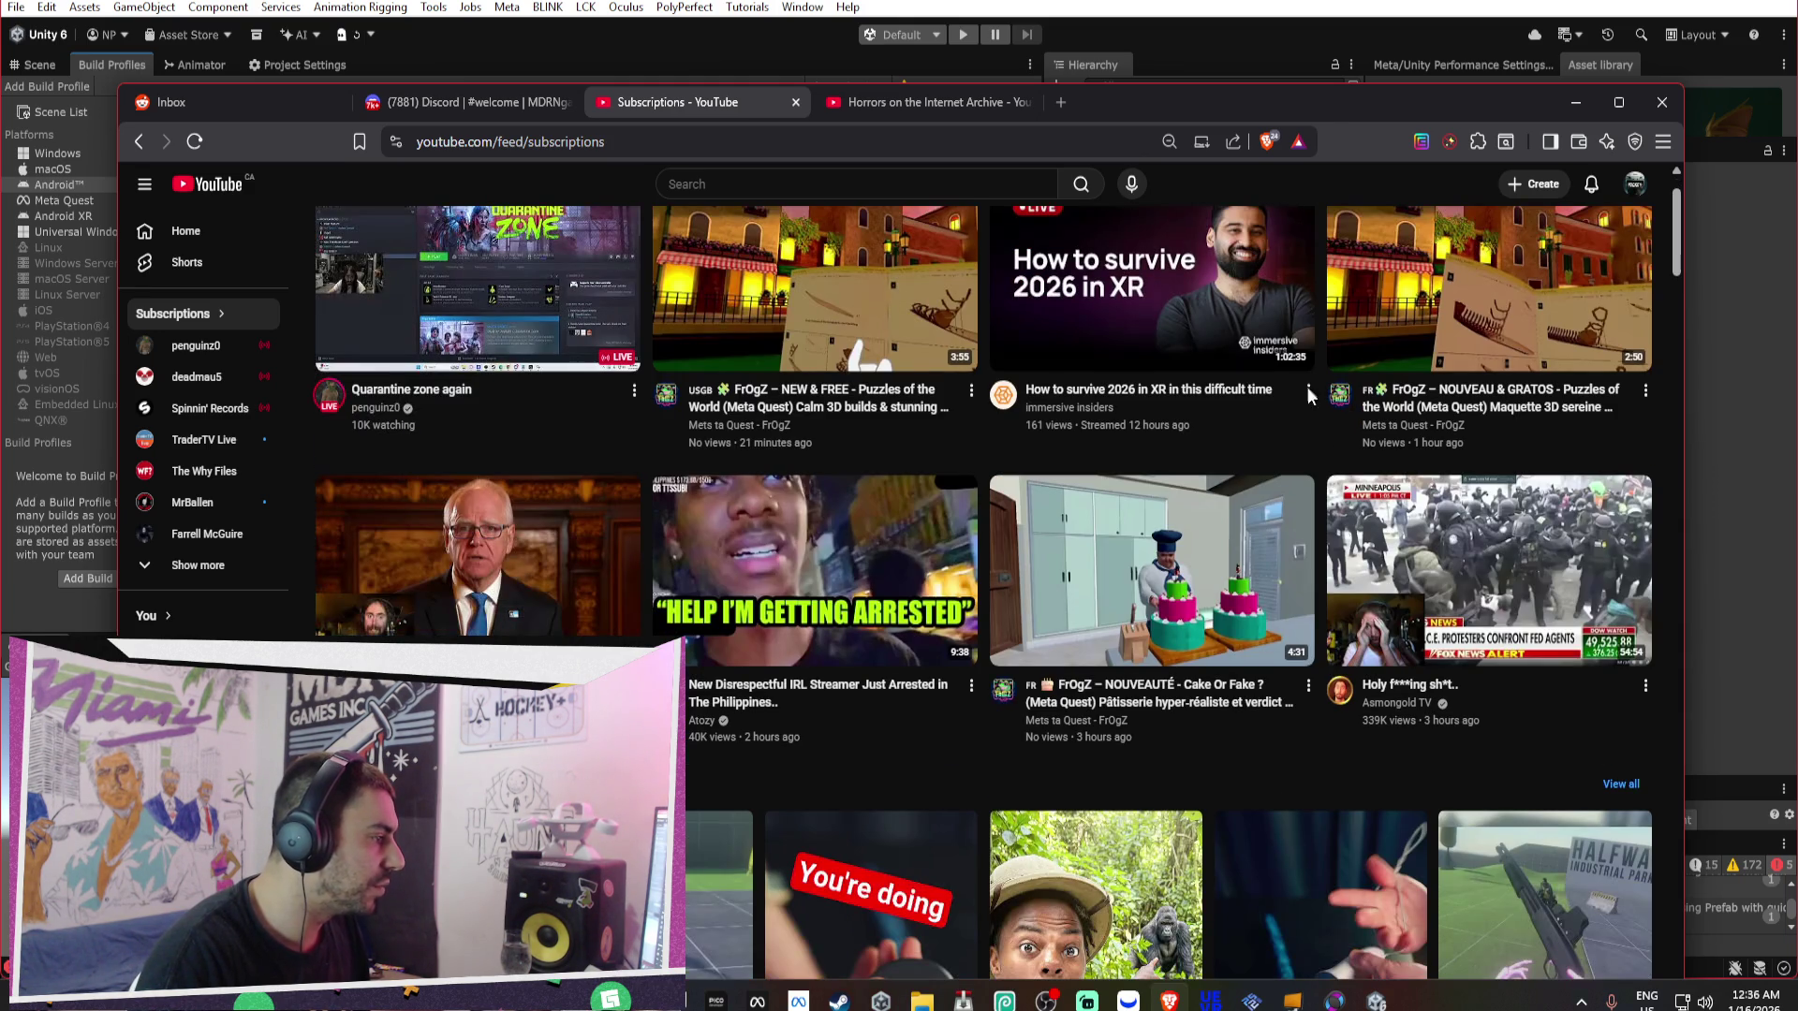
pyautogui.scroll(-10, 1346, 742)
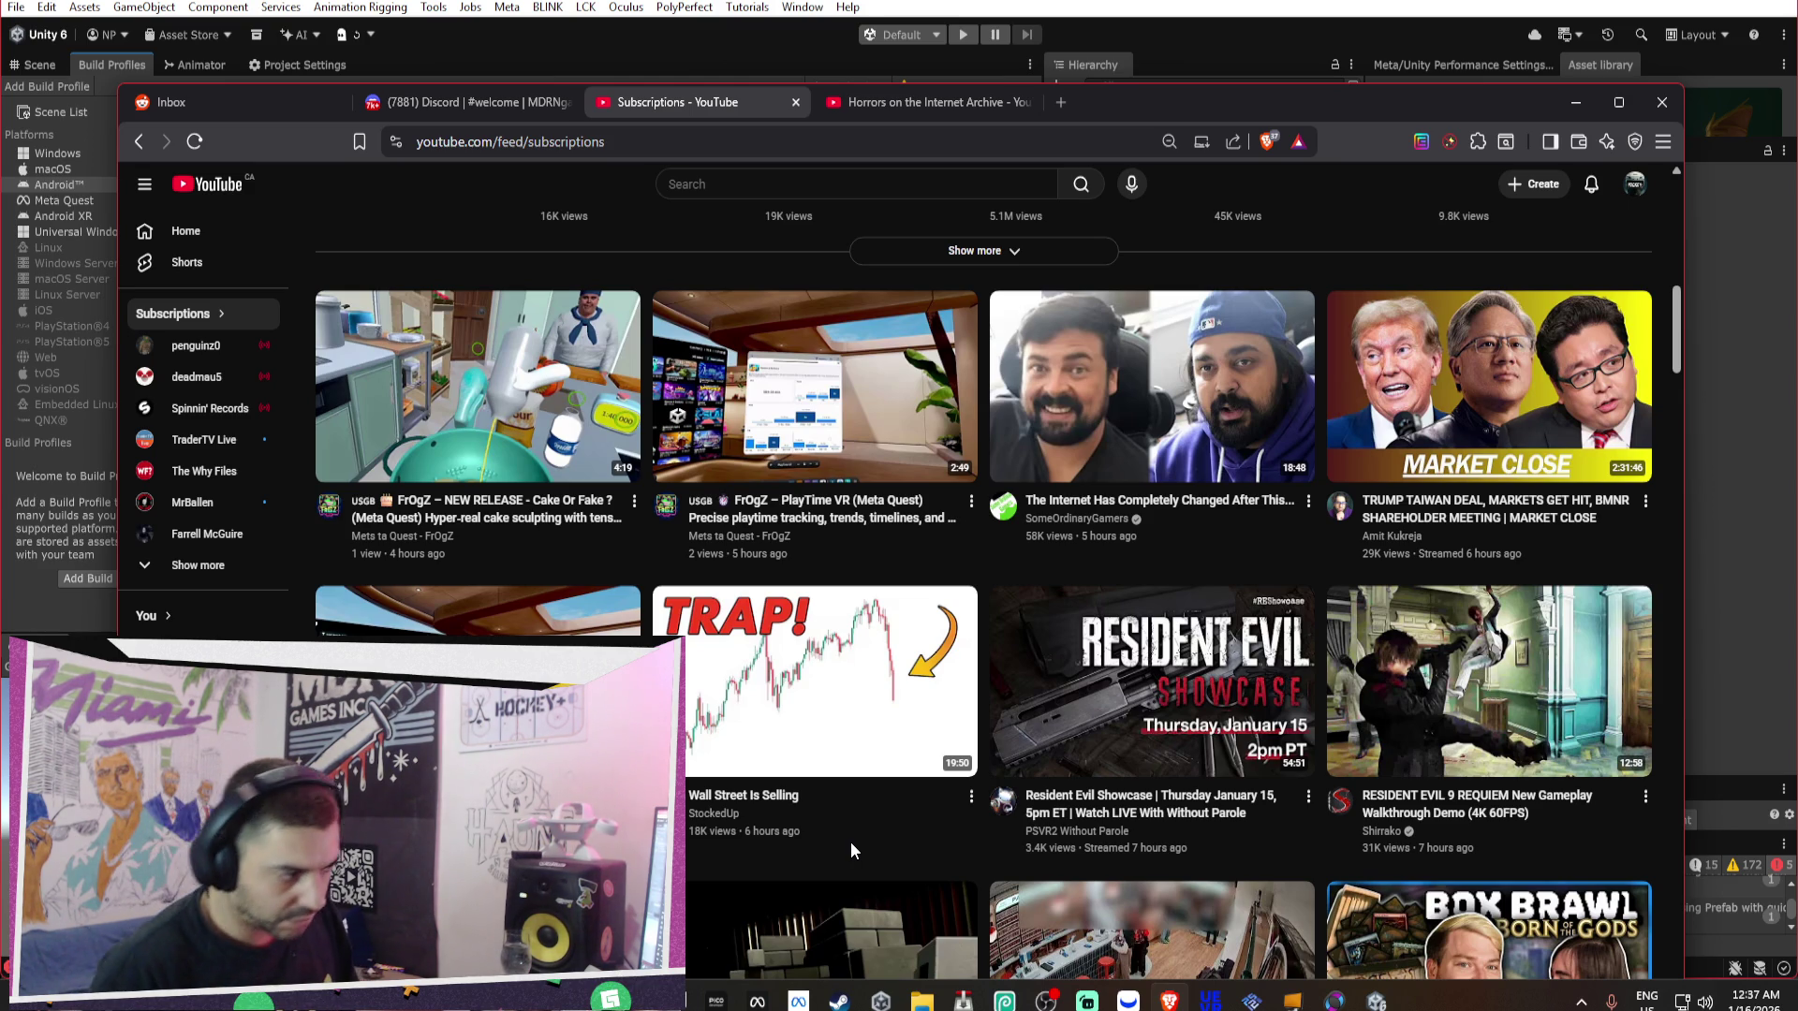
pyautogui.scroll(-3, 884, 561)
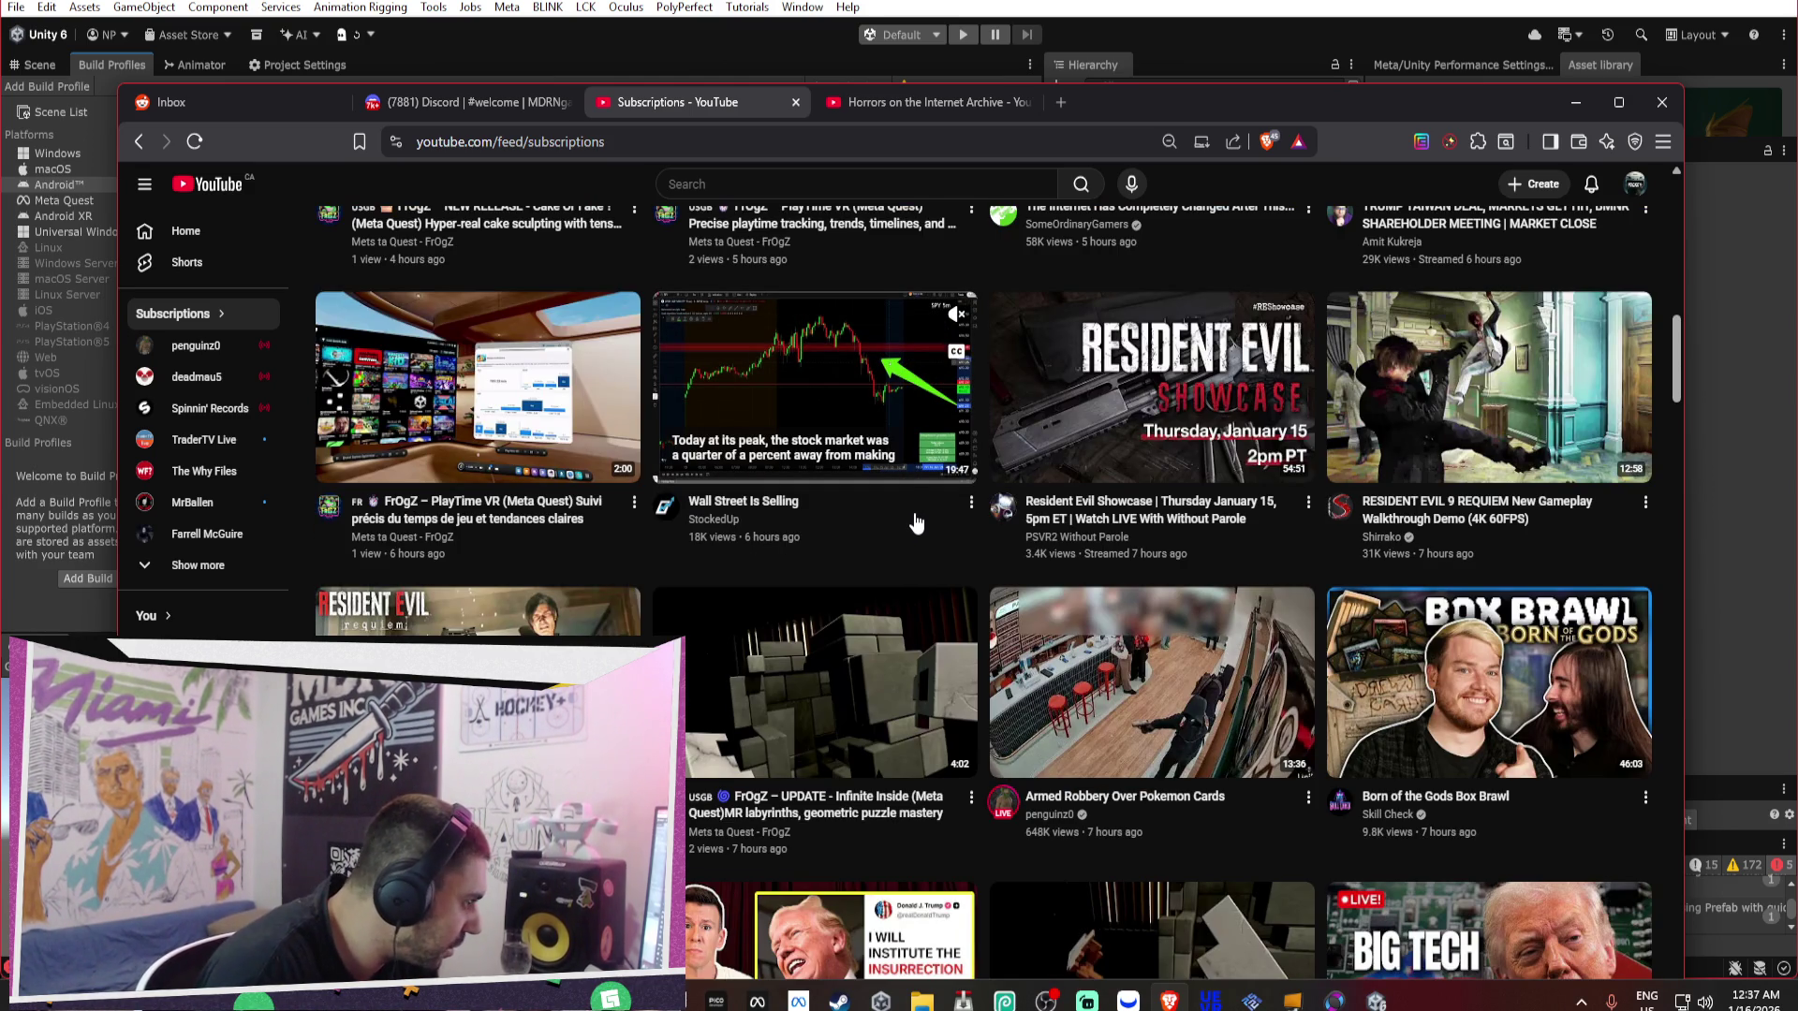
pyautogui.scroll(-3, 916, 522)
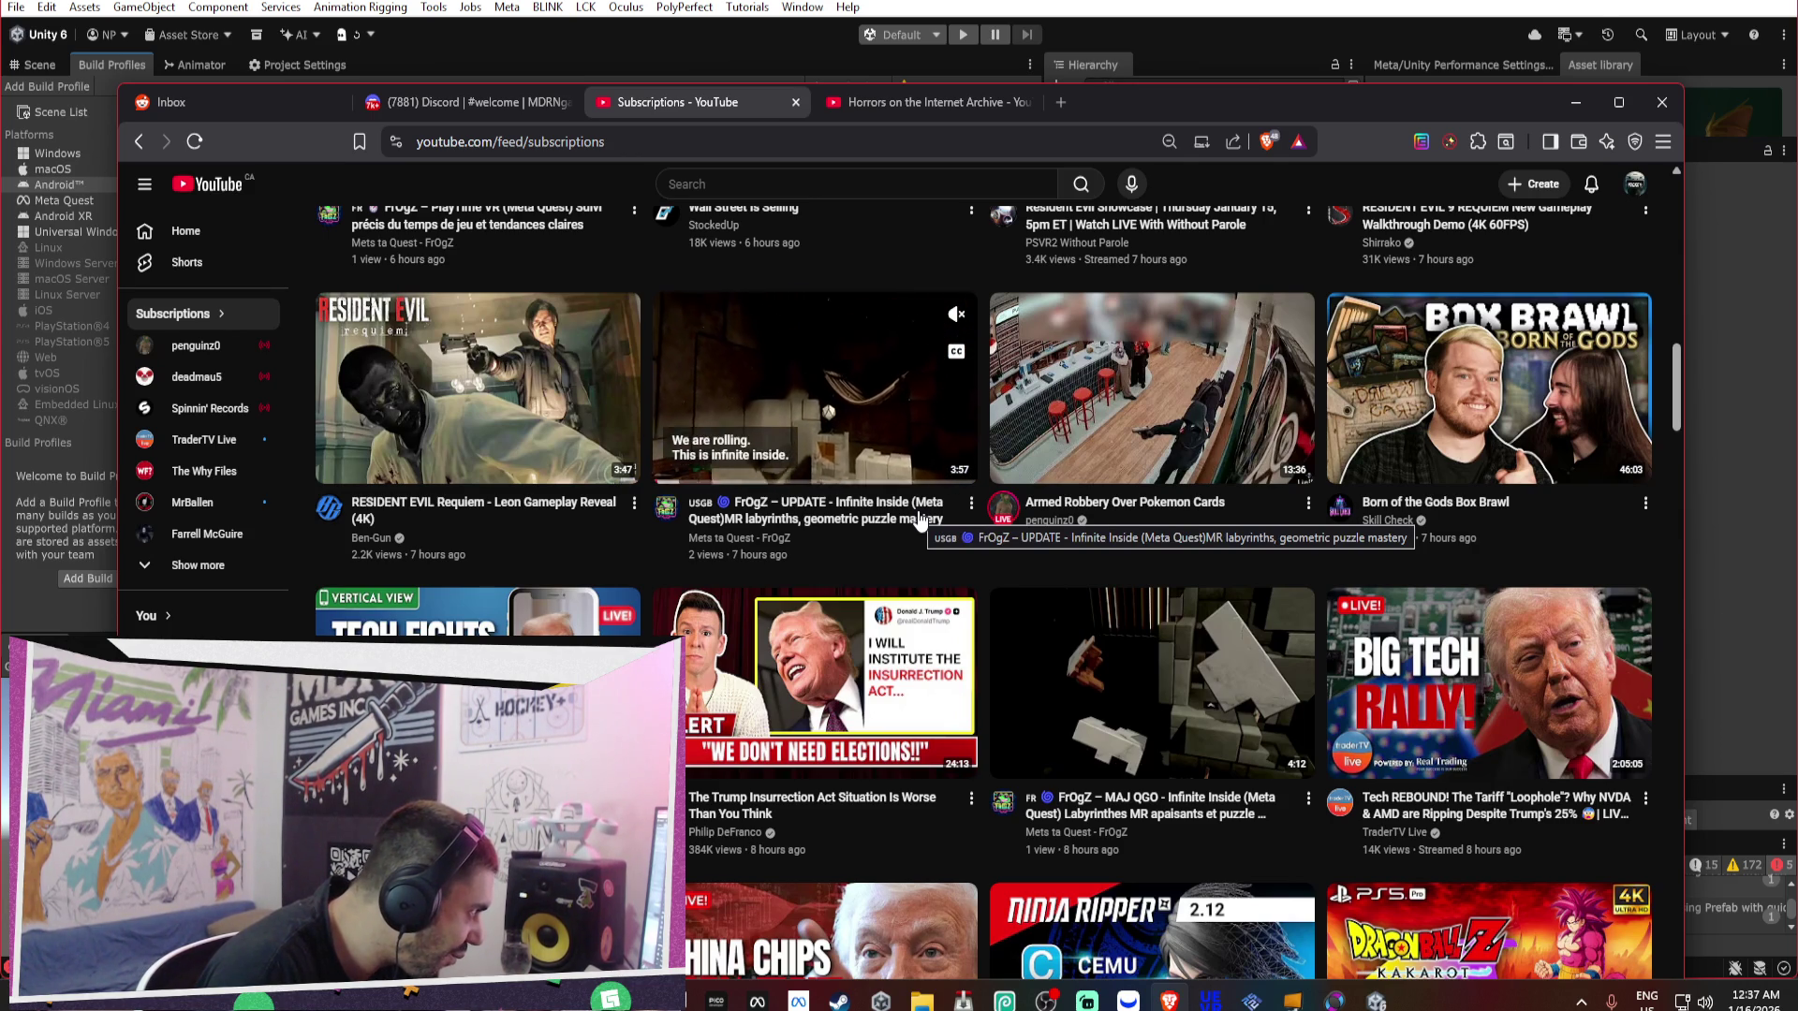
pyautogui.scroll(-1, 918, 520)
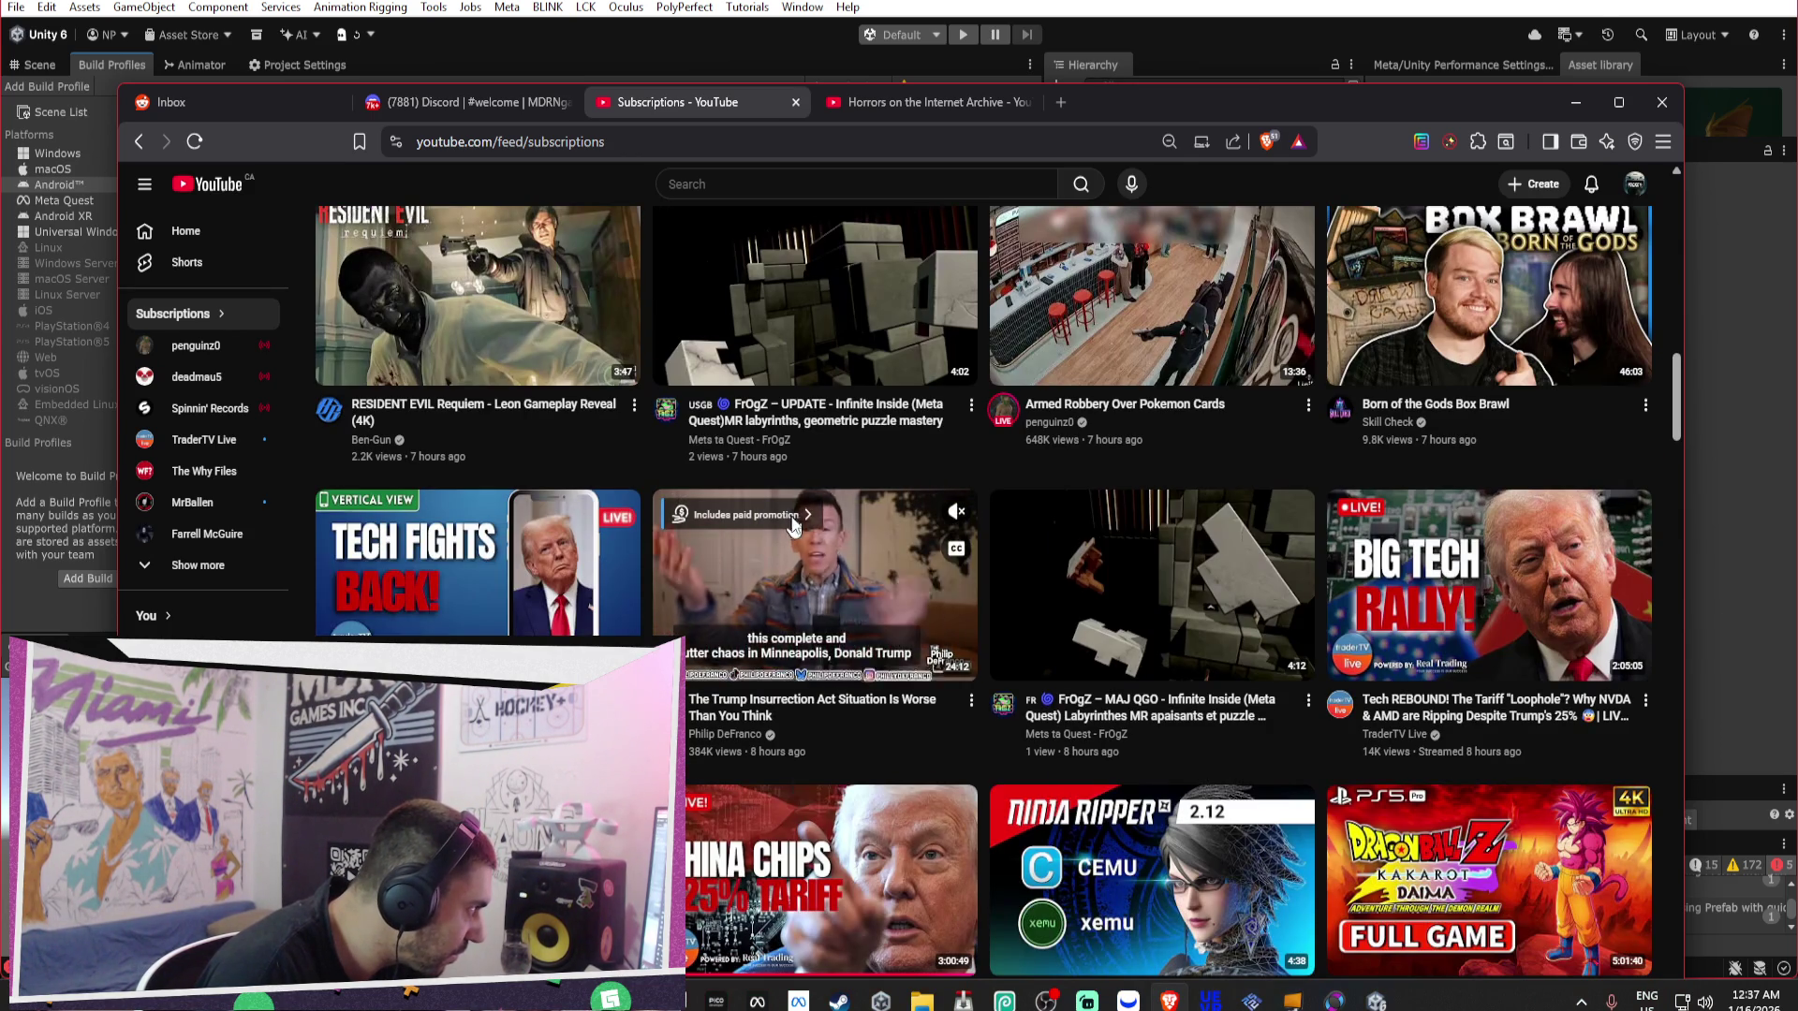
pyautogui.rightClick(796, 523)
pyautogui.click(811, 535)
pyautogui.scroll(-2, 811, 548)
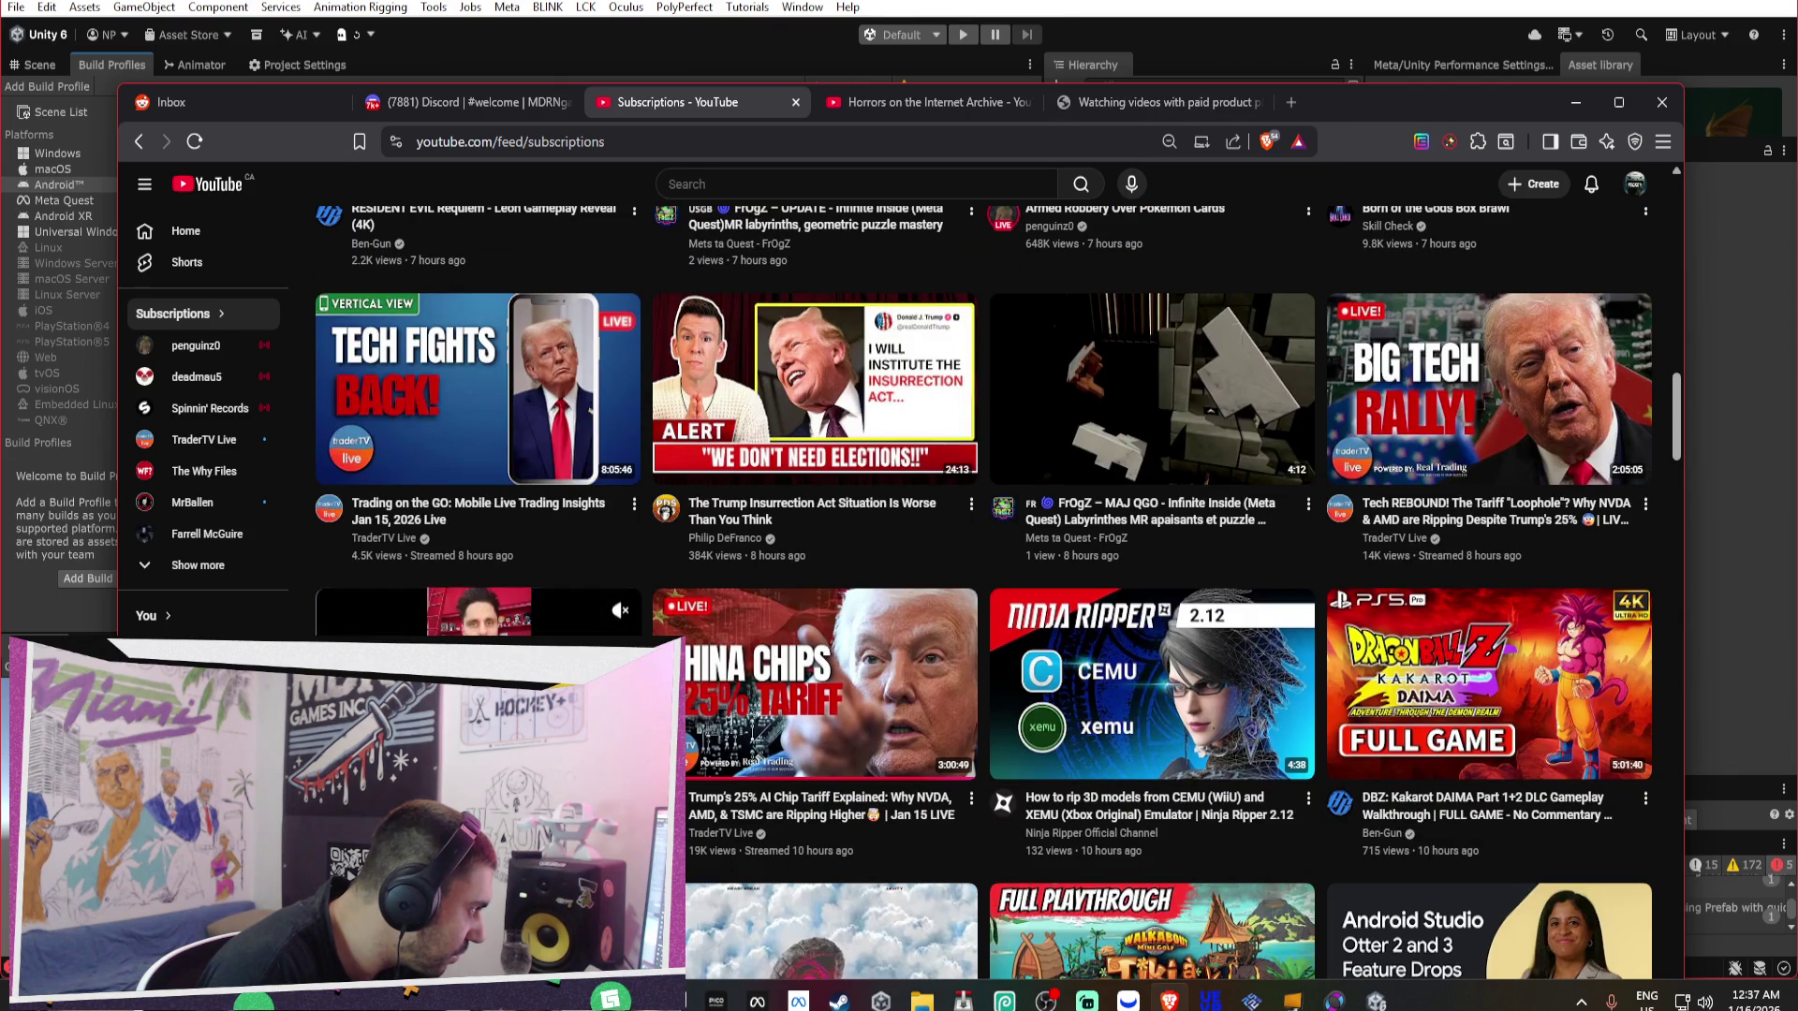
# Close the Horrors and paid-promotion help tabs, then open, view and close the Insurrection Act video.
pyautogui.click(968, 115)
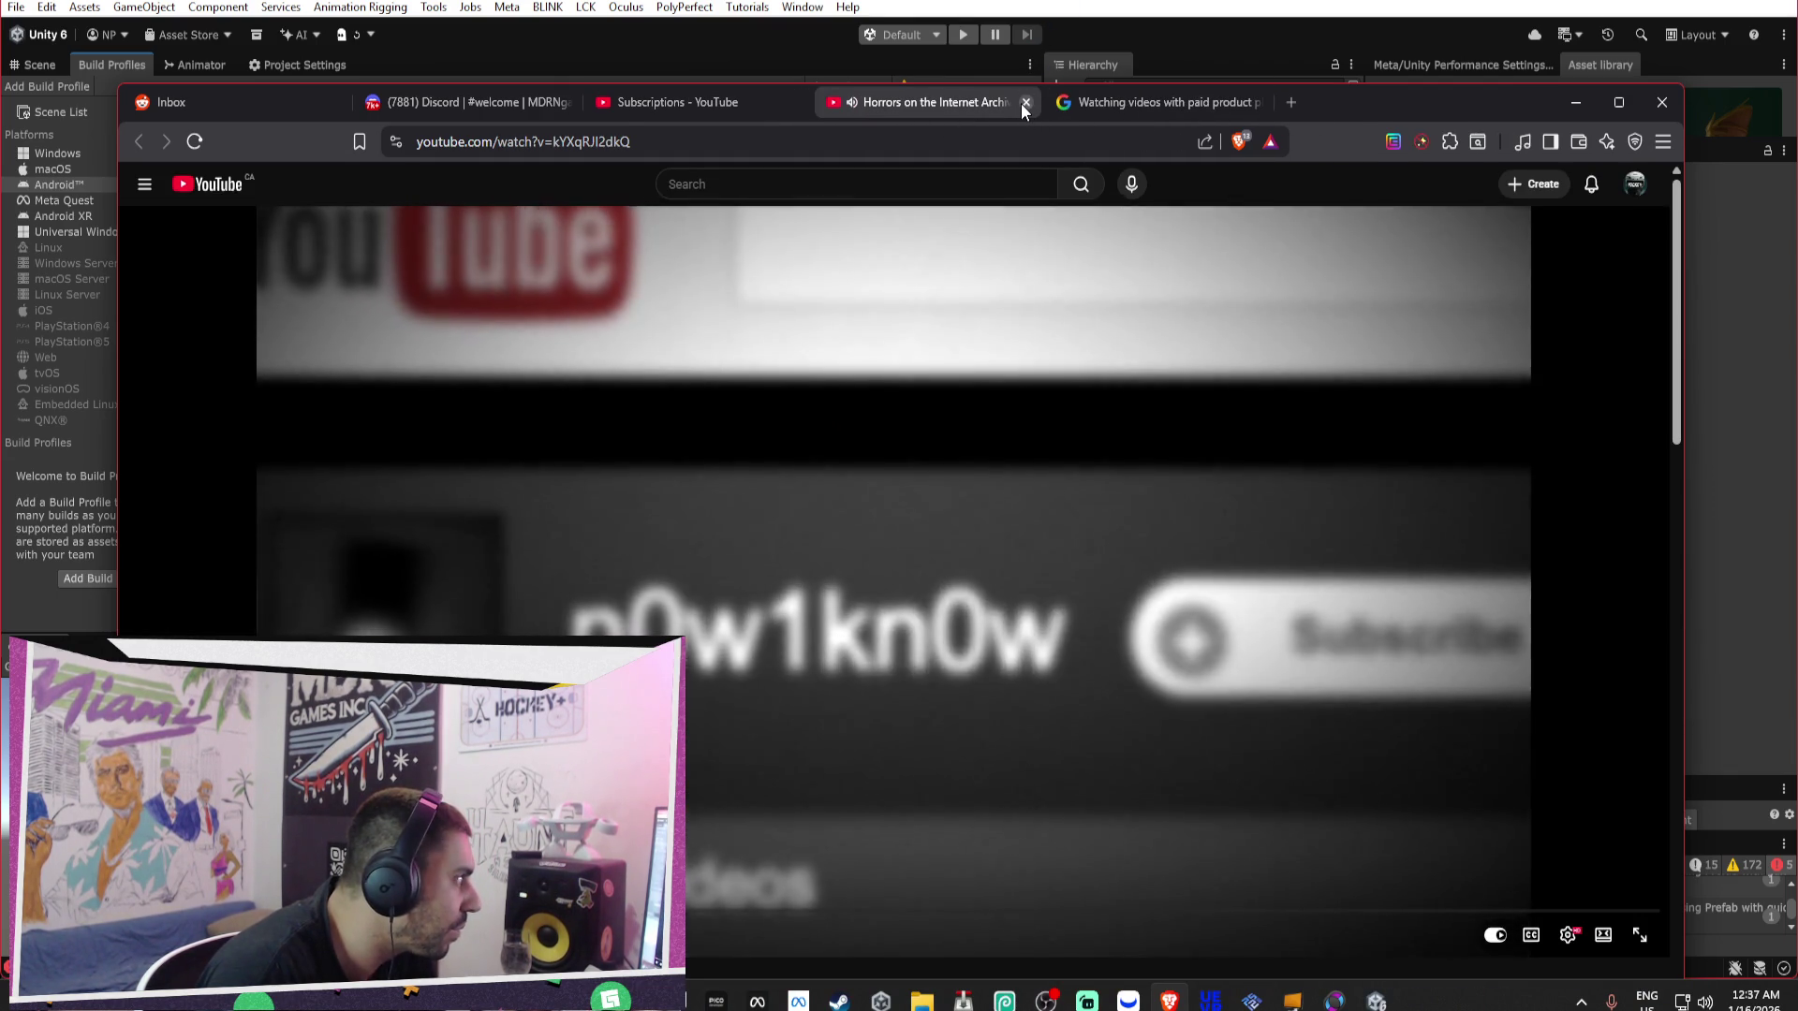
pyautogui.click(1021, 103)
pyautogui.click(1024, 103)
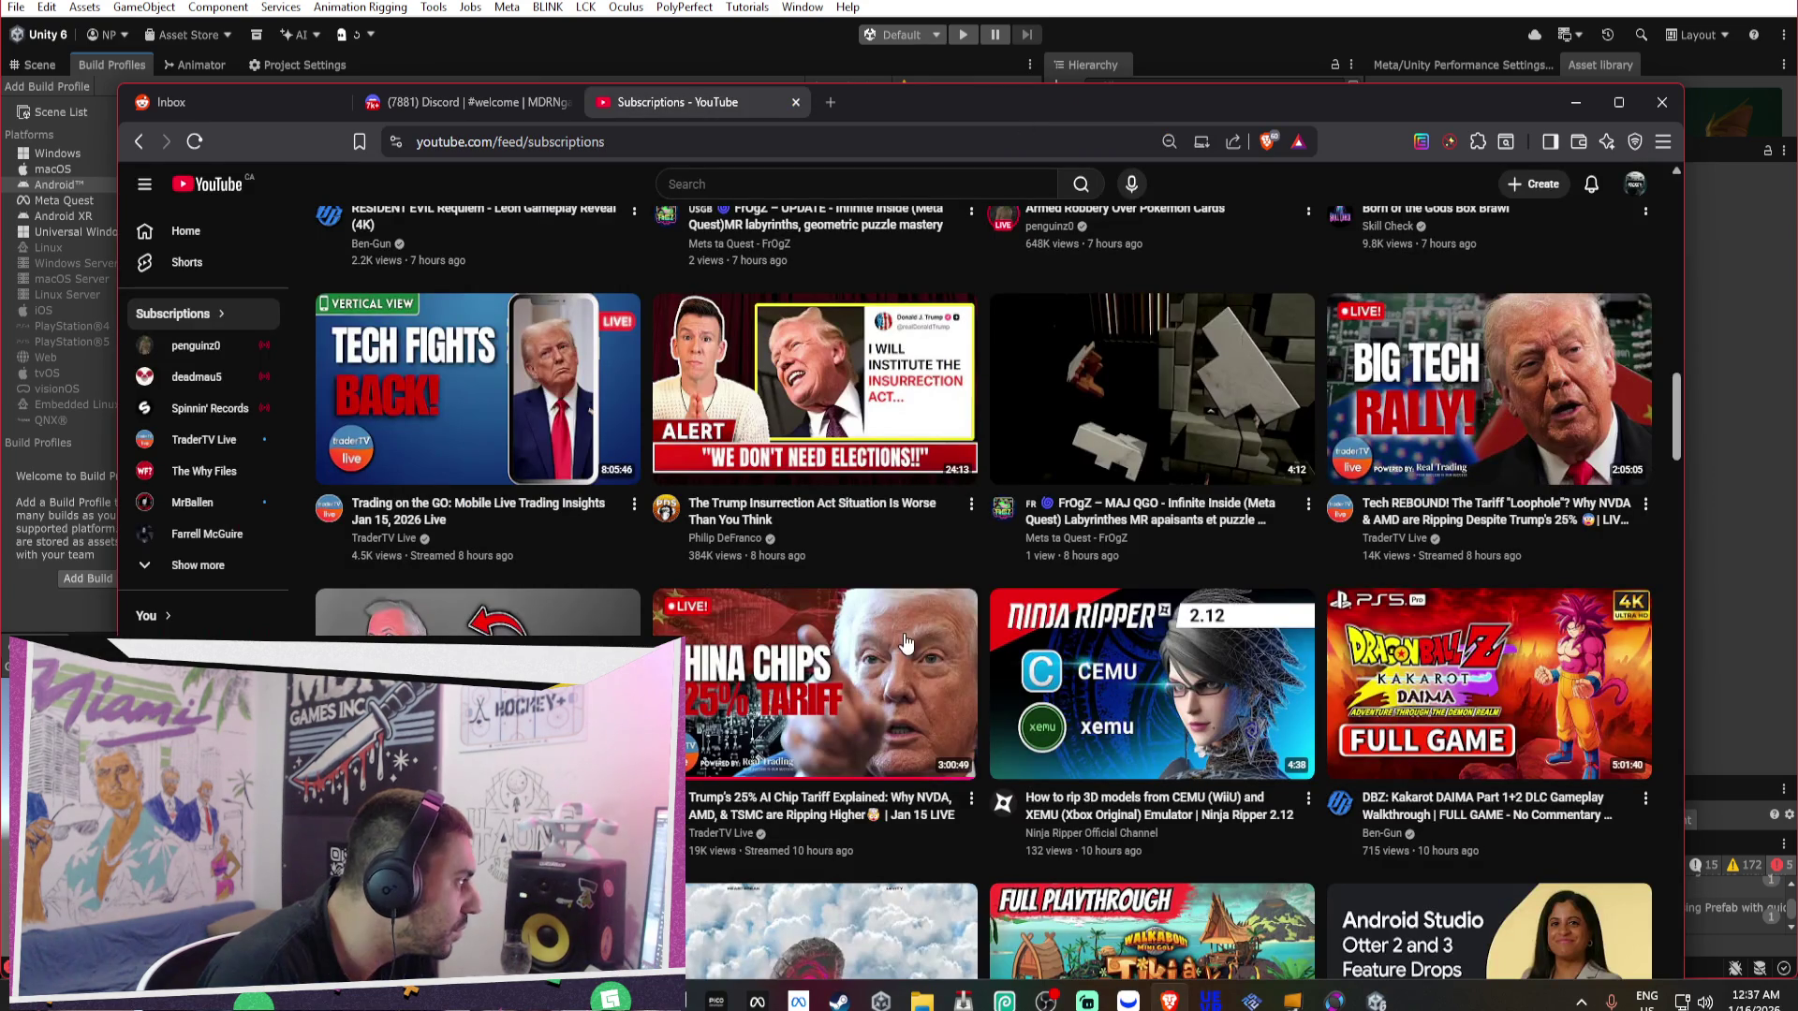
pyautogui.rightClick(734, 365)
pyautogui.click(837, 367)
pyautogui.click(896, 105)
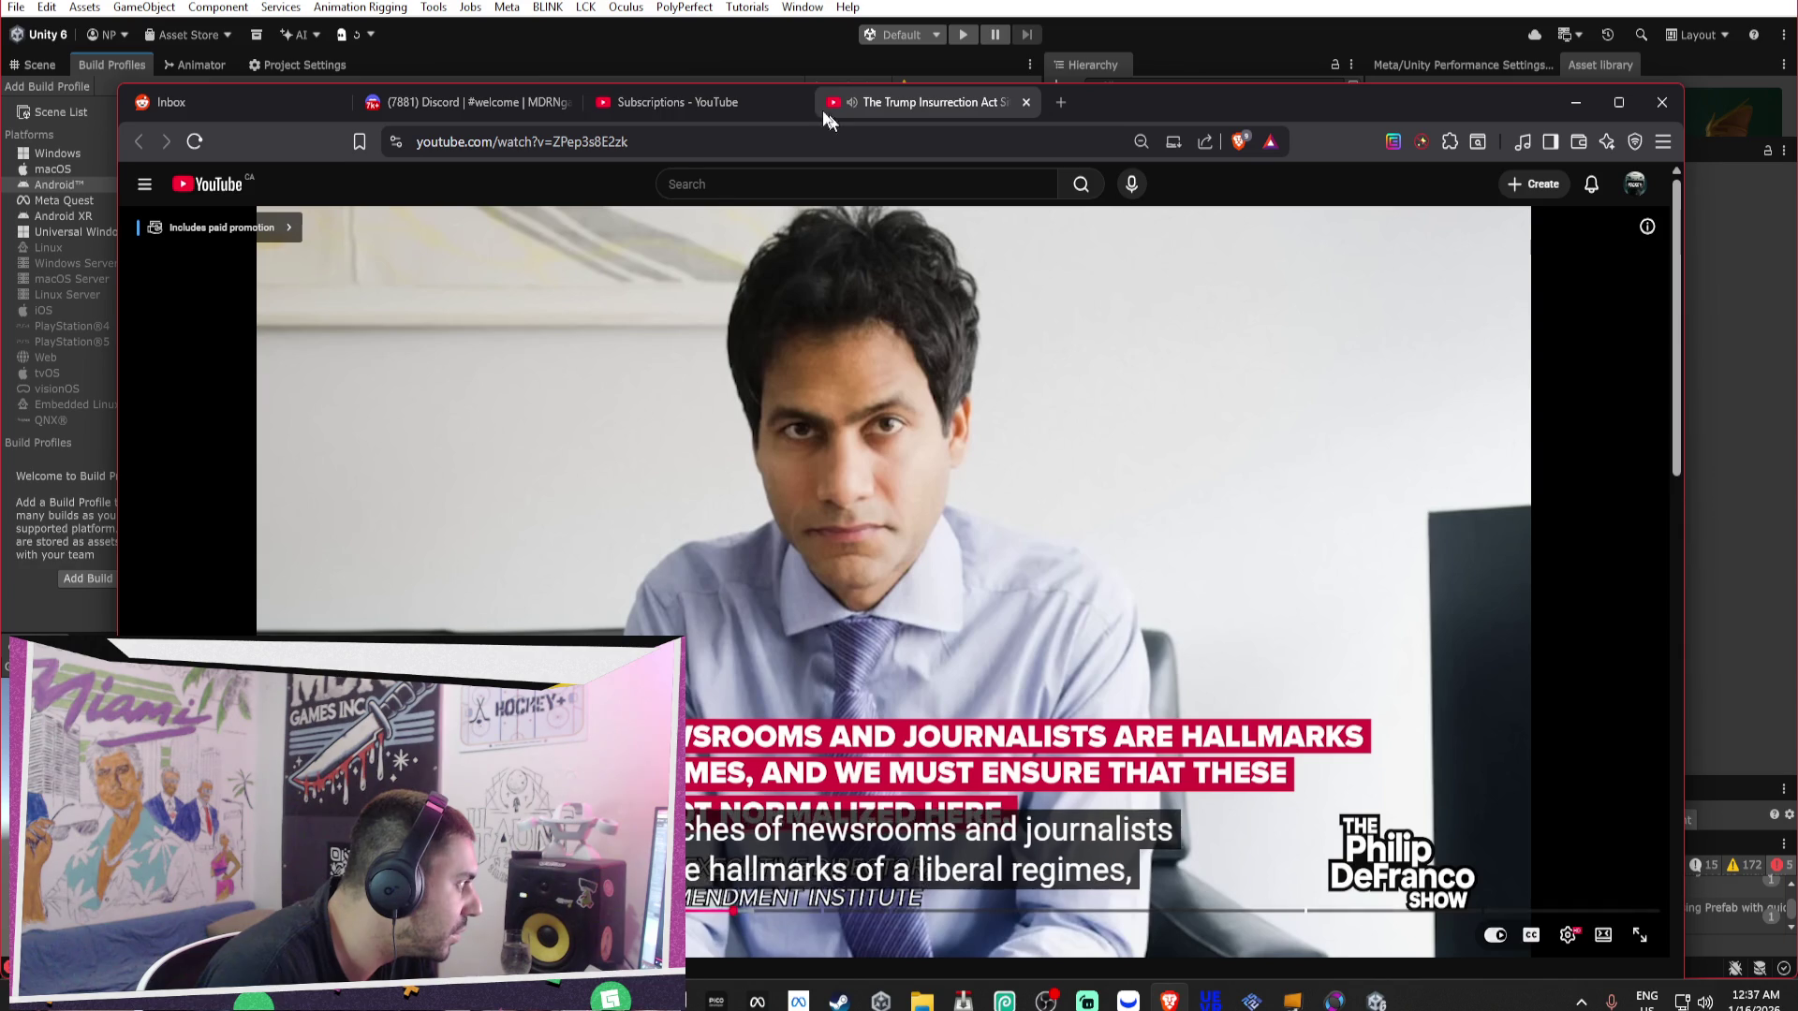
pyautogui.click(1023, 102)
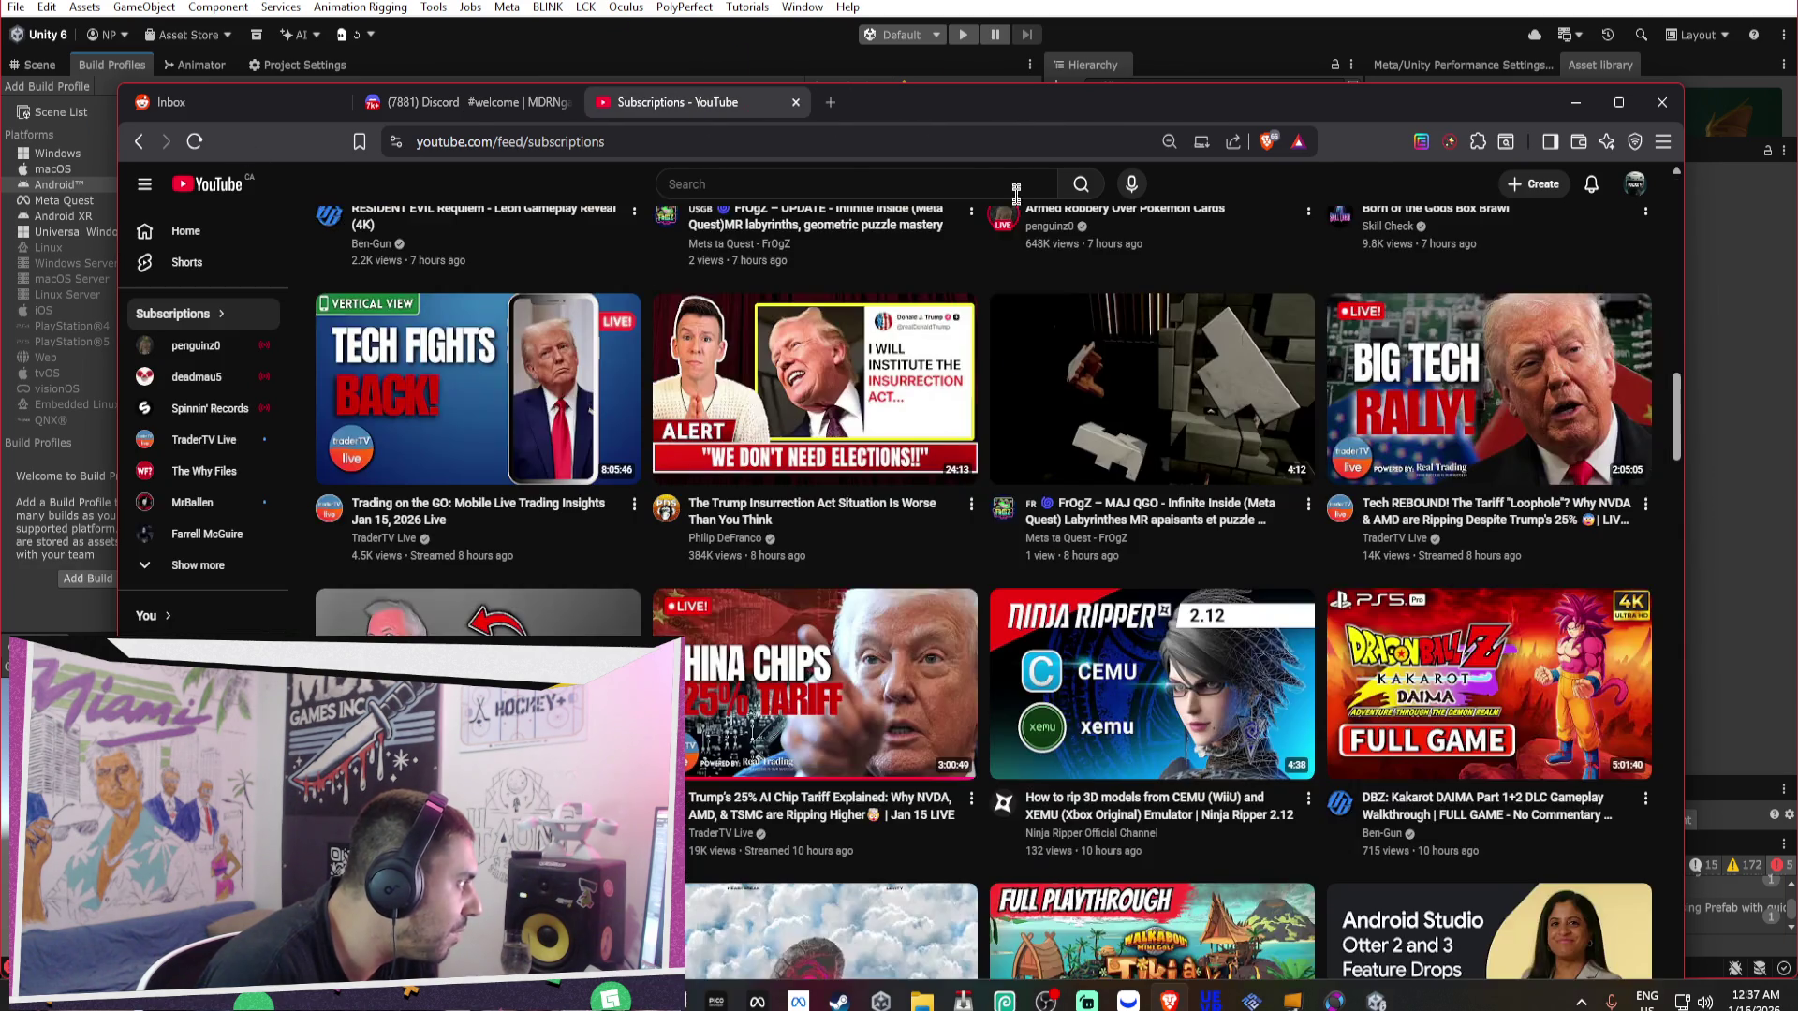
# Scroll further down the Subscriptions feed, then return to the YouTube home feed.
pyautogui.scroll(-2, 978, 524)
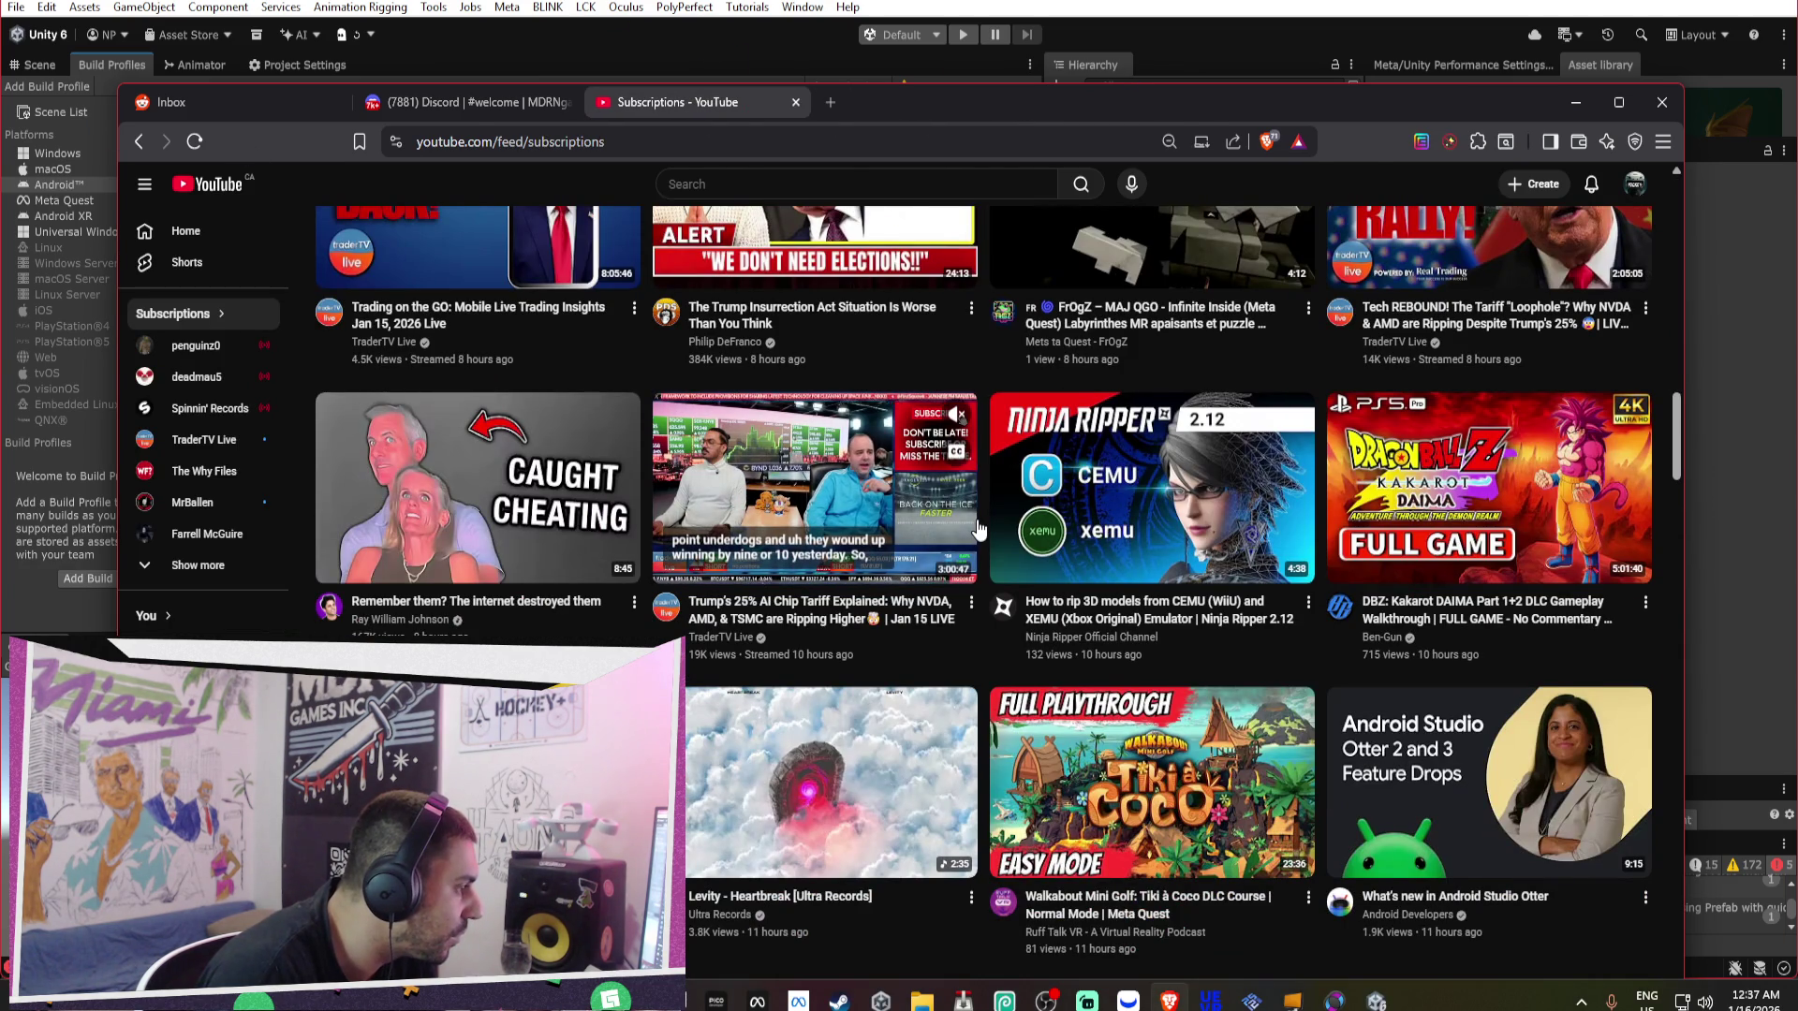
pyautogui.scroll(-1, 978, 533)
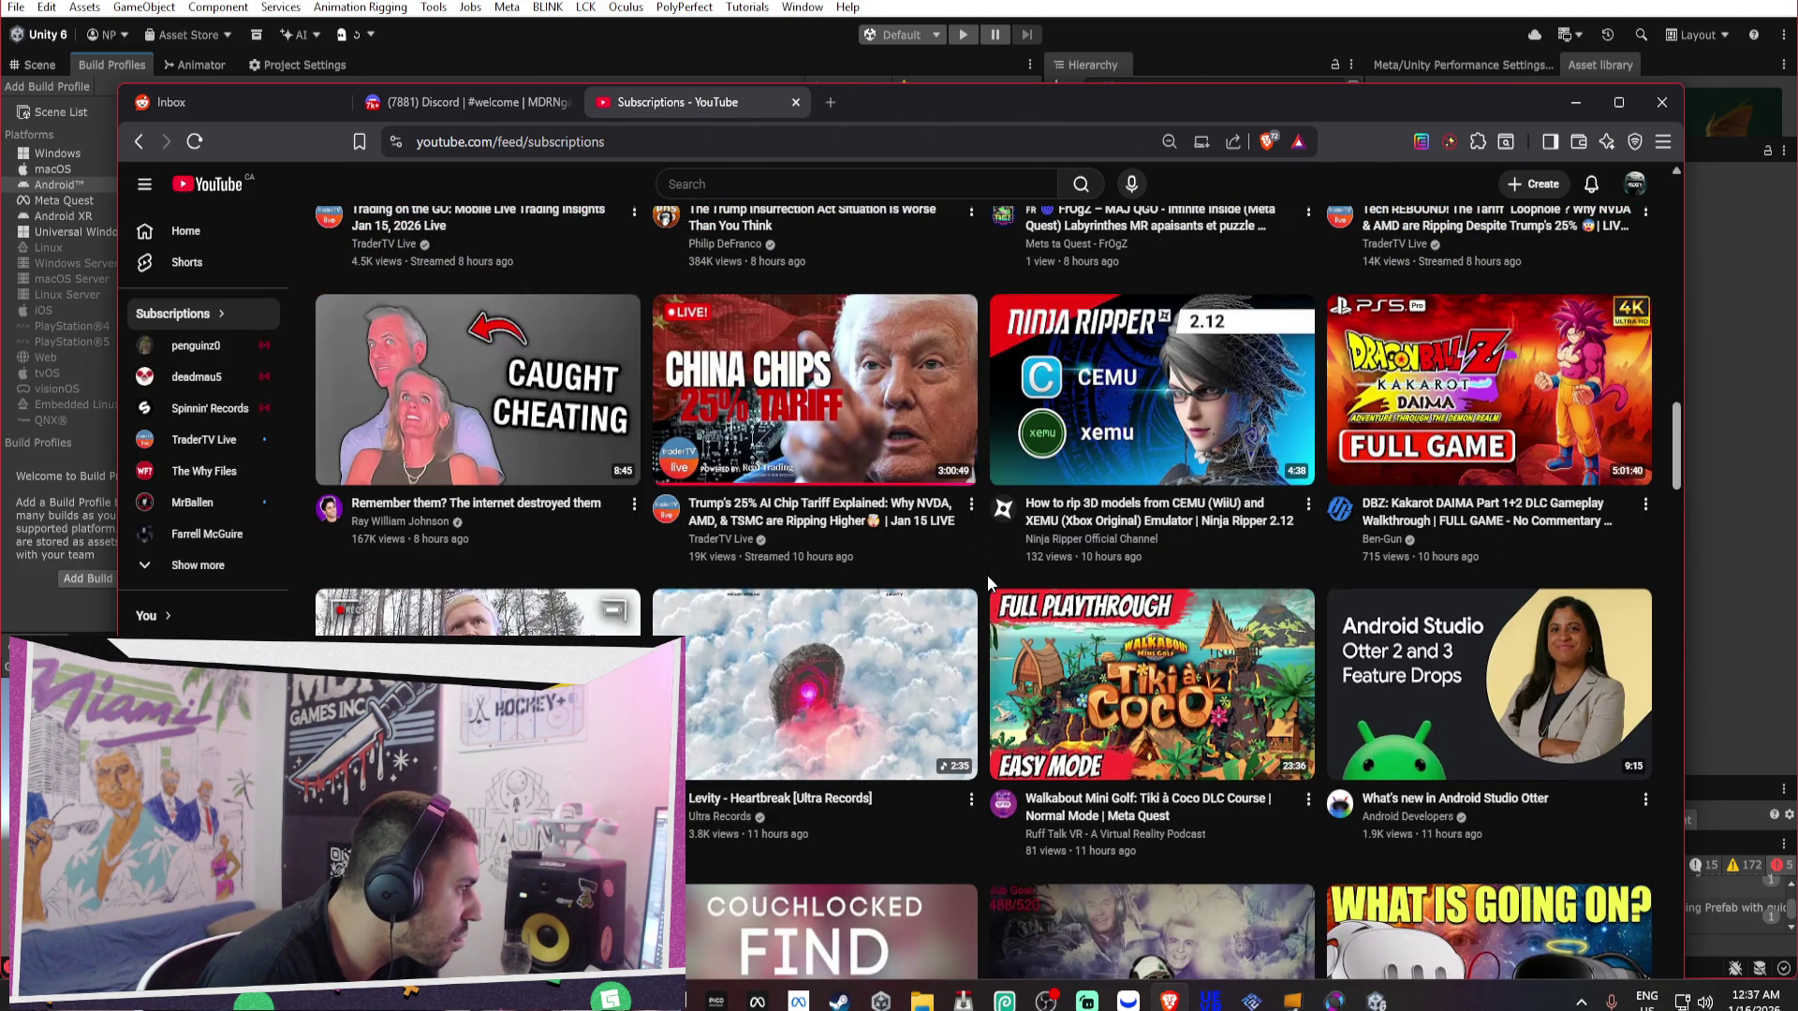
pyautogui.scroll(-1, 987, 581)
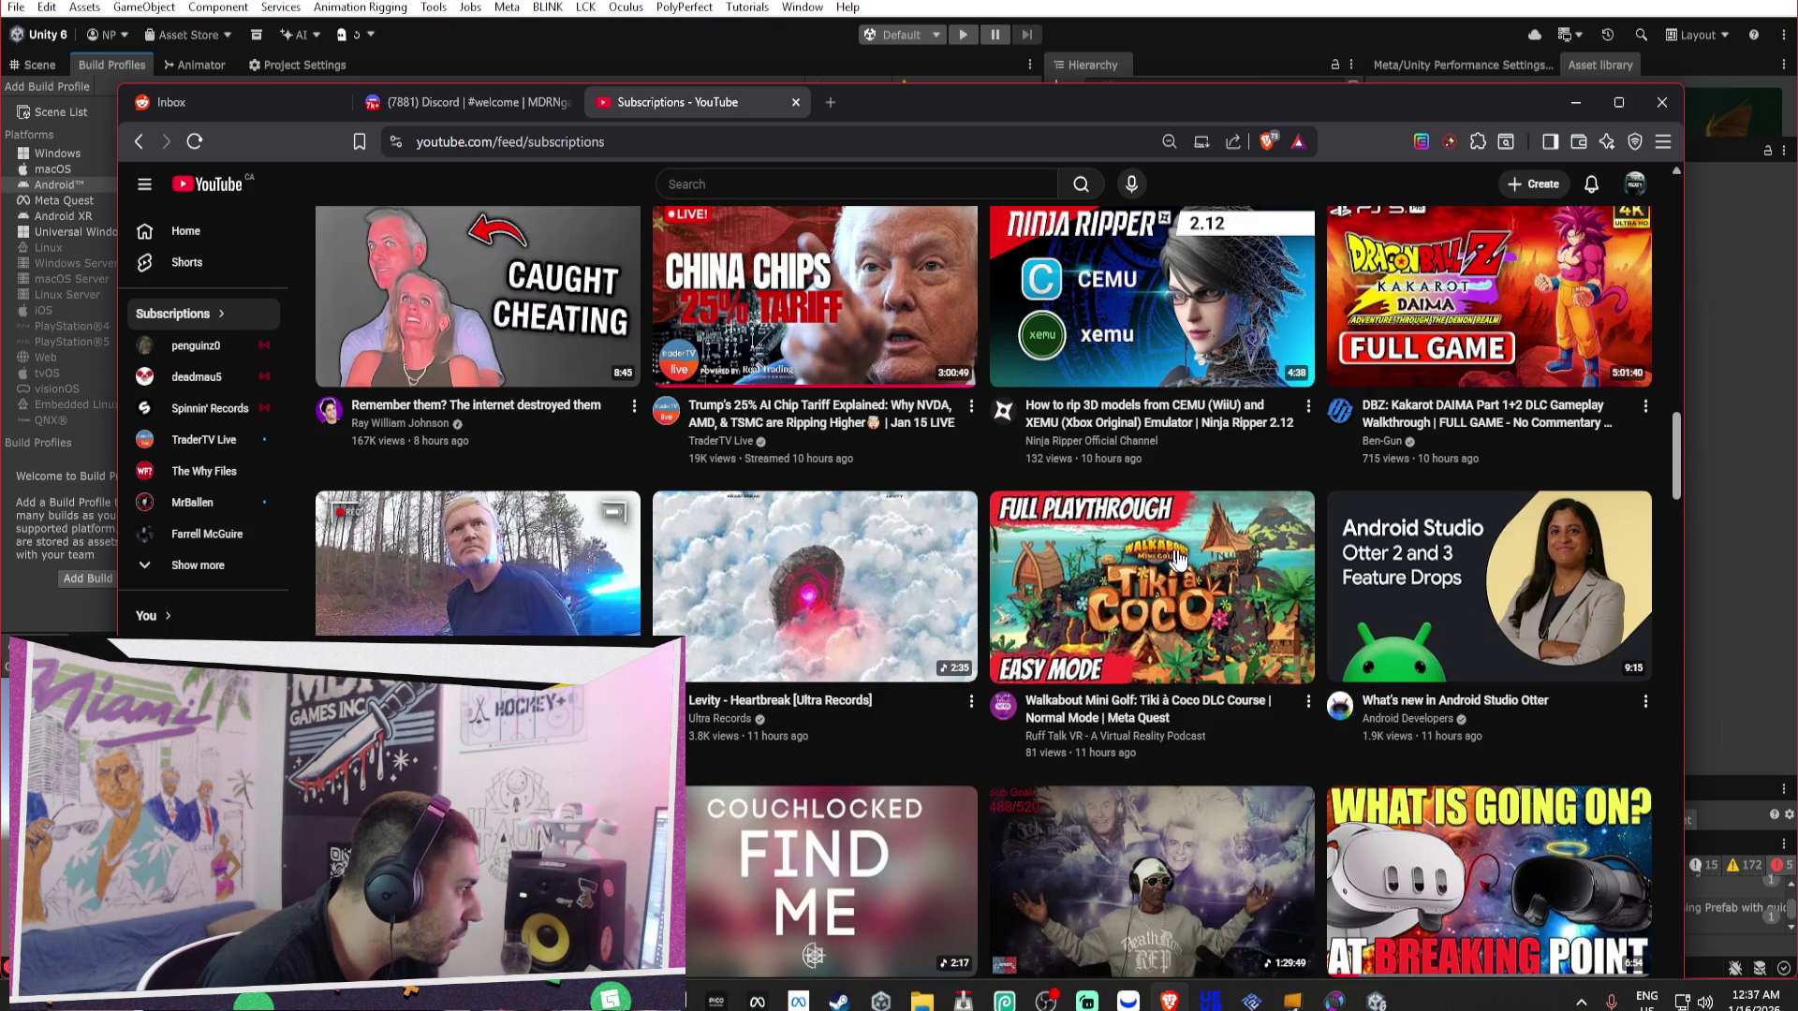
pyautogui.scroll(-2, 1366, 580)
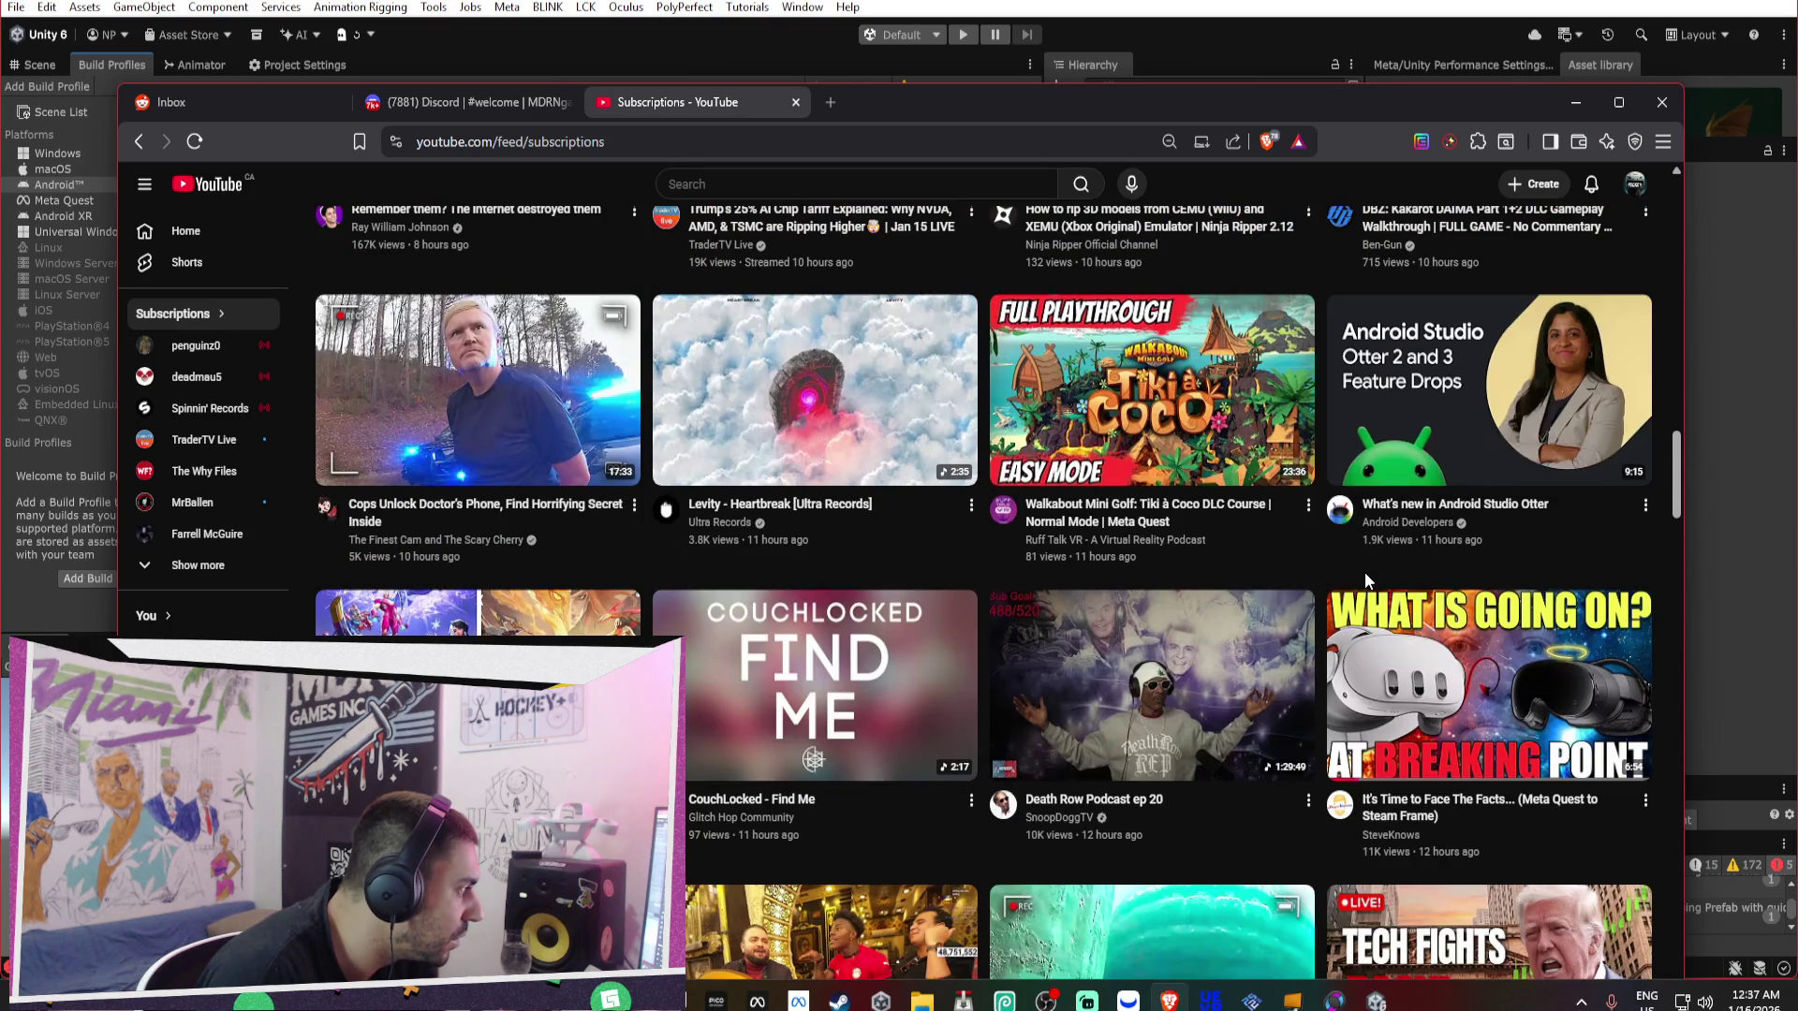
pyautogui.scroll(-1, 1367, 581)
pyautogui.scroll(-1, 1367, 583)
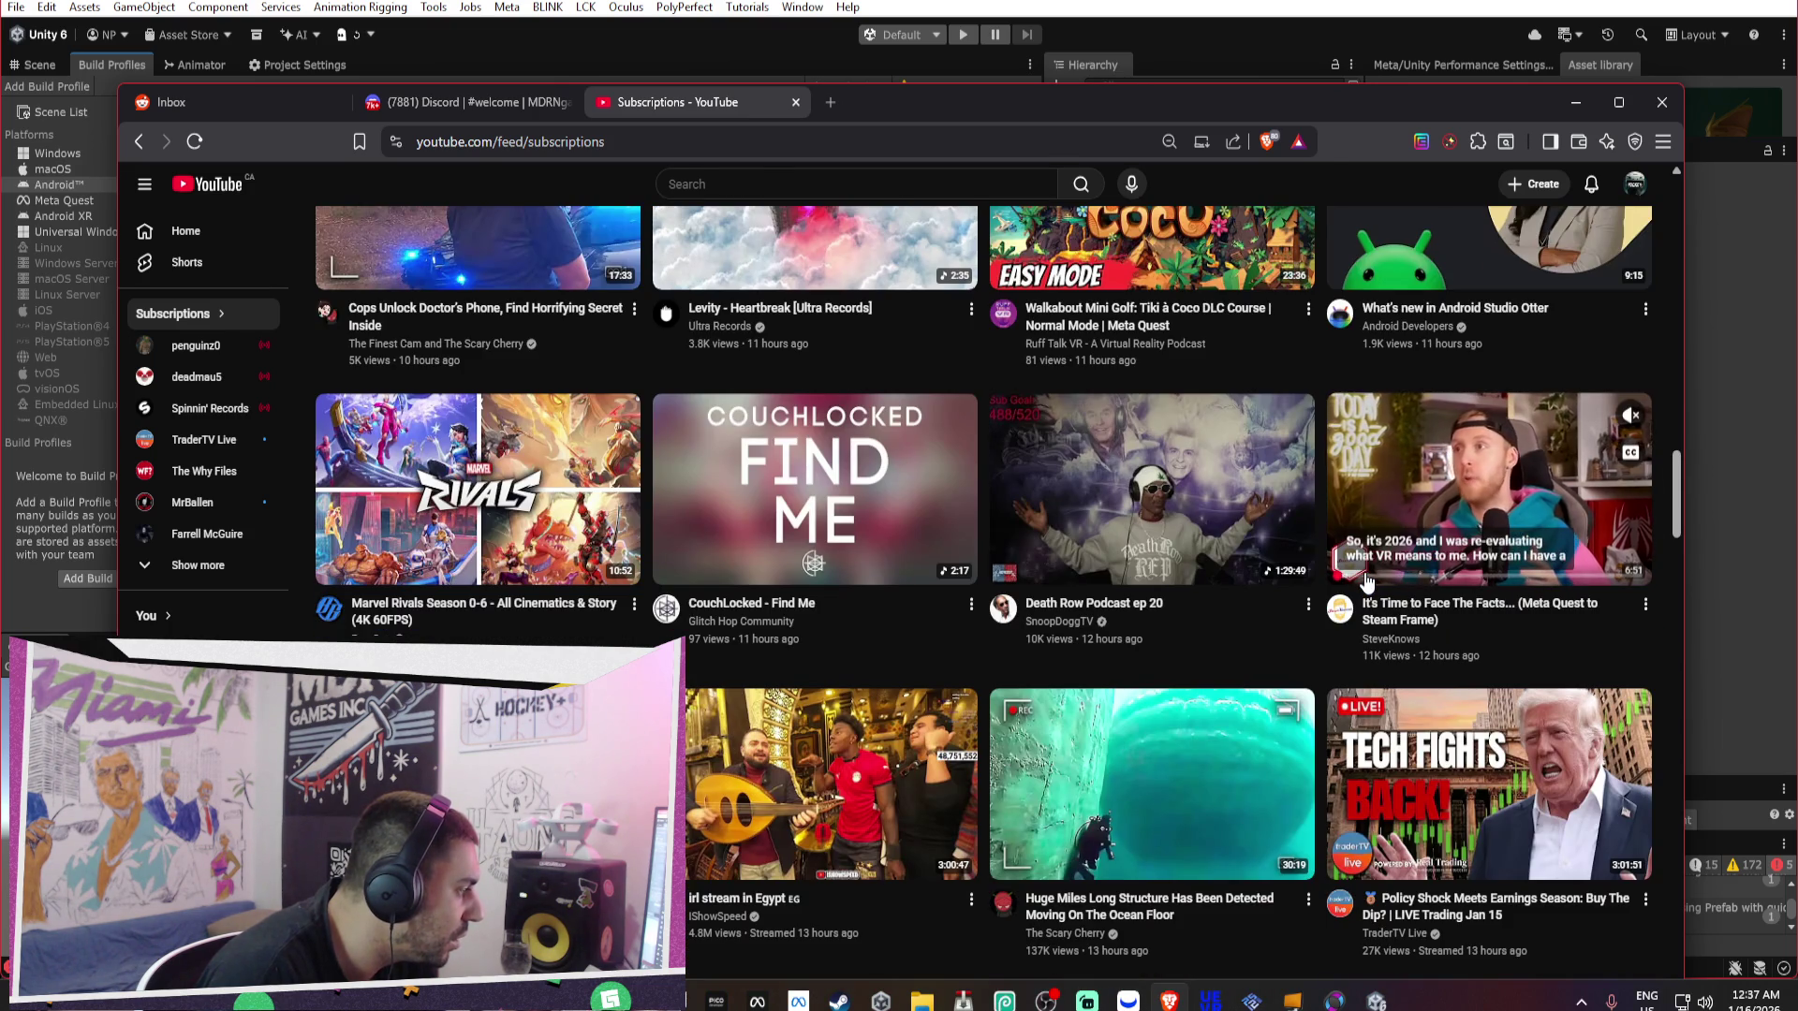
pyautogui.scroll(-2, 1367, 582)
pyautogui.moveTo(1367, 582)
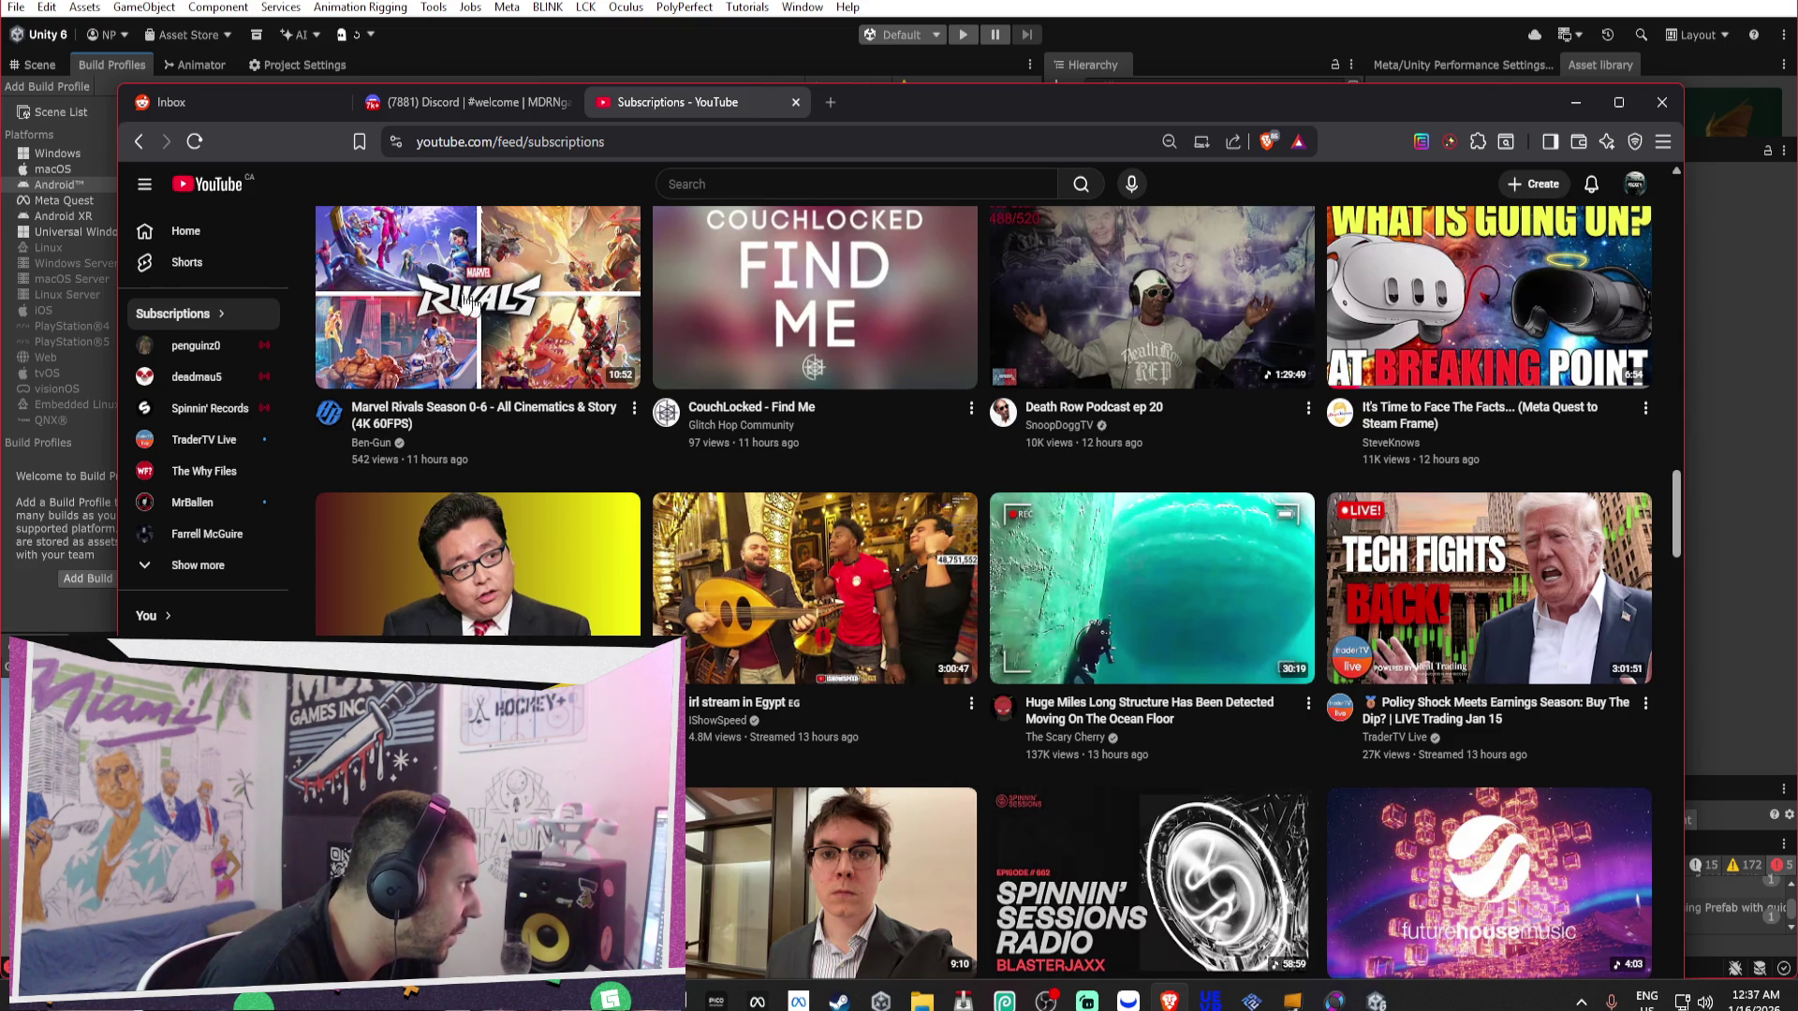
pyautogui.click(218, 236)
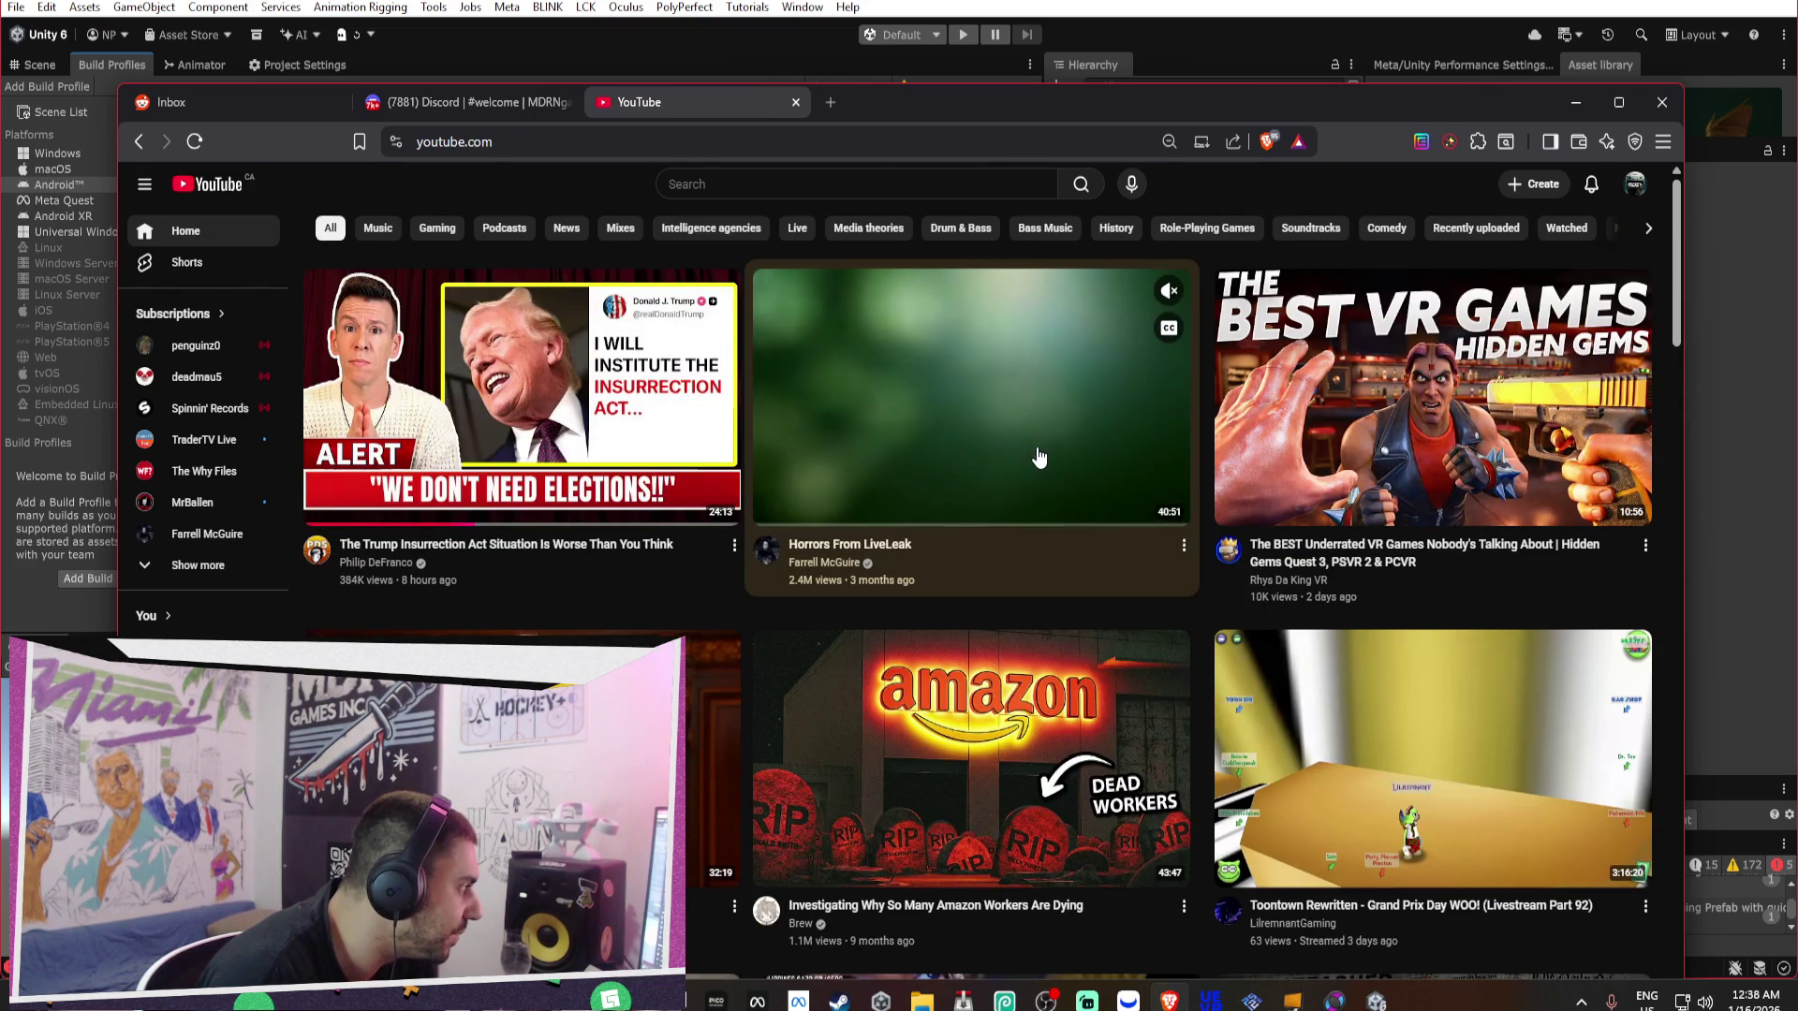
# Open the Camp 14 video from the home feed in a new tab, watch it, and pause it.
pyautogui.scroll(-2, 1038, 456)
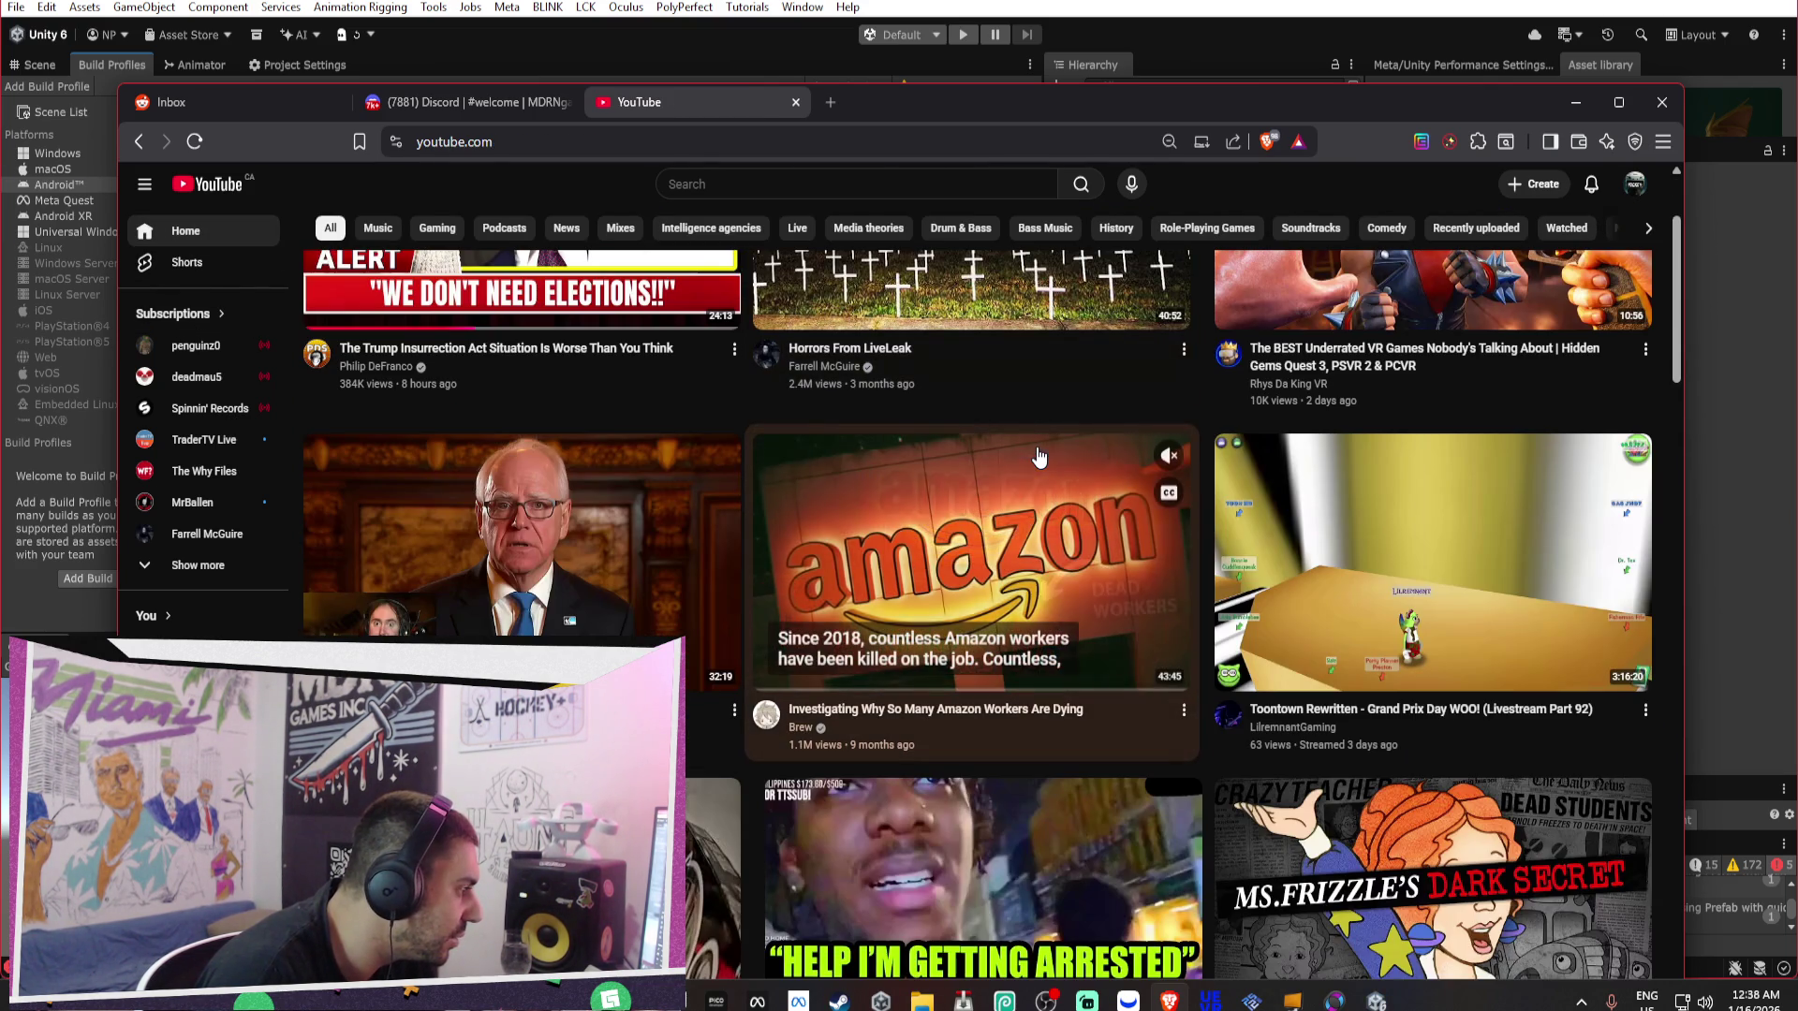
pyautogui.scroll(-1, 1037, 456)
pyautogui.scroll(-15, 1037, 456)
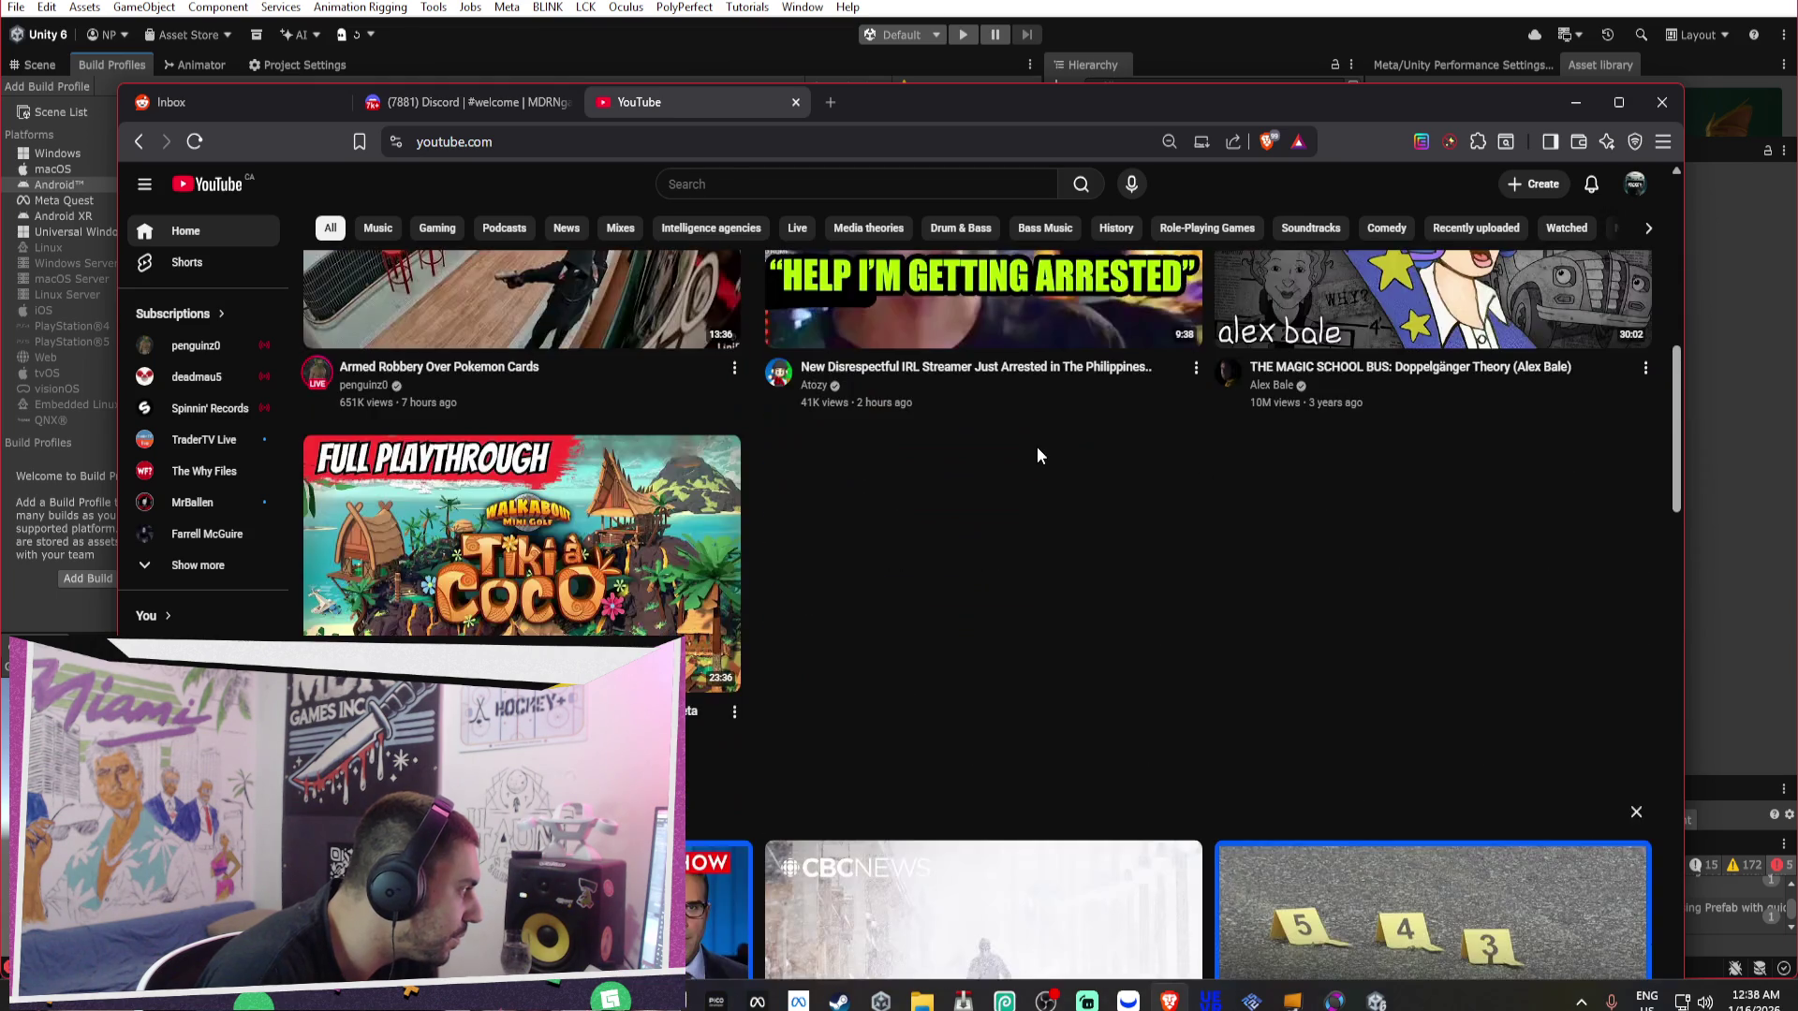
pyautogui.scroll(-7, 1037, 456)
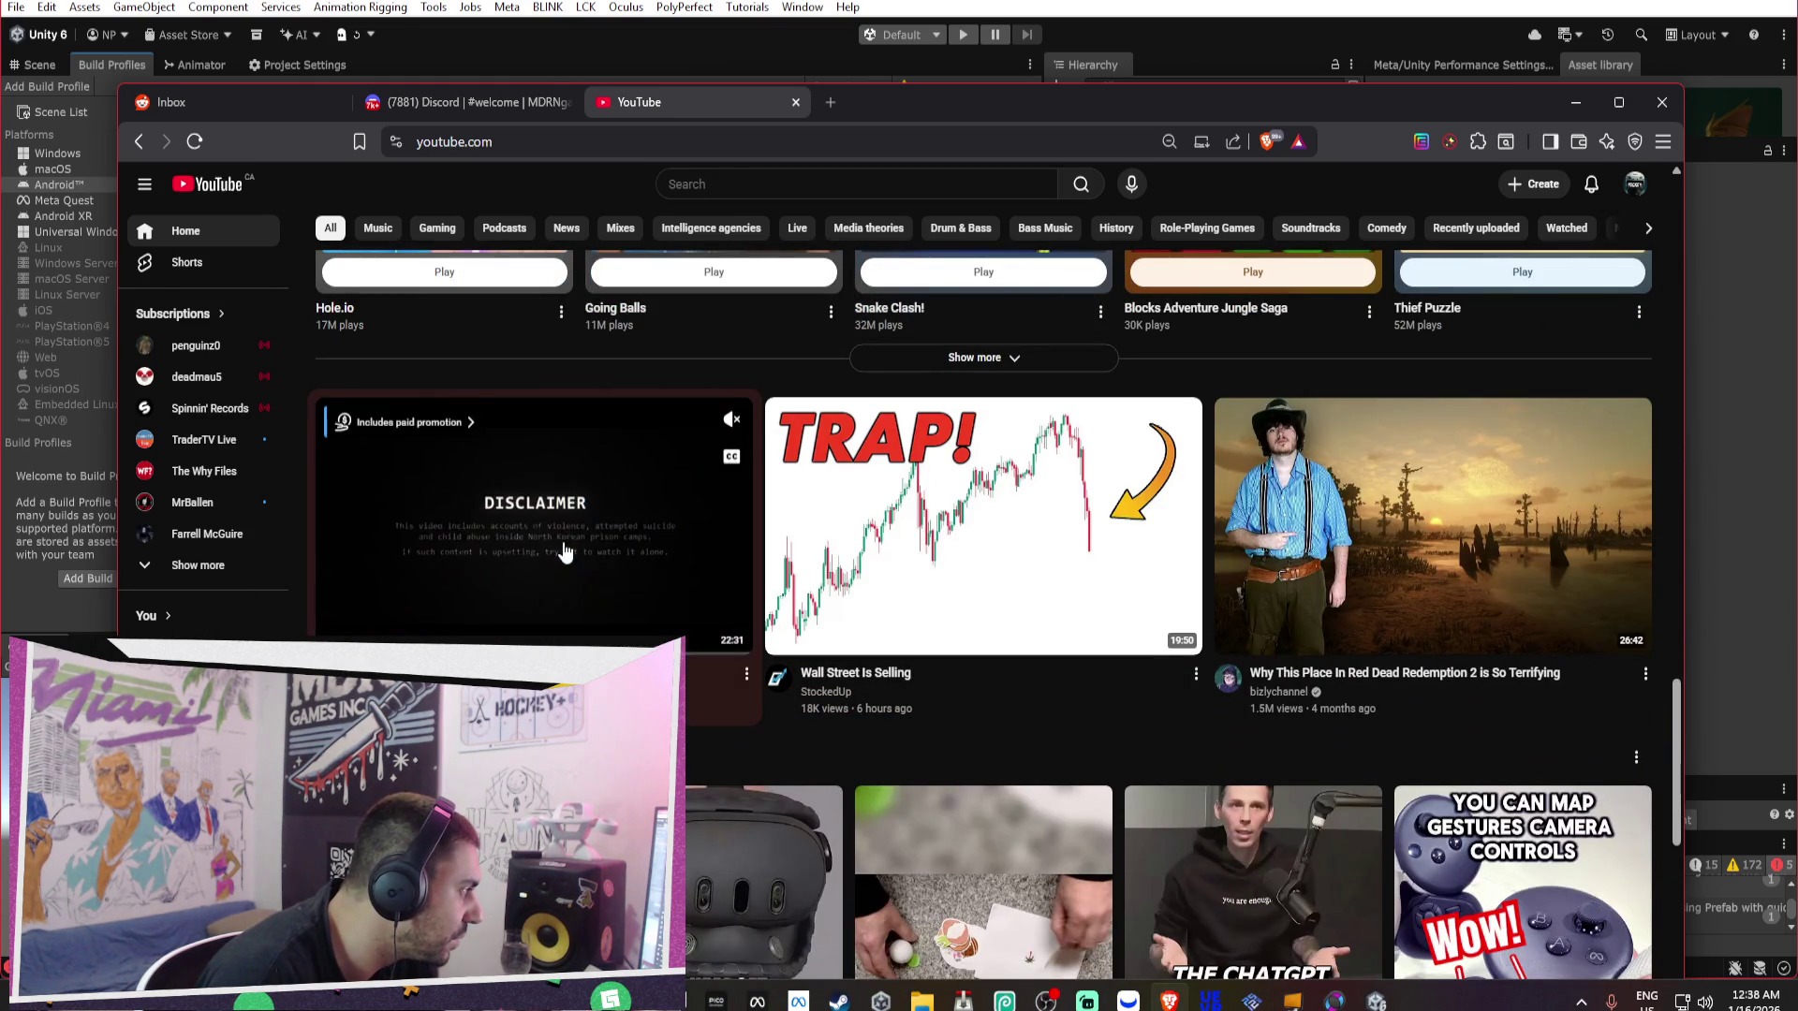
pyautogui.rightClick(565, 552)
pyautogui.click(762, 363)
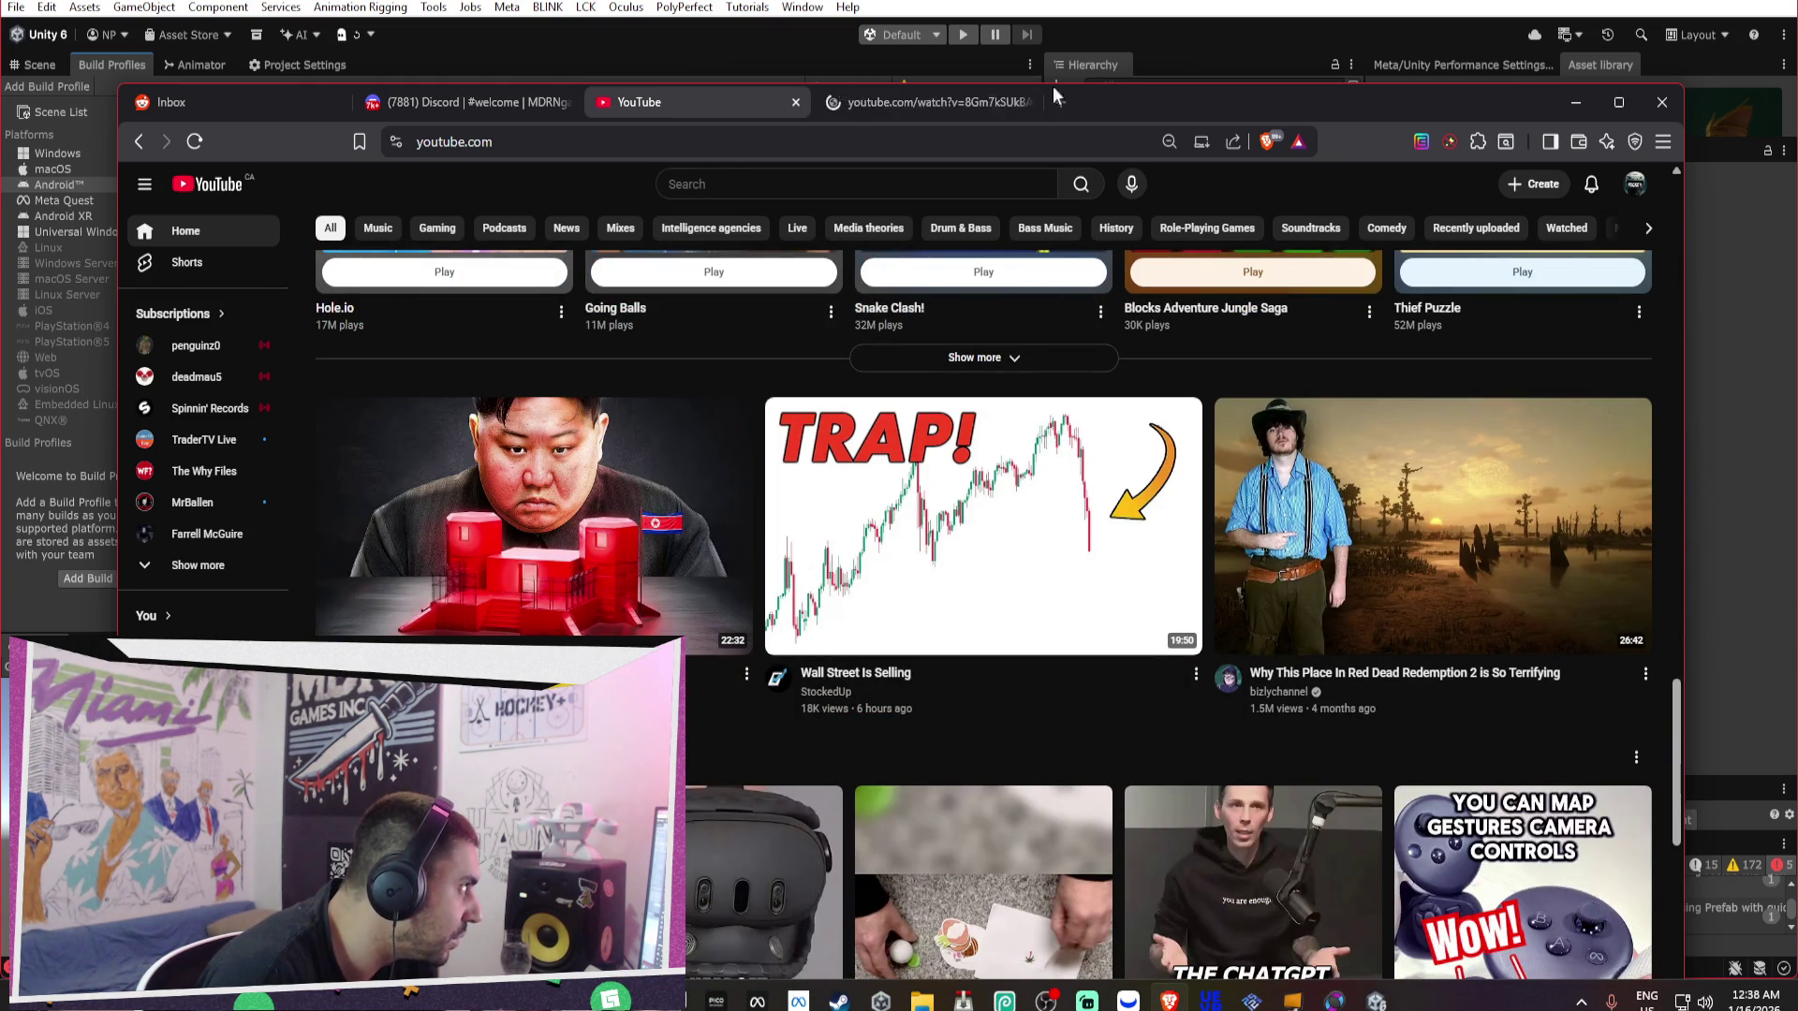
pyautogui.click(947, 108)
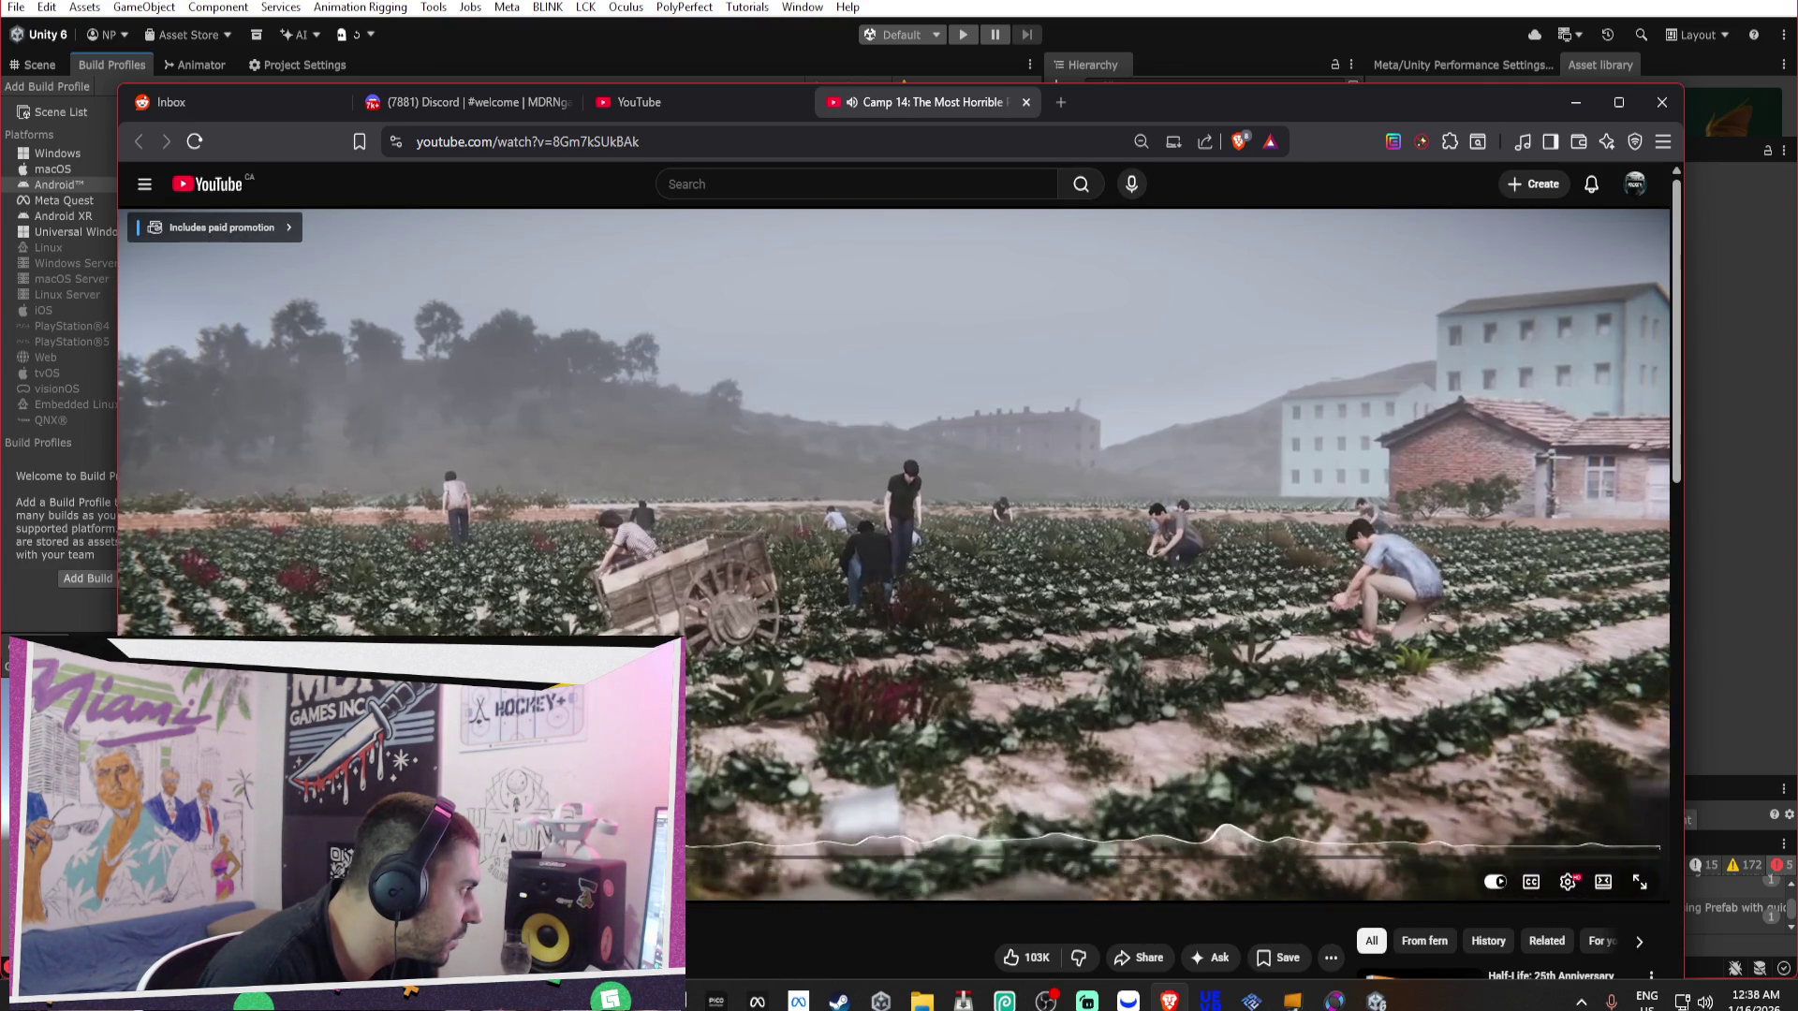
pyautogui.scroll(-2, 899, 561)
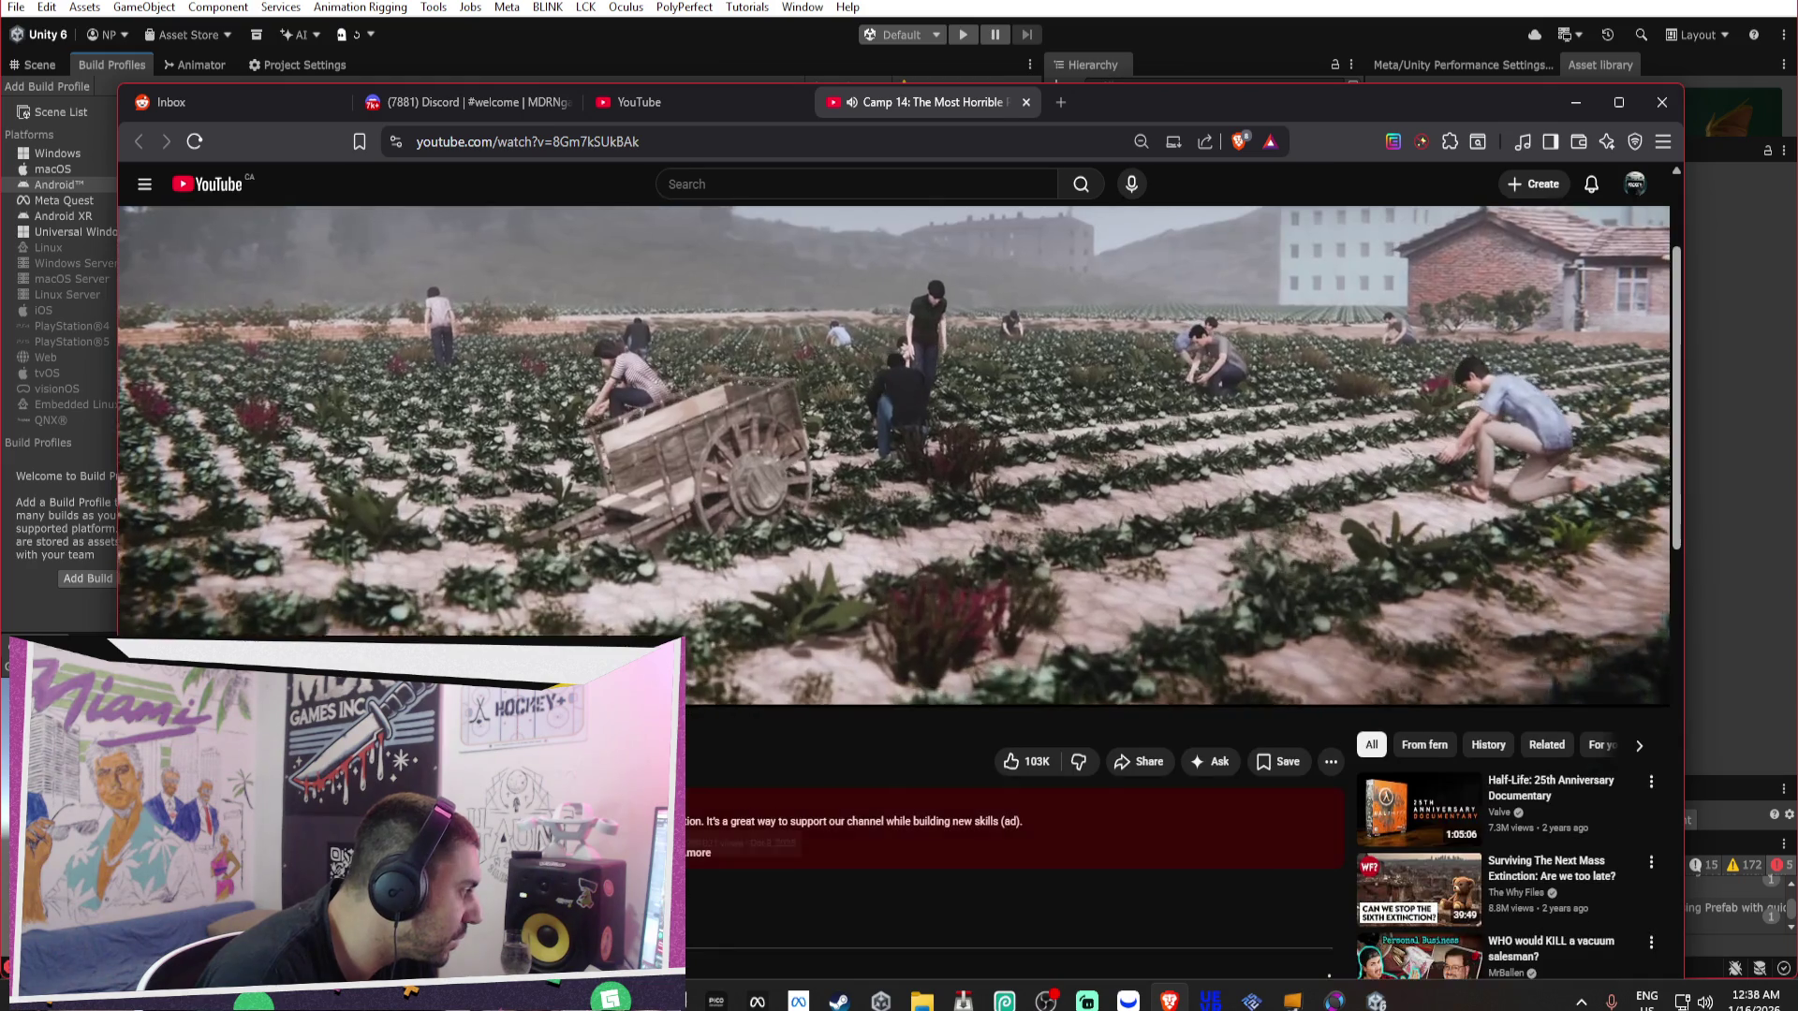
pyautogui.scroll(2, 899, 562)
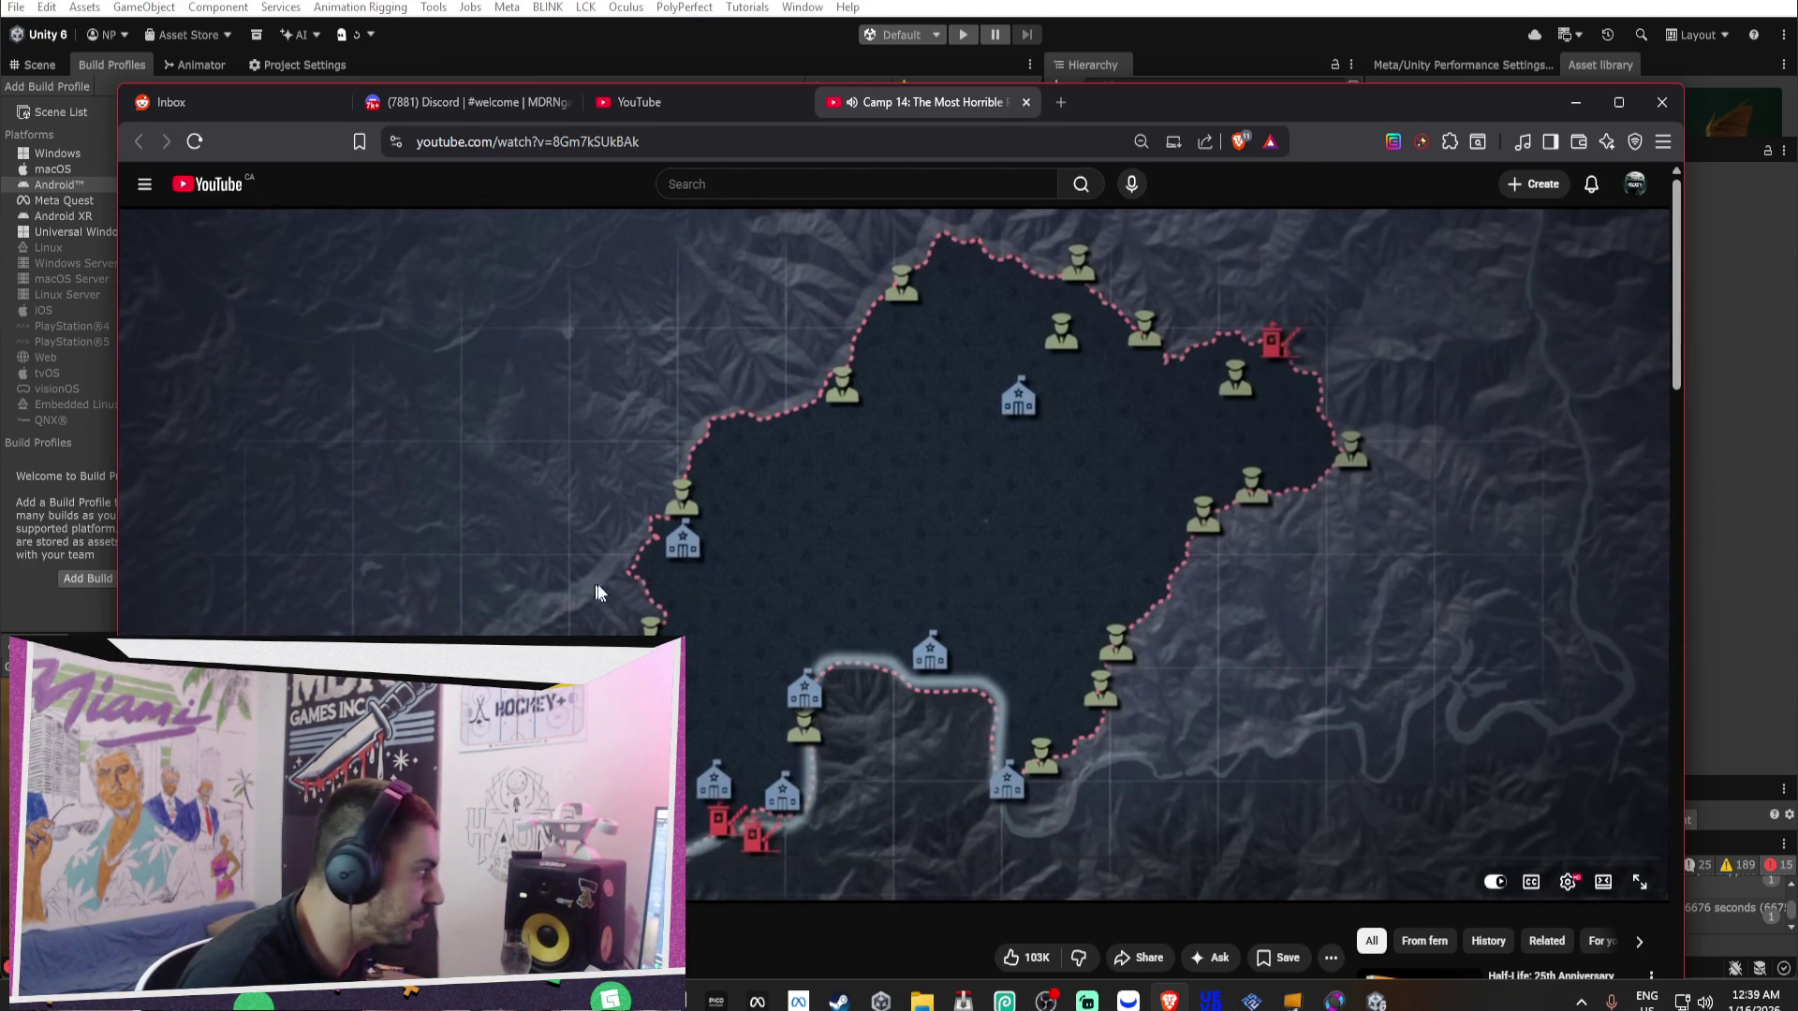
pyautogui.click(661, 575)
# Attempt an ALPHA-channel upload of Invictus, dismiss the duplicate version code 407 error, and return to Unity.
pyautogui.moveTo(757, 1000)
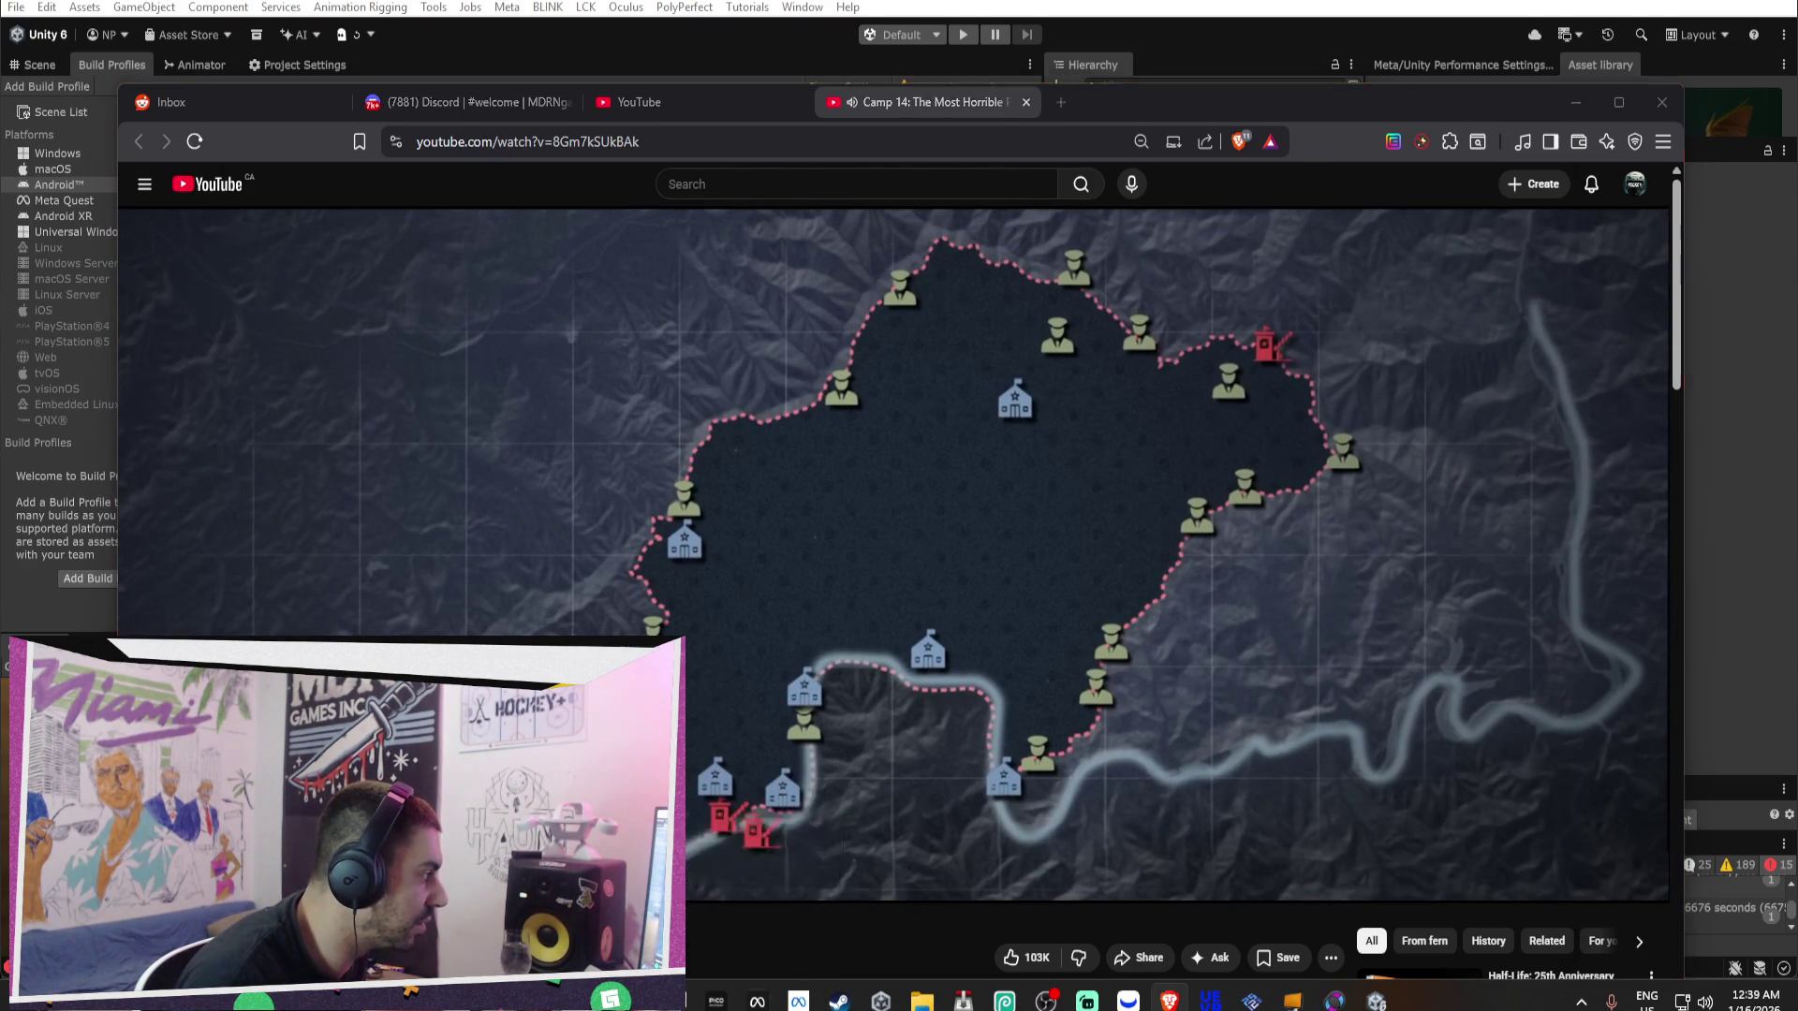
pyautogui.click(760, 894)
pyautogui.click(572, 318)
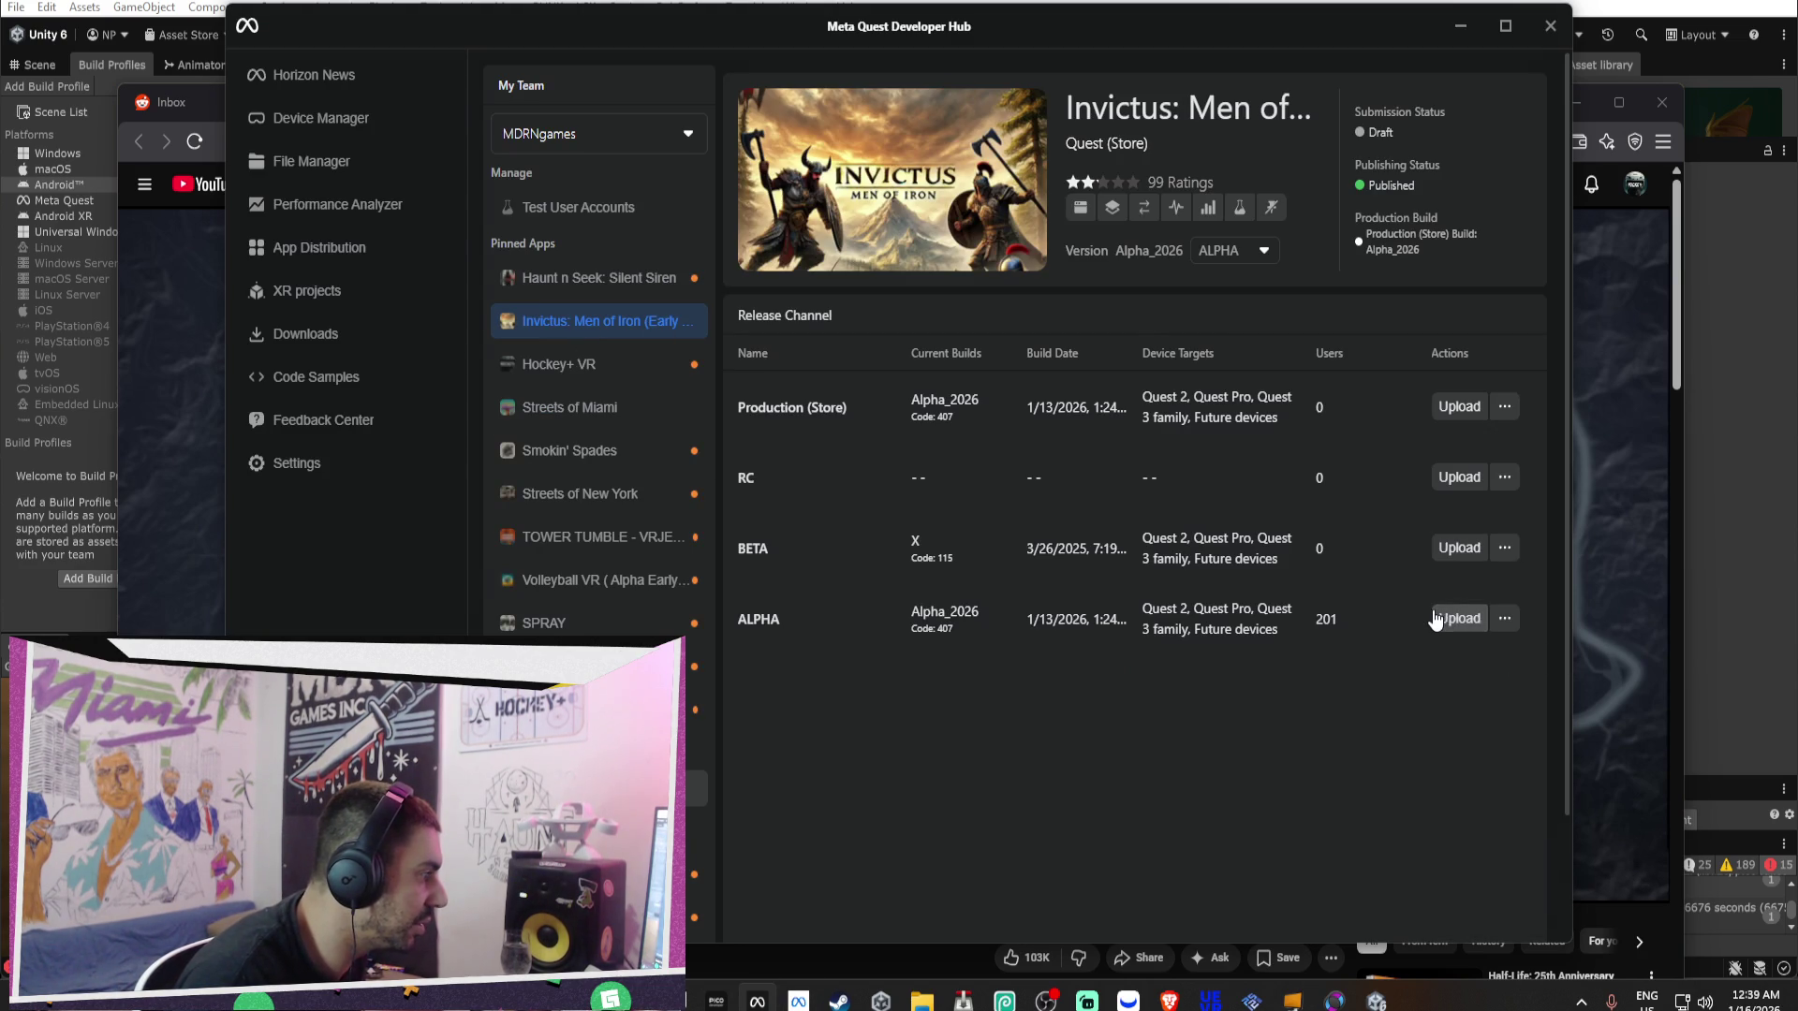
pyautogui.click(1436, 620)
pyautogui.click(1055, 794)
pyautogui.click(1052, 786)
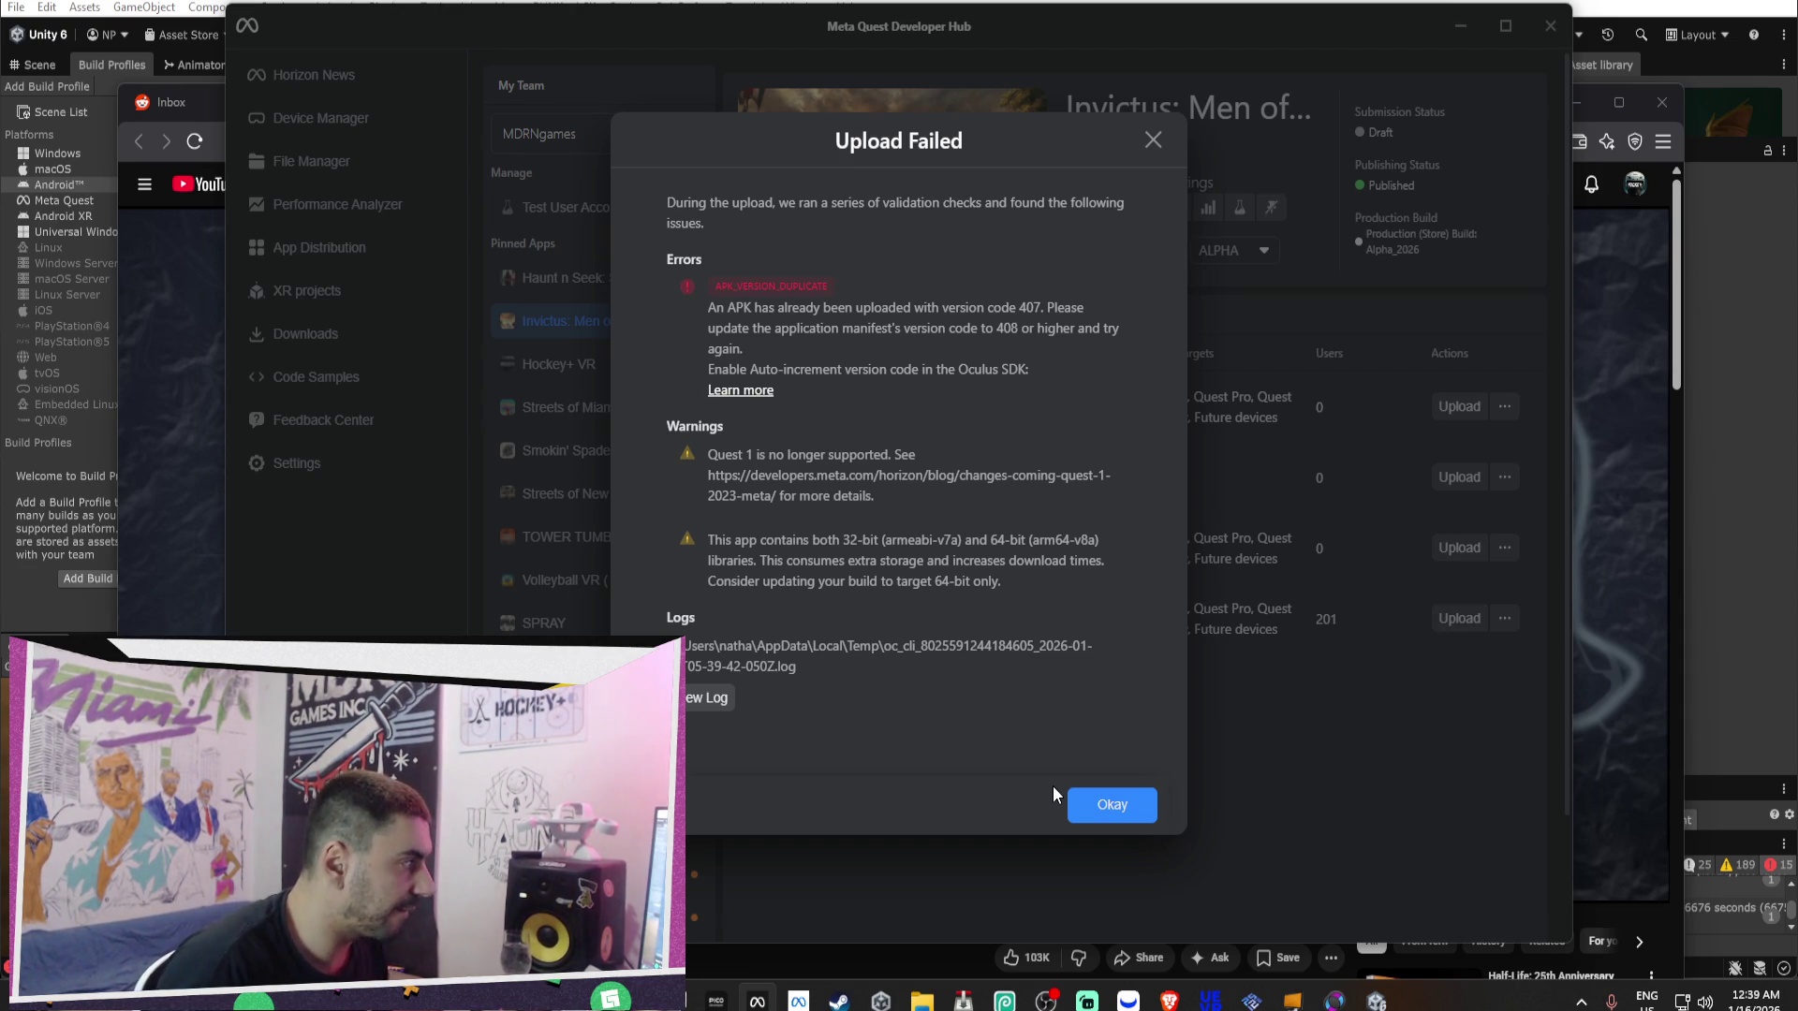
pyautogui.click(1095, 807)
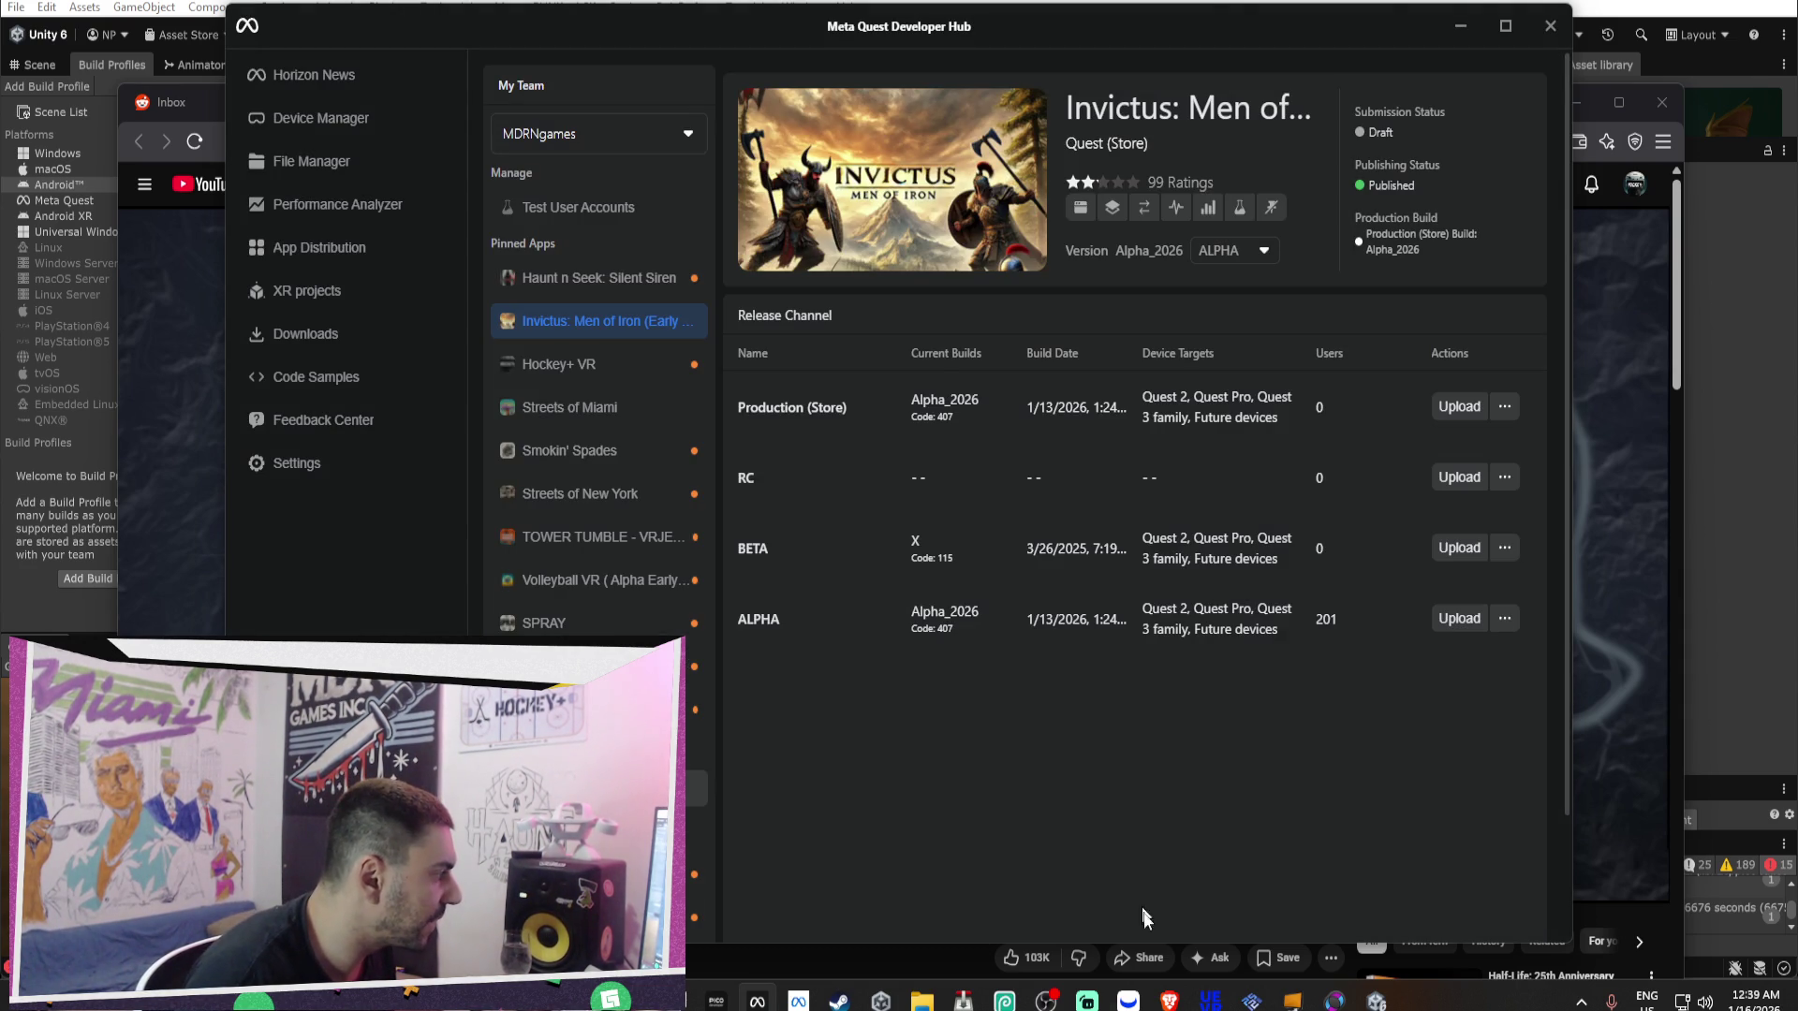
pyautogui.click(1376, 1001)
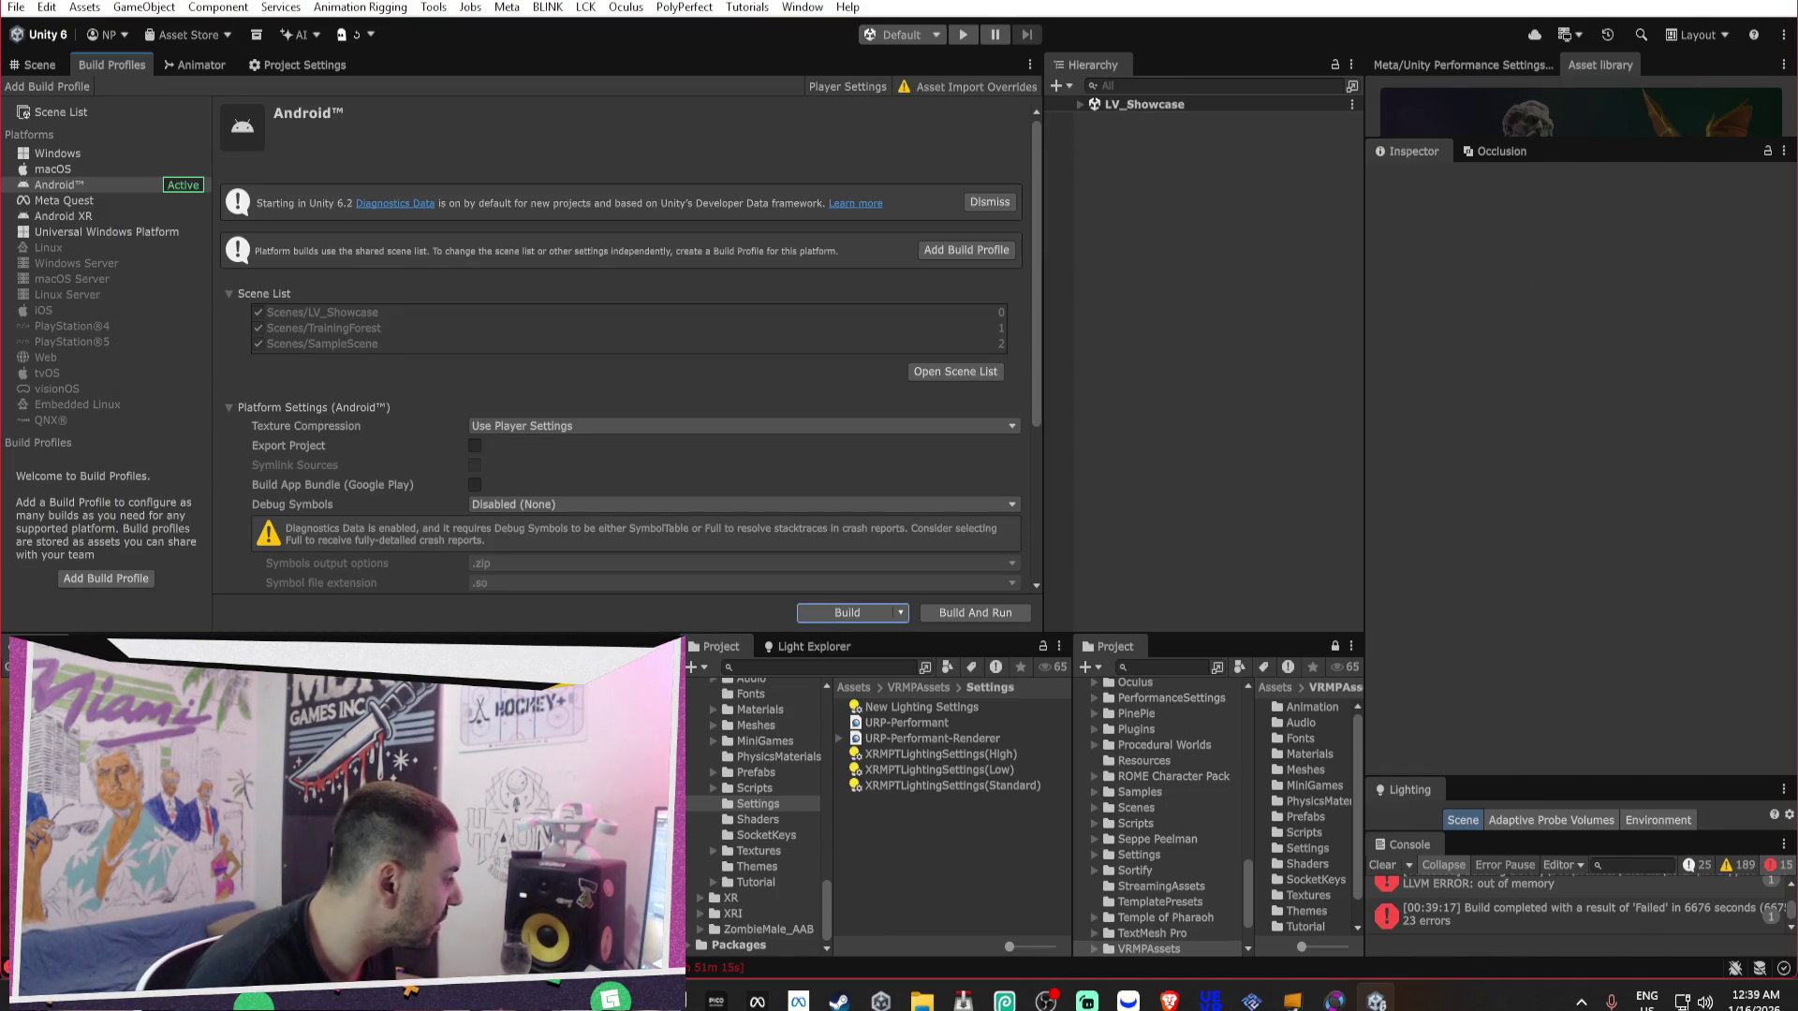
# Build the Android player as Invictus_2026.apk, overwriting the existing file.
pyautogui.click(824, 610)
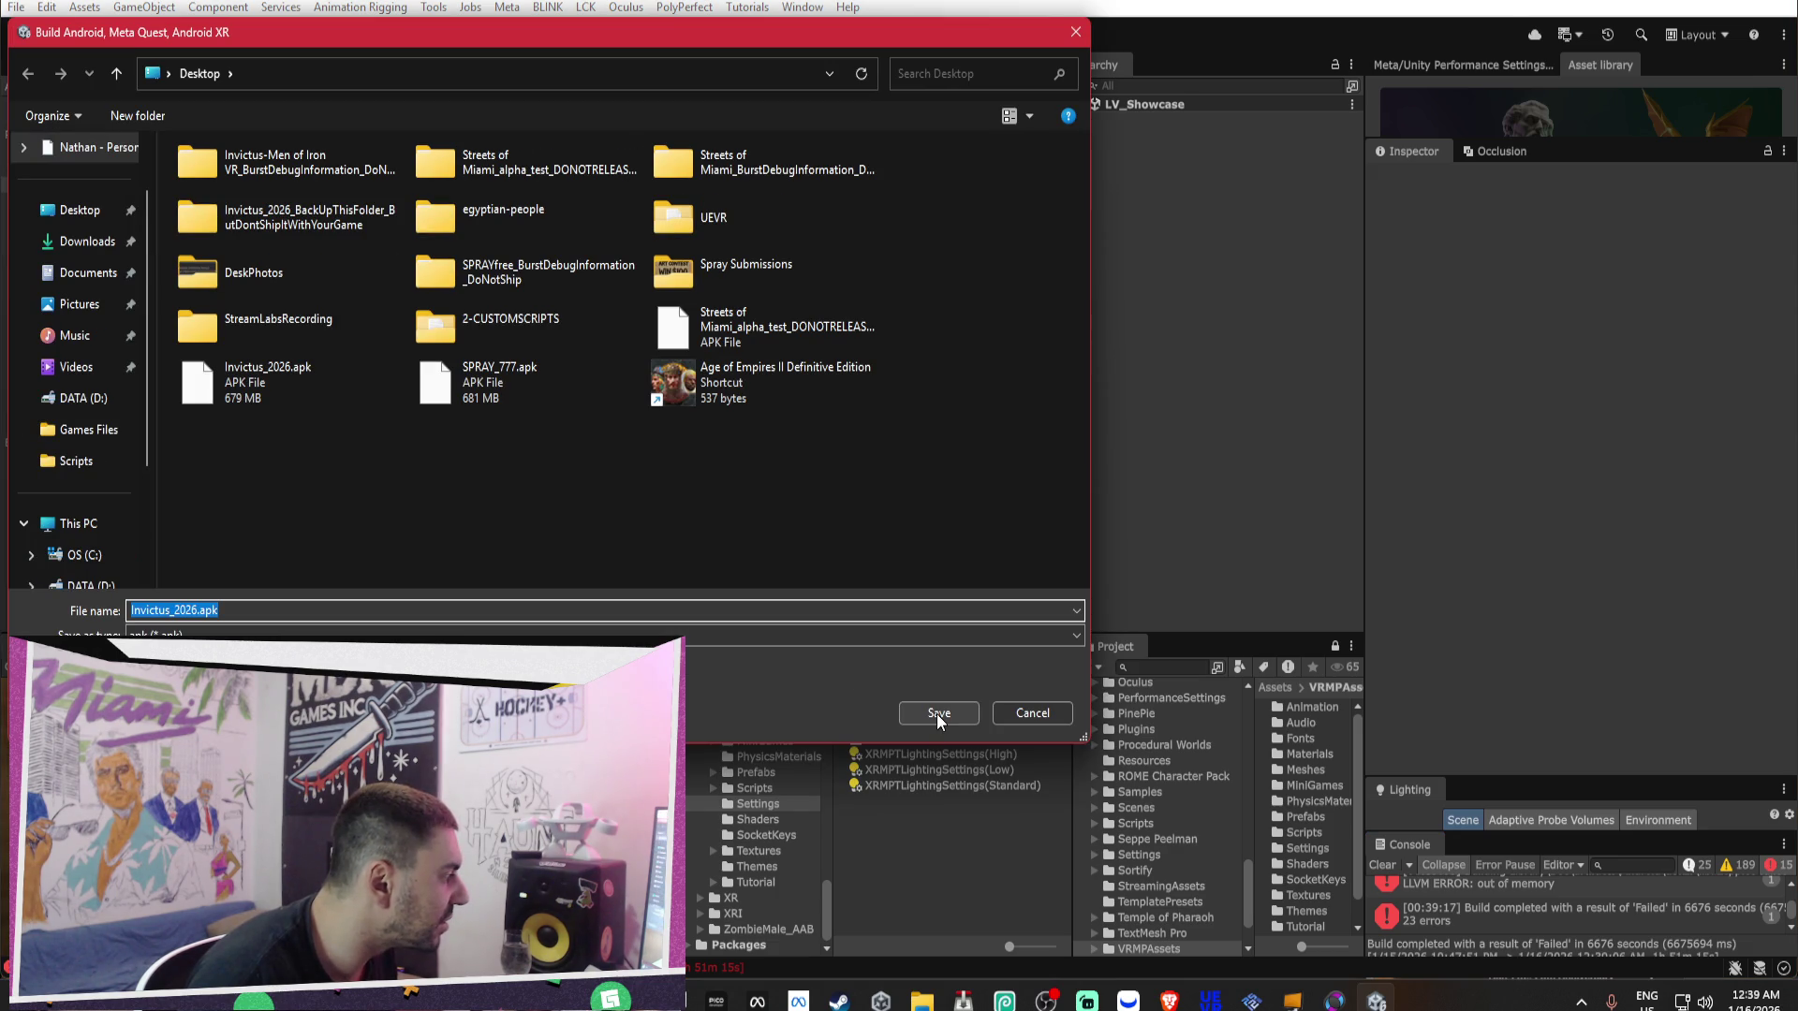
pyautogui.click(936, 713)
pyautogui.click(941, 483)
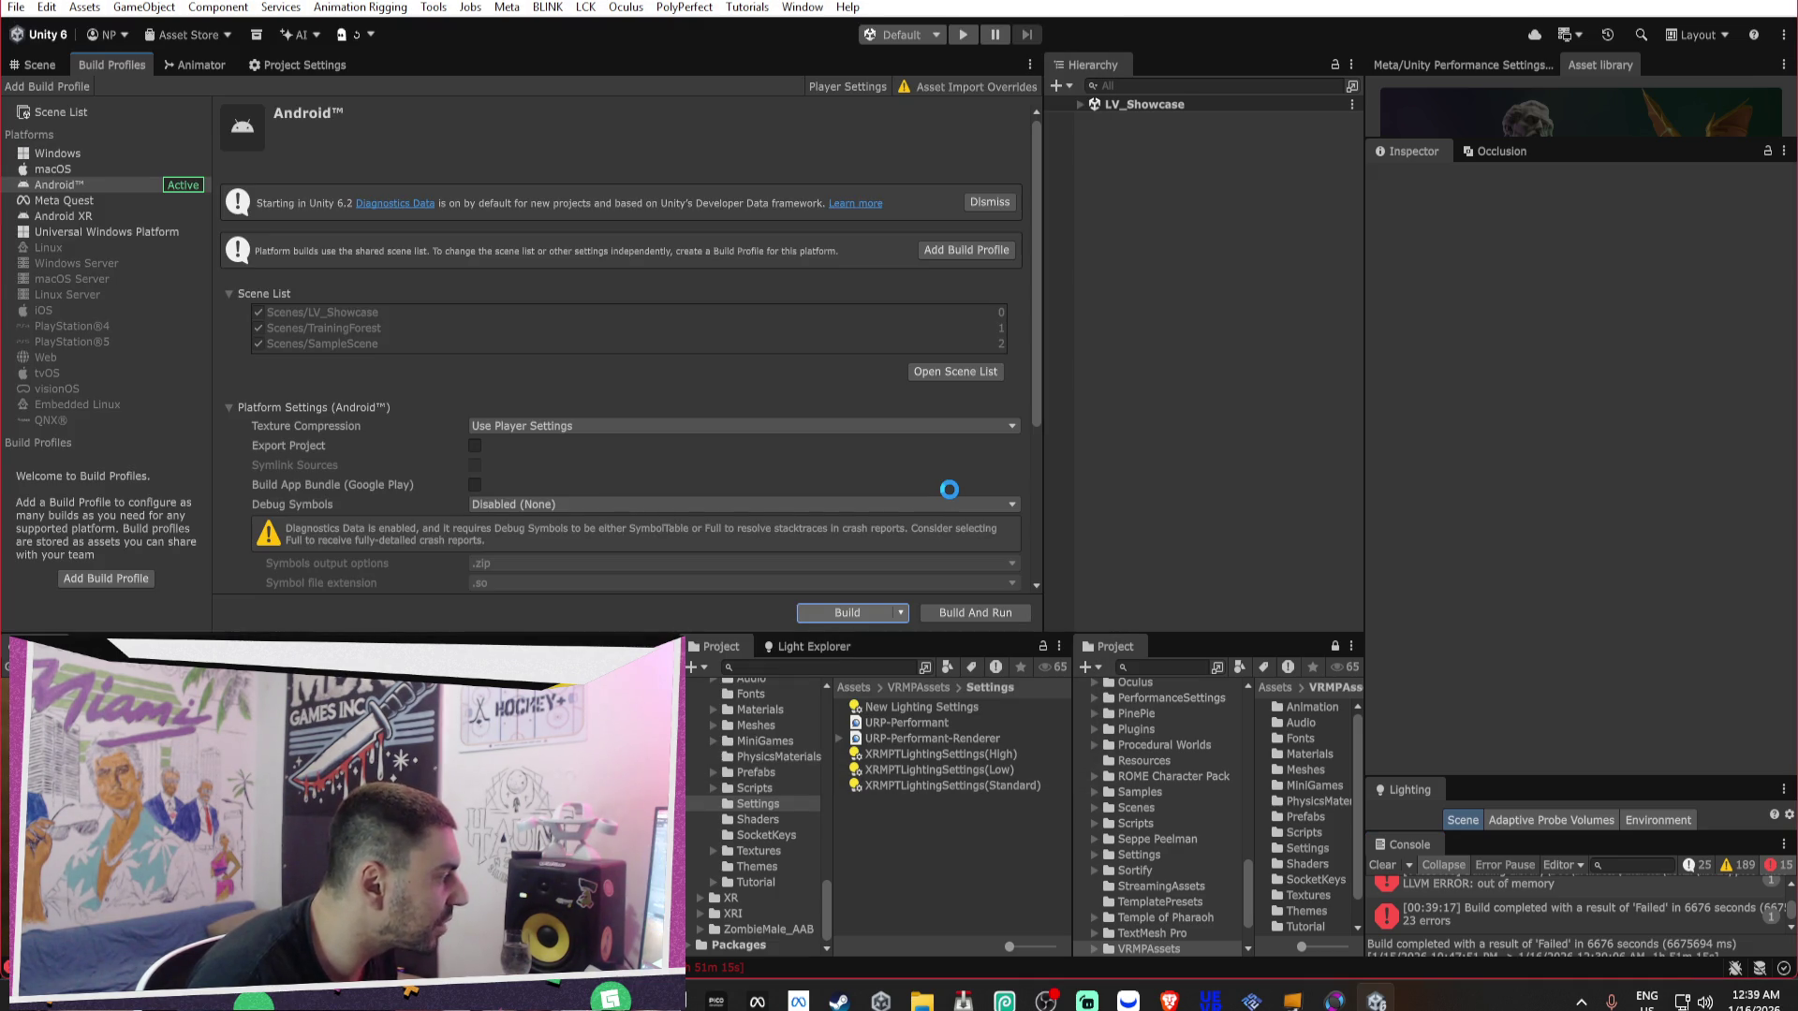
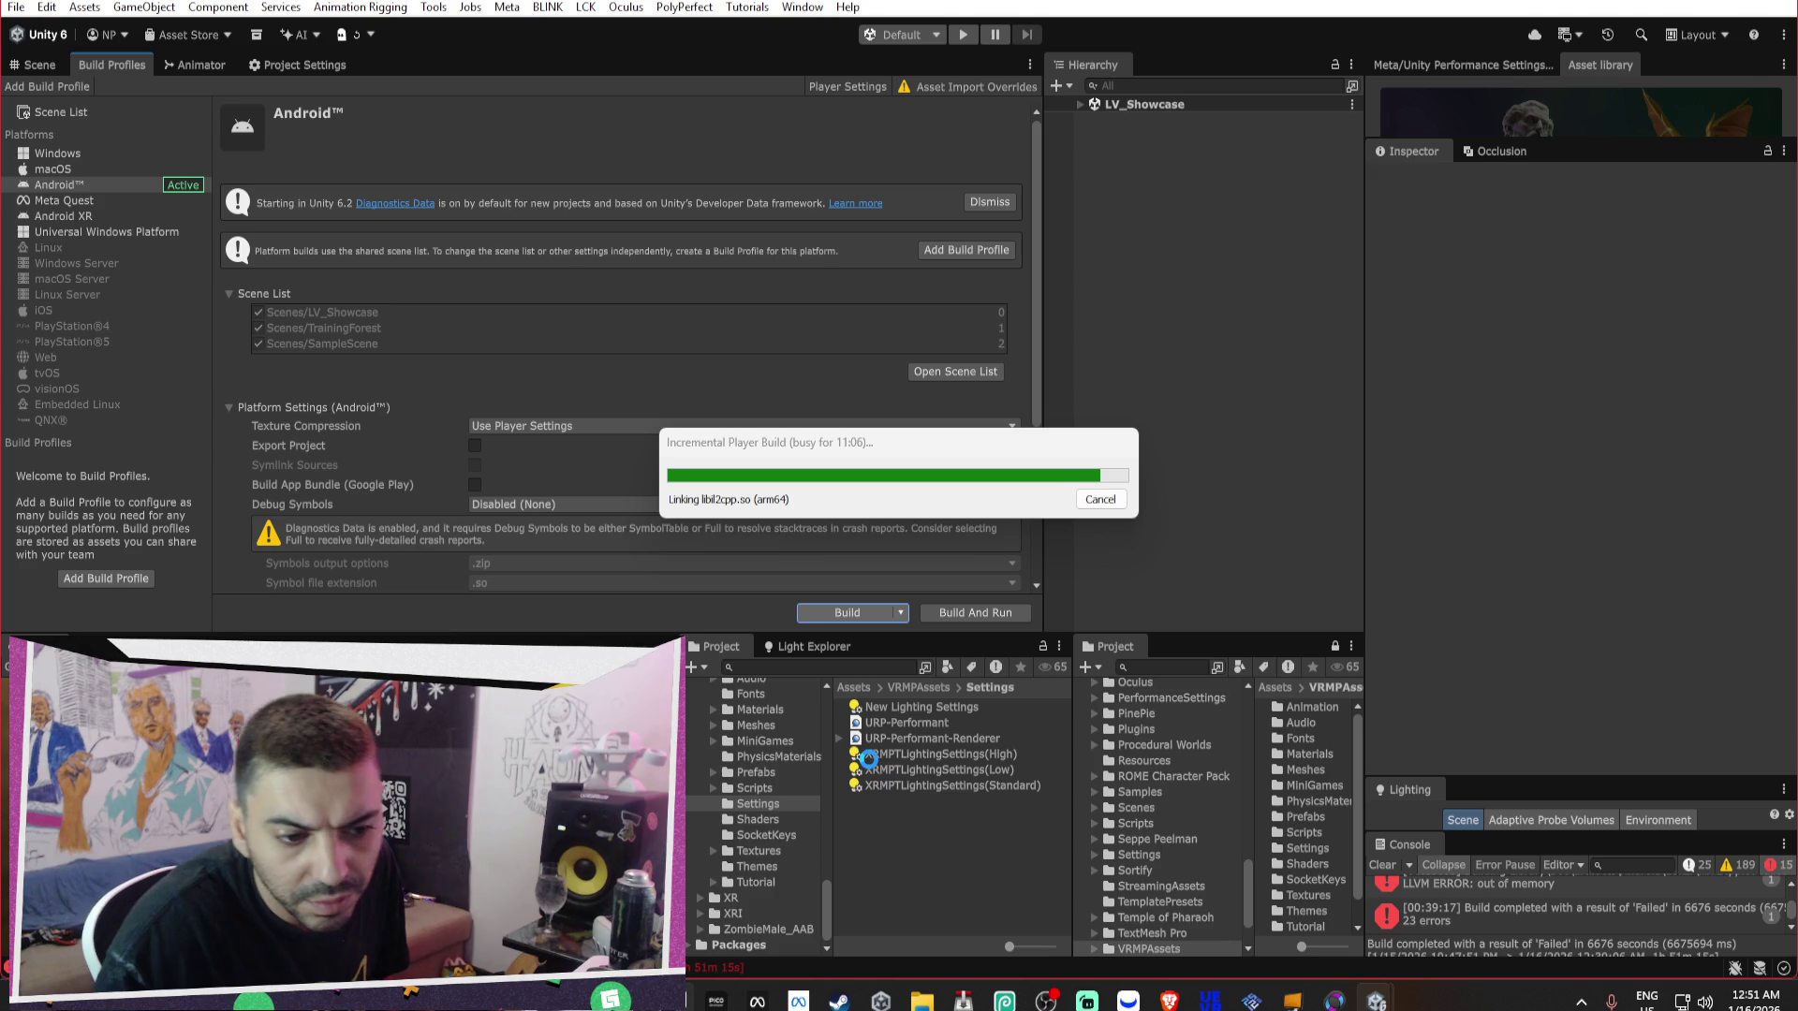
# Bring up the Meta Quest Developer Hub window from the taskbar.
pyautogui.click(798, 1000)
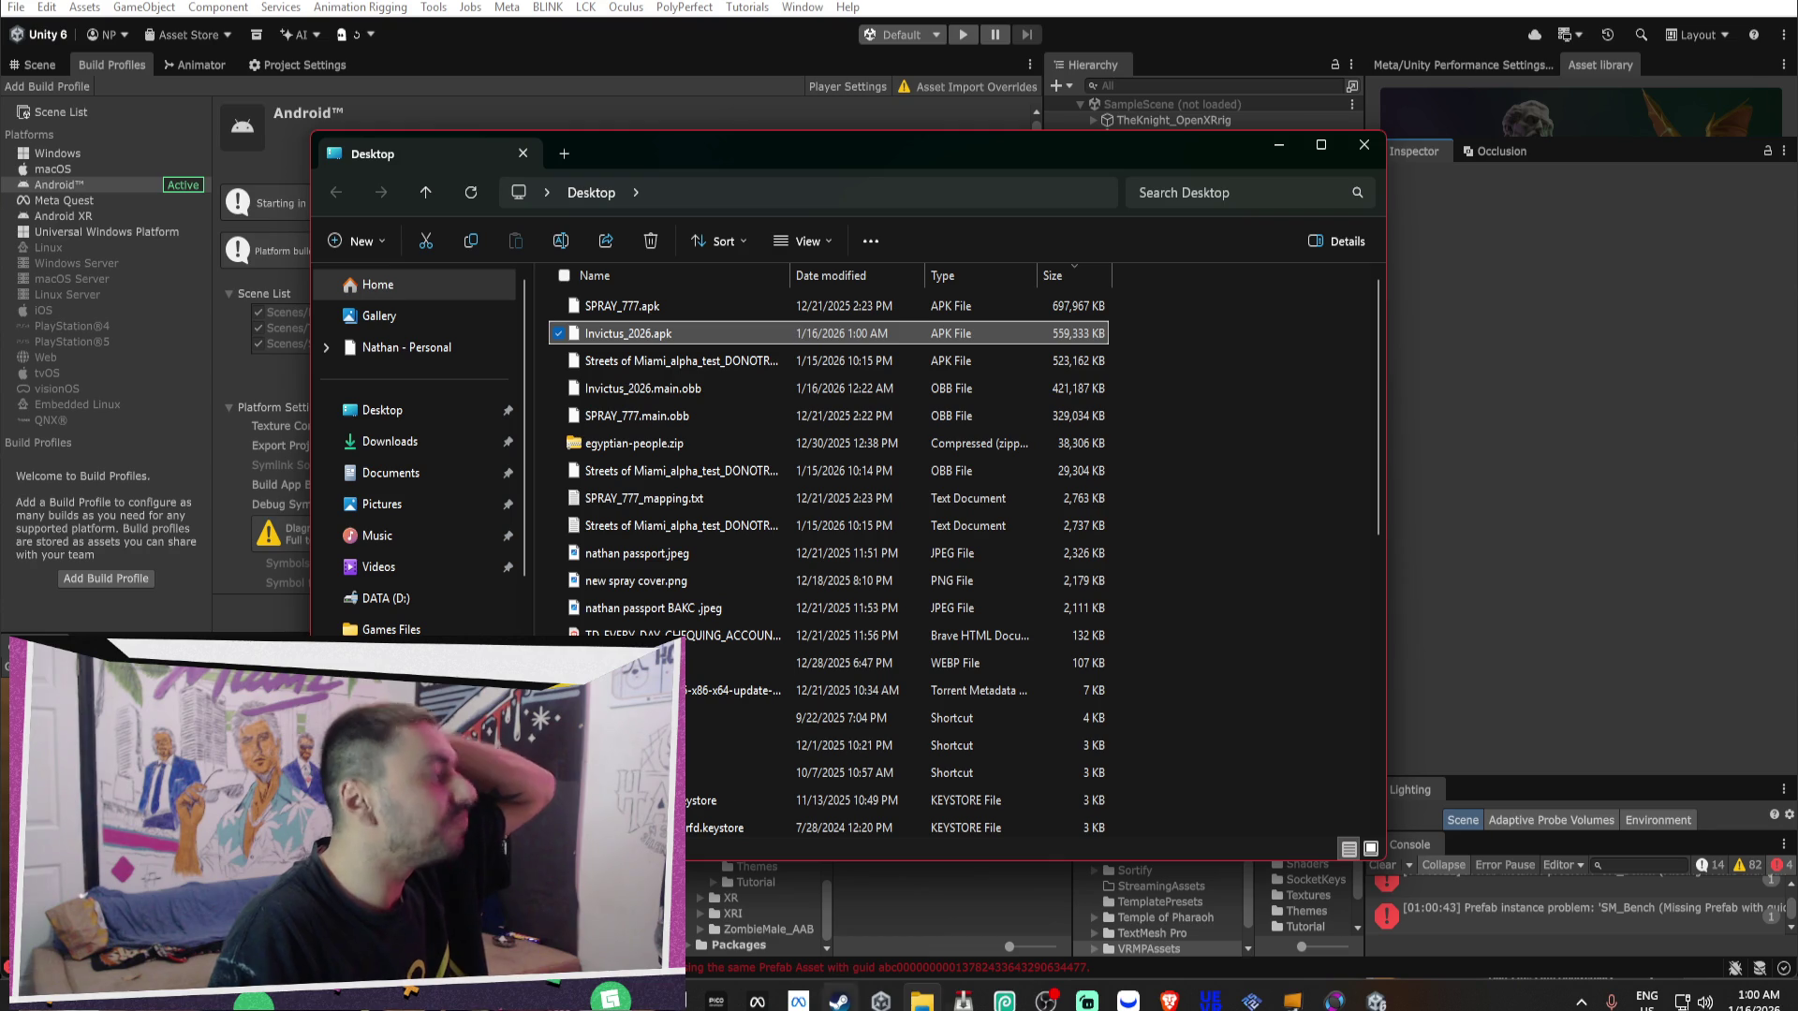
# Upload and confirm a new Invictus build to the ALPHA release channel in Developer Hub.
pyautogui.click(756, 1001)
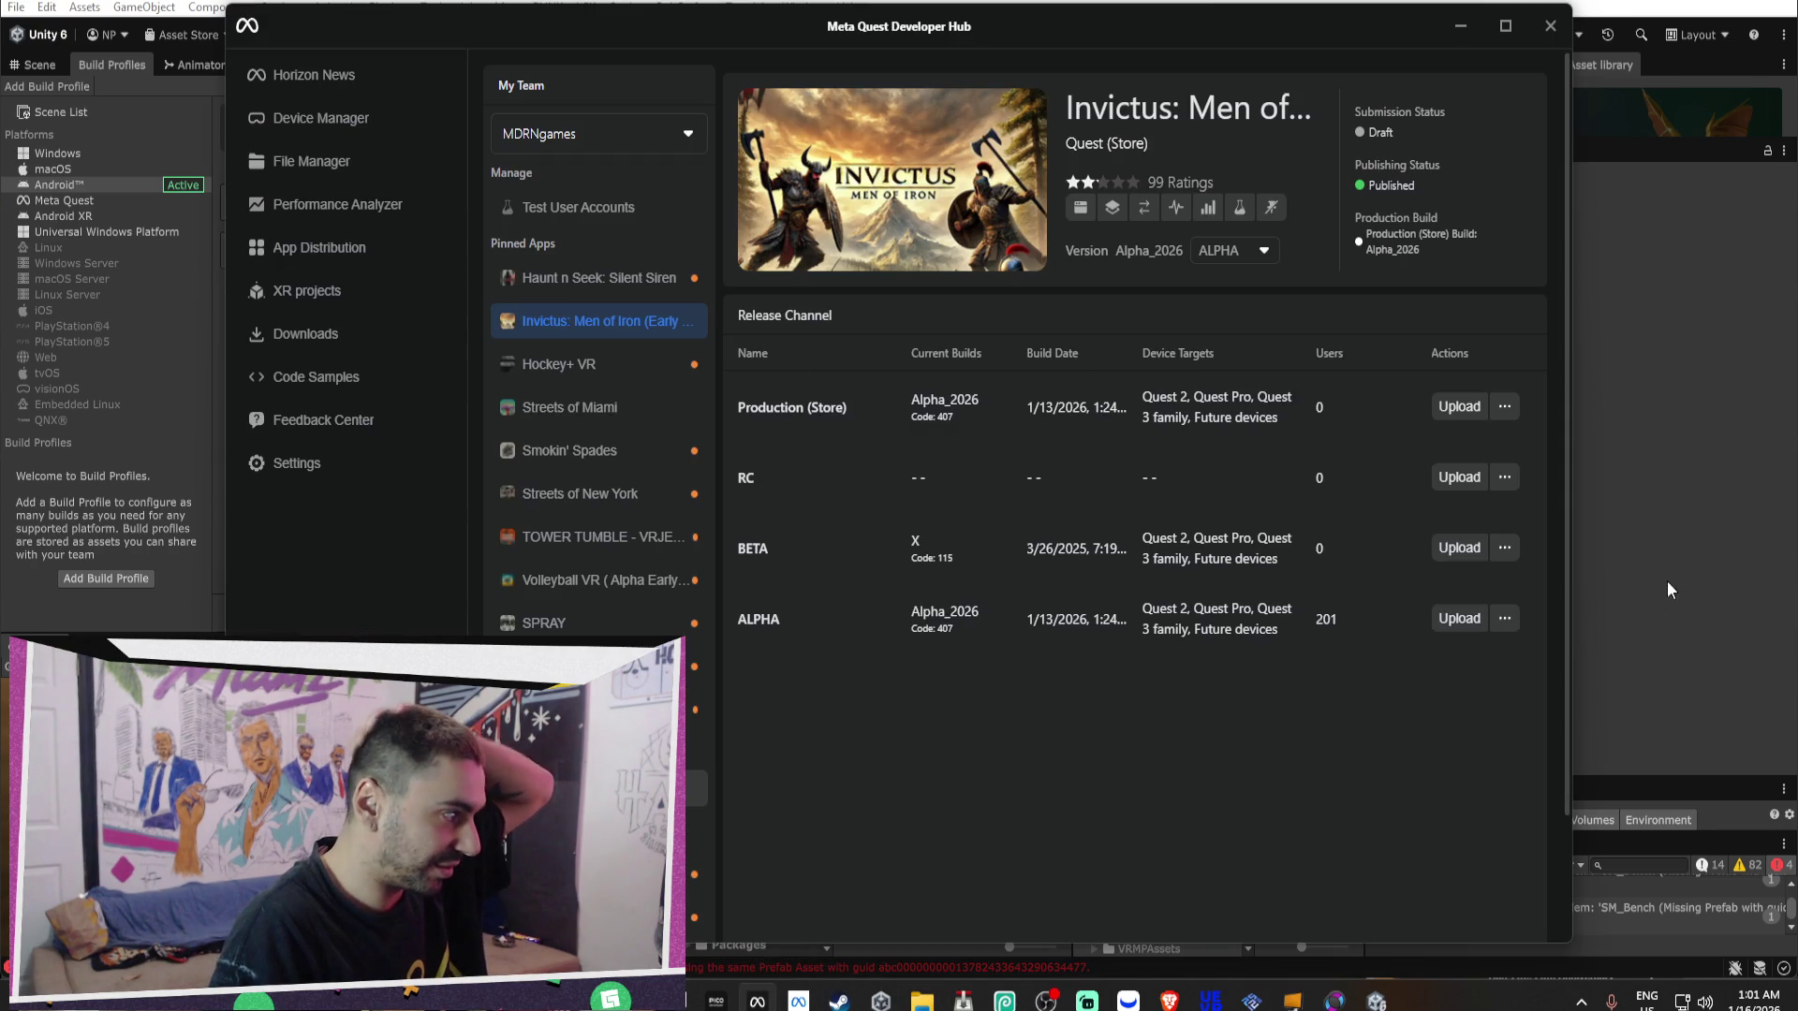
pyautogui.click(1448, 620)
pyautogui.click(1086, 795)
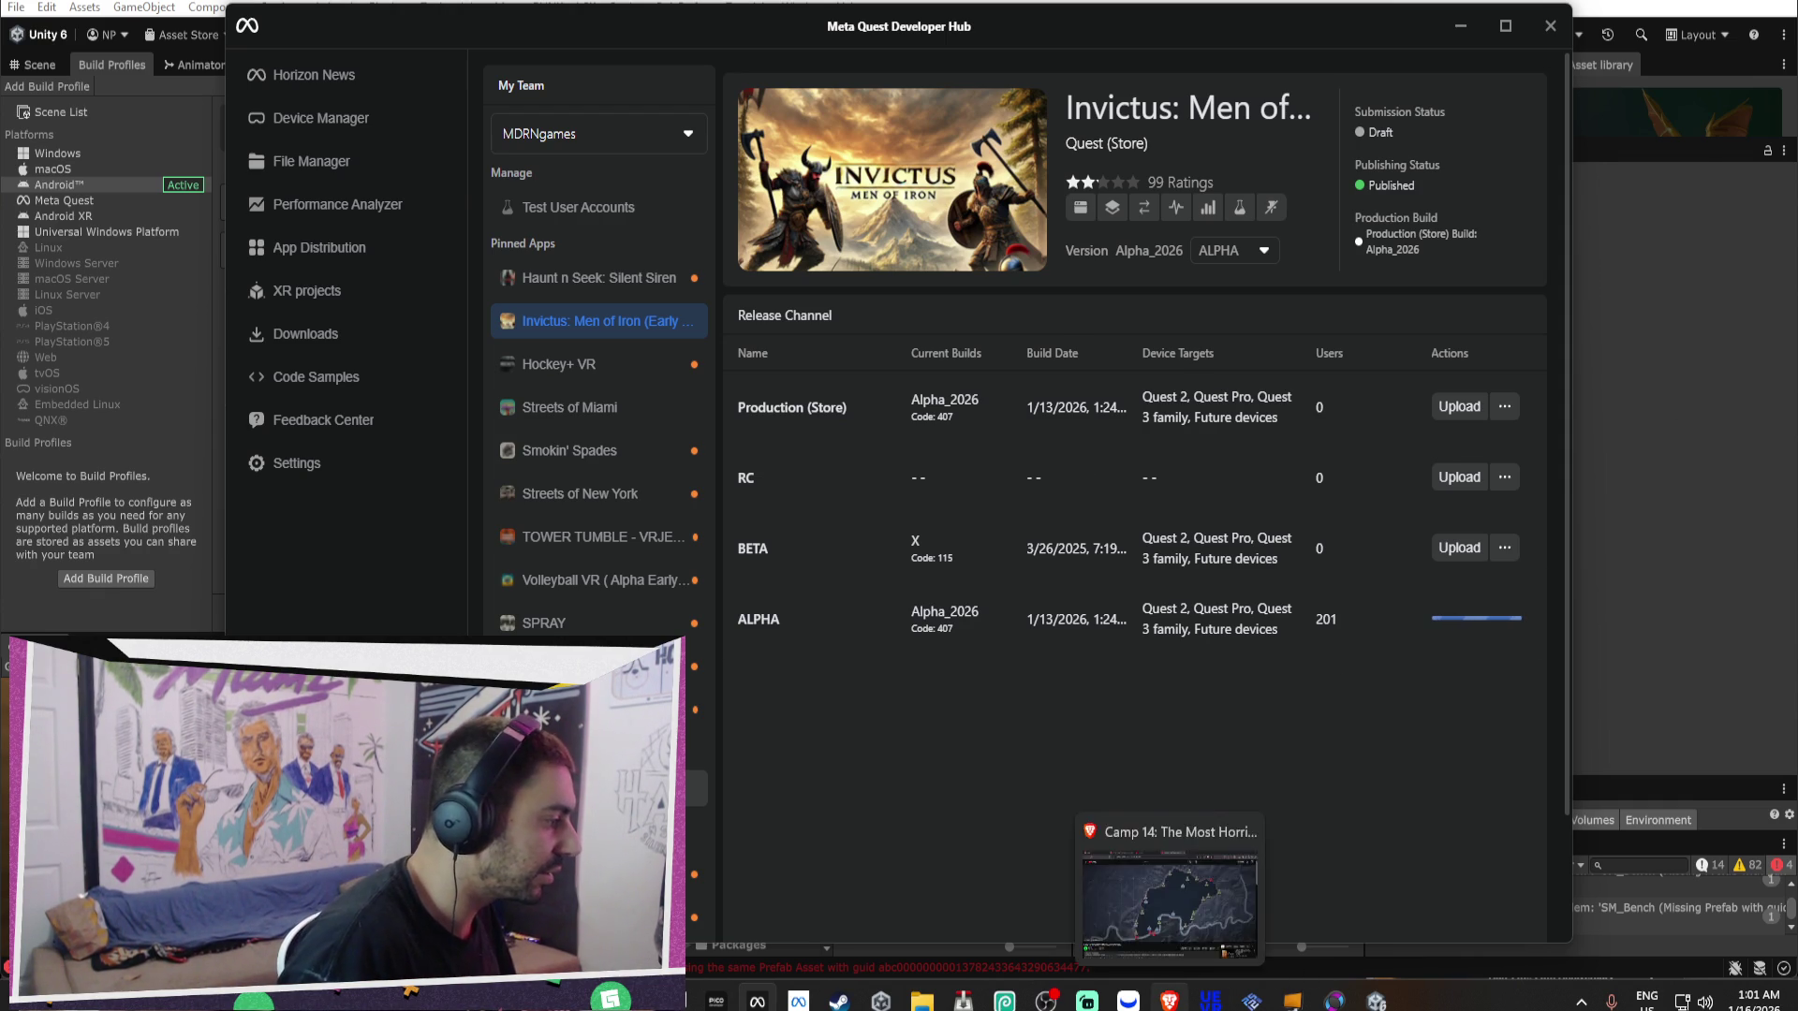
pyautogui.click(1169, 1000)
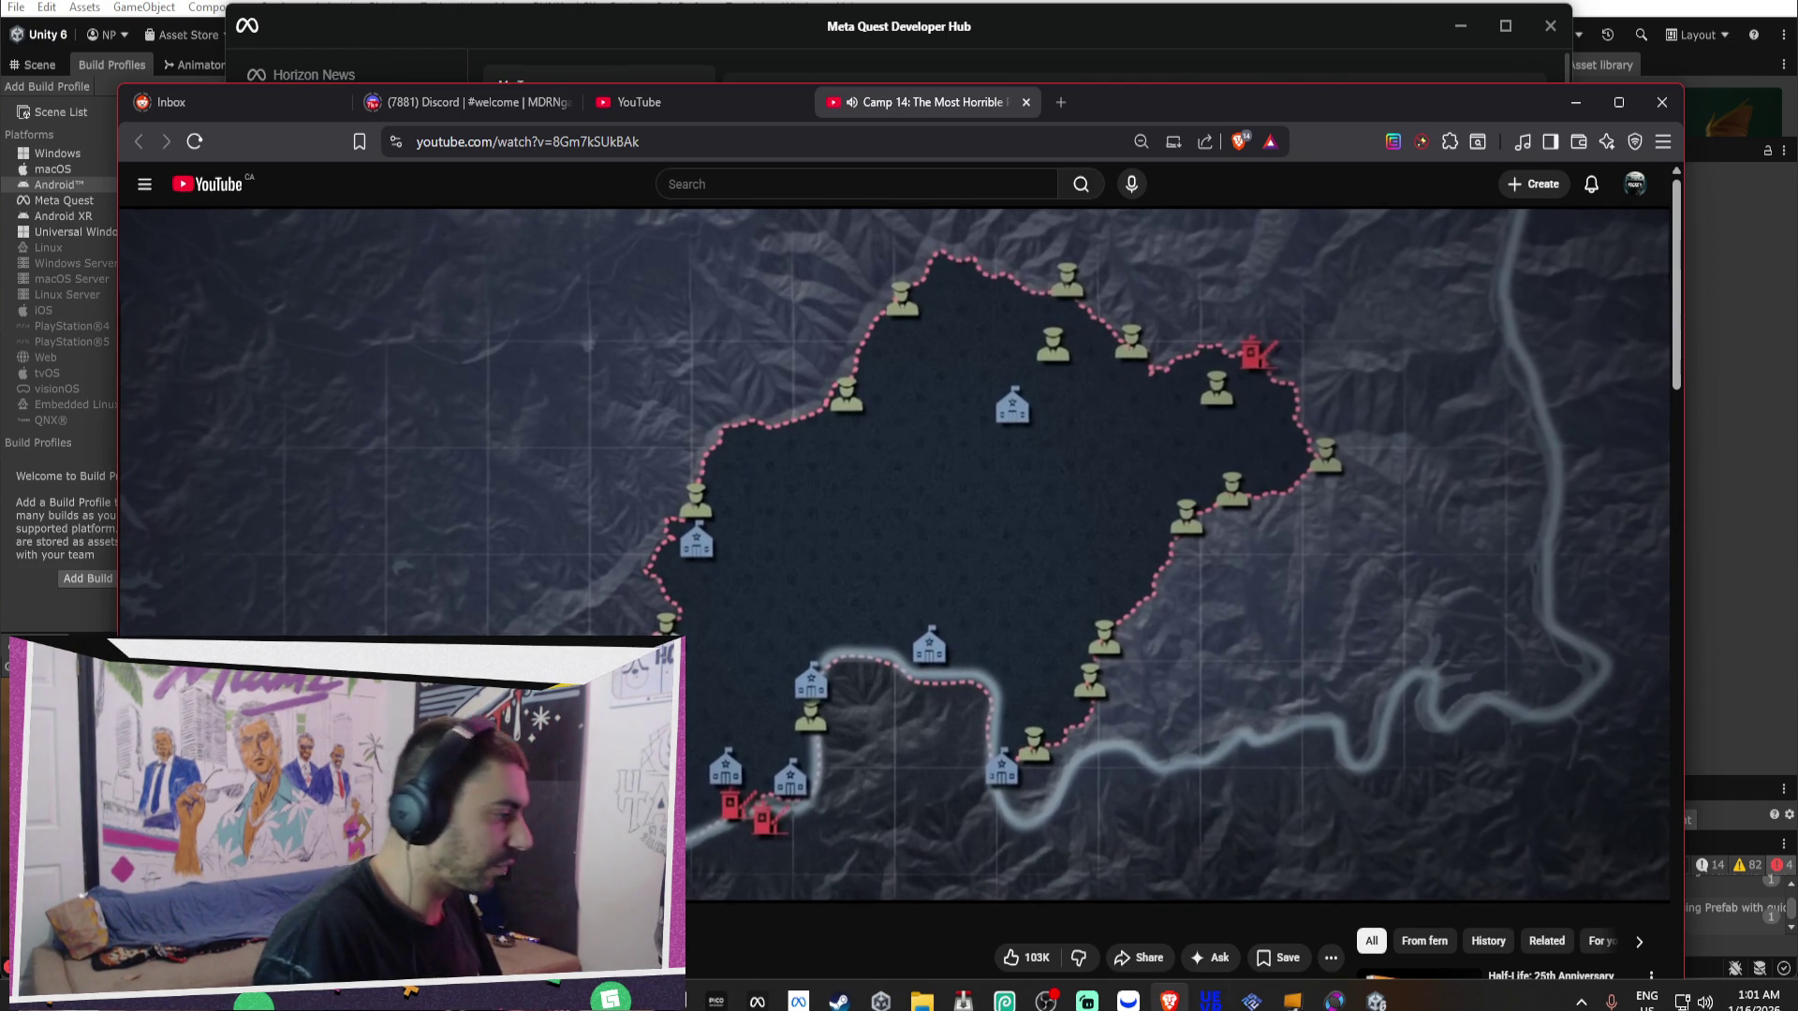
# Place Developer Hub on the left and the Brave video window on the right, side by side.
pyautogui.click(770, 1000)
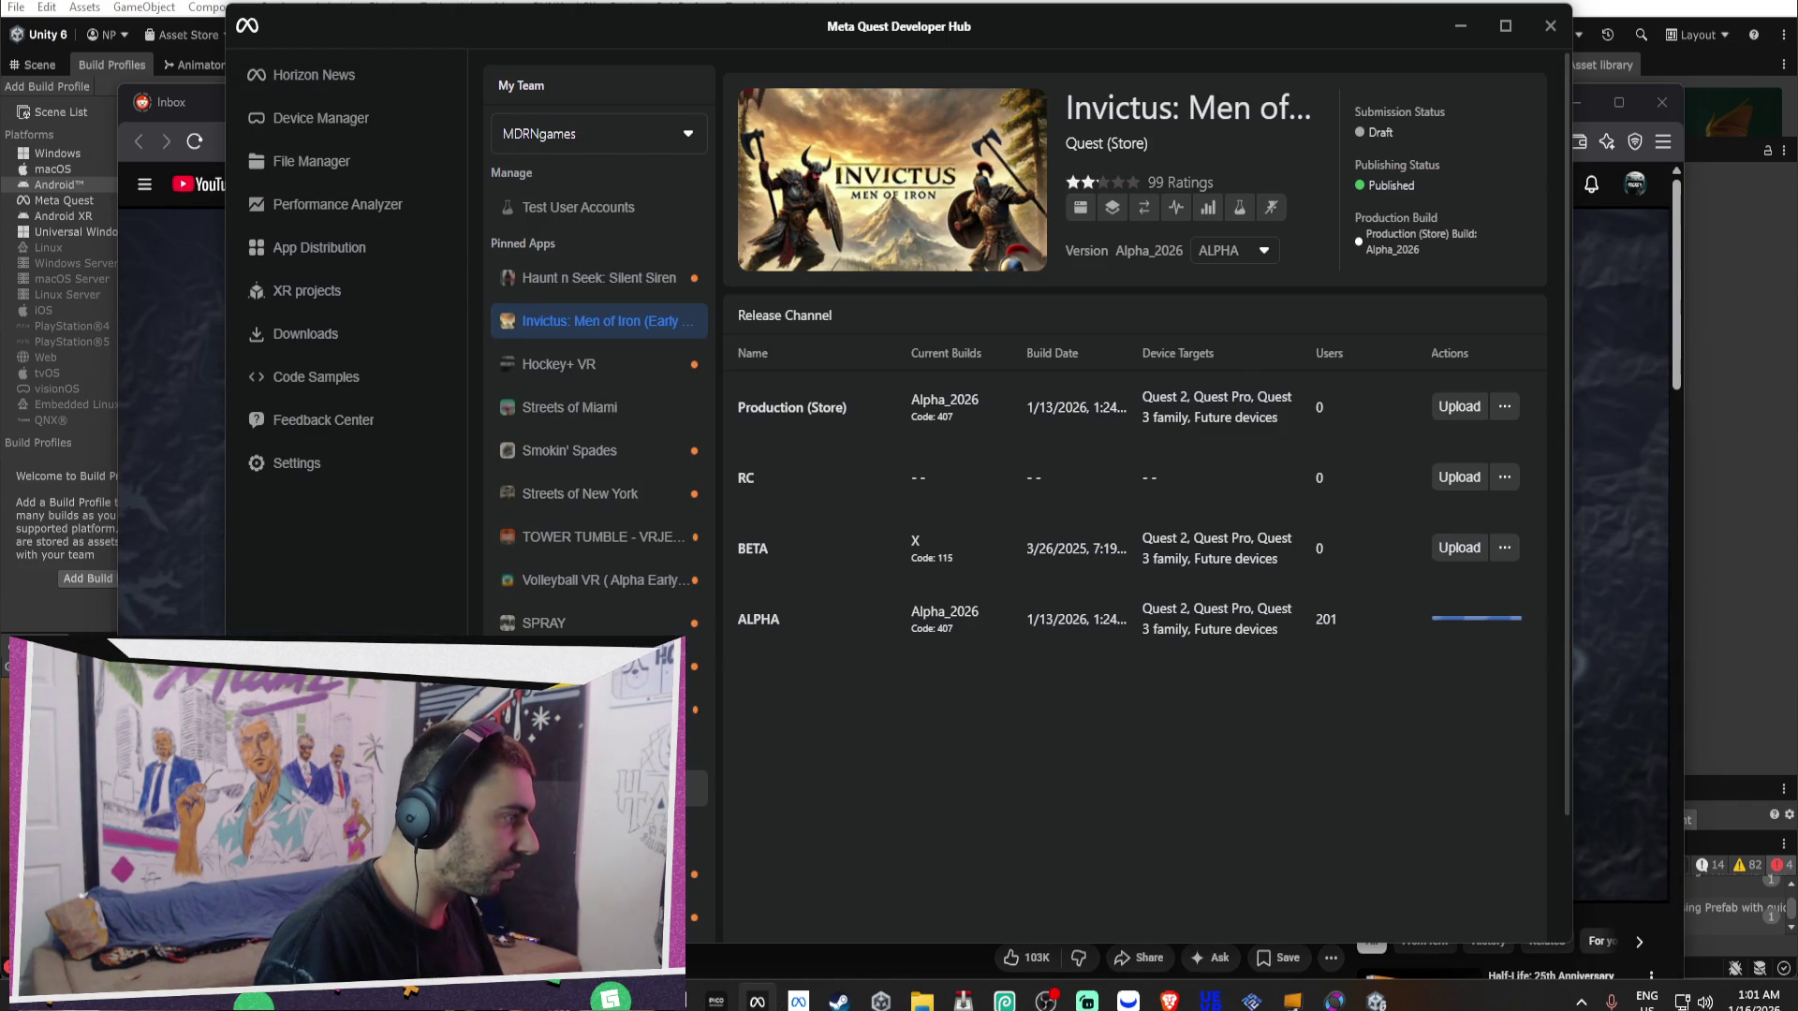
pyautogui.moveTo(1243, 32); pyautogui.dragTo(419, 99)
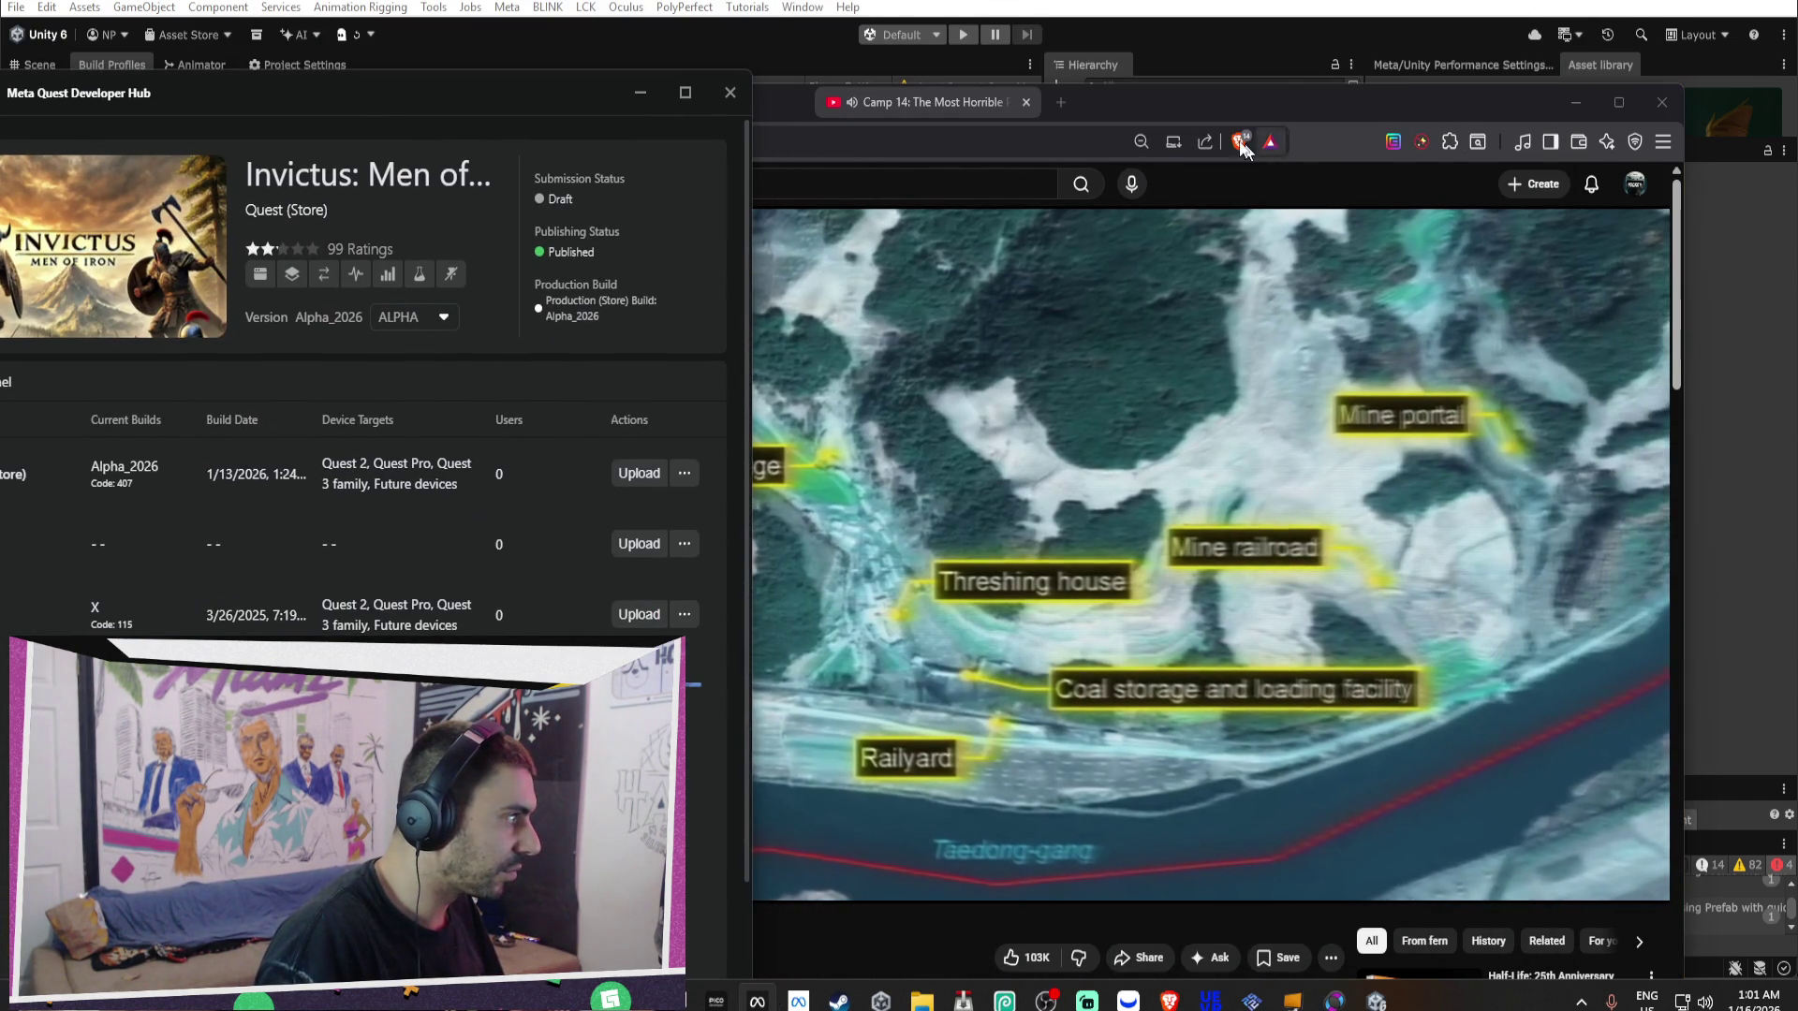
pyautogui.moveTo(1188, 117); pyautogui.dragTo(1409, 100)
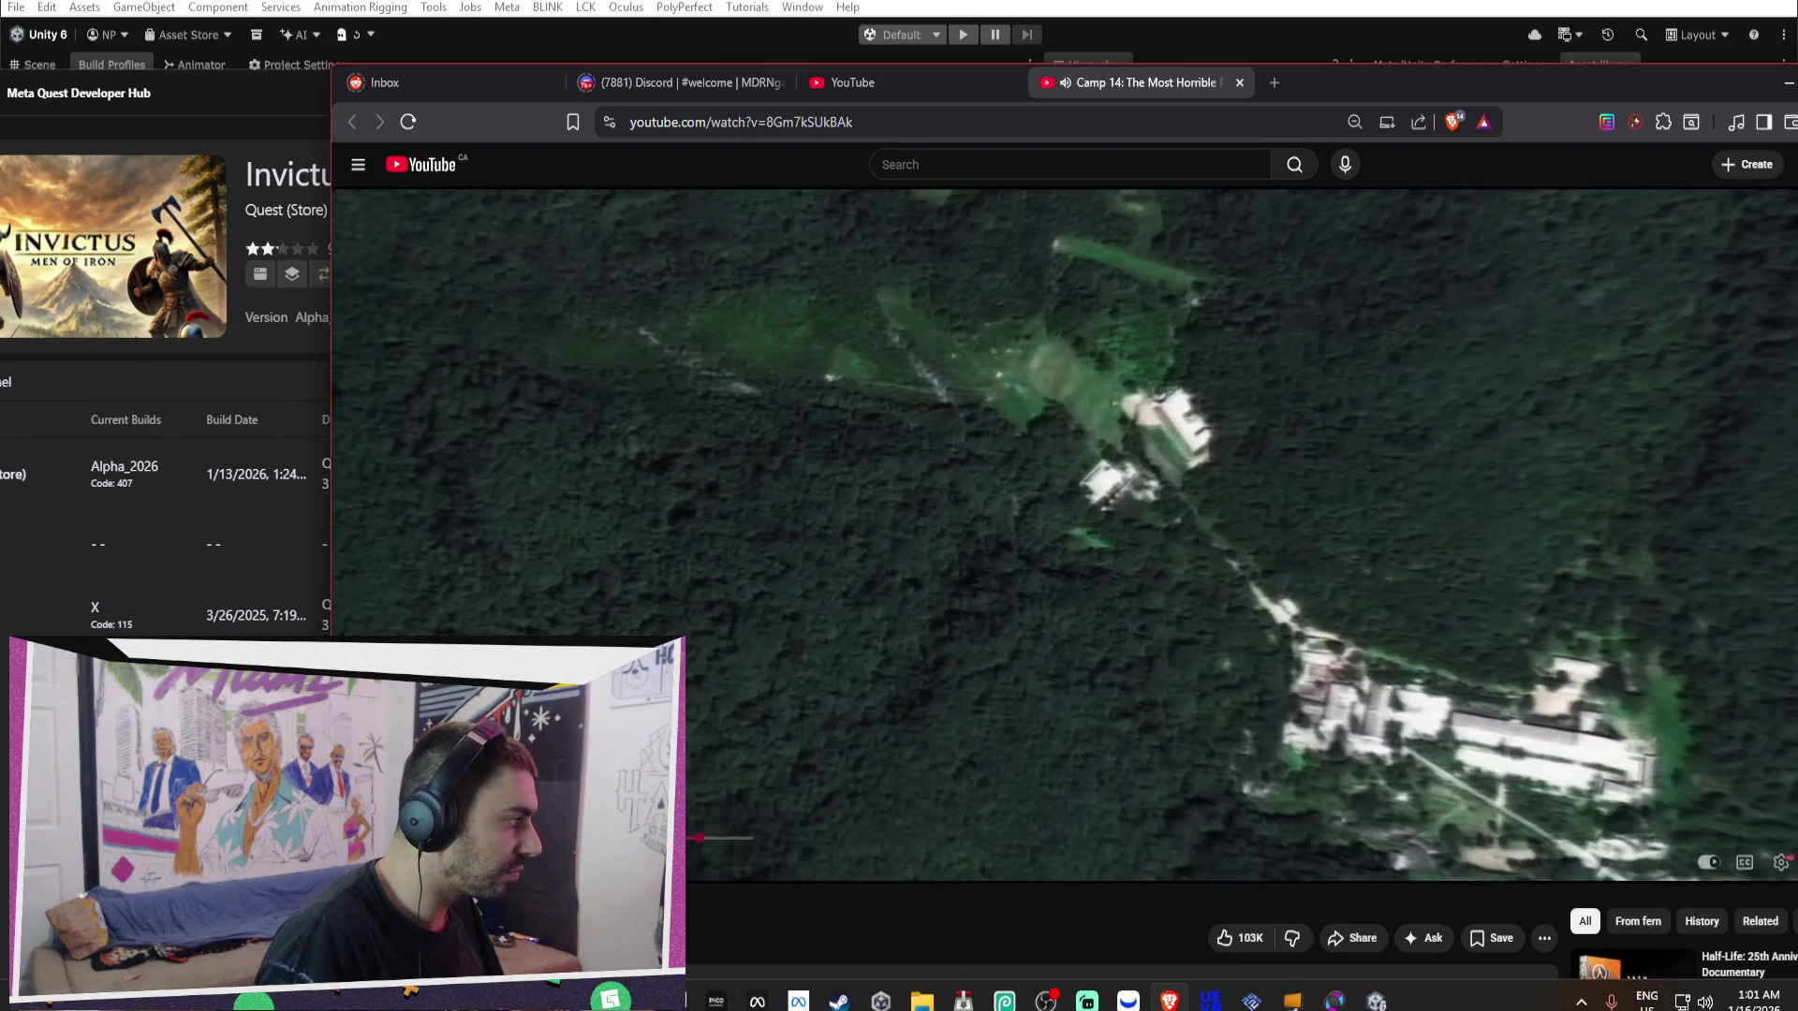
pyautogui.moveTo(768, 82); pyautogui.dragTo(1128, 204)
pyautogui.moveTo(1686, 83)
pyautogui.mouseDown()
pyautogui.moveTo(1536, 51)
pyautogui.moveTo(1666, 50)
pyautogui.mouseUp()
pyautogui.moveTo(521, 91)
pyautogui.mouseDown()
pyautogui.moveTo(368, 40)
pyautogui.moveTo(407, 182)
pyautogui.moveTo(430, 17)
pyautogui.moveTo(489, 0)
pyautogui.mouseUp()
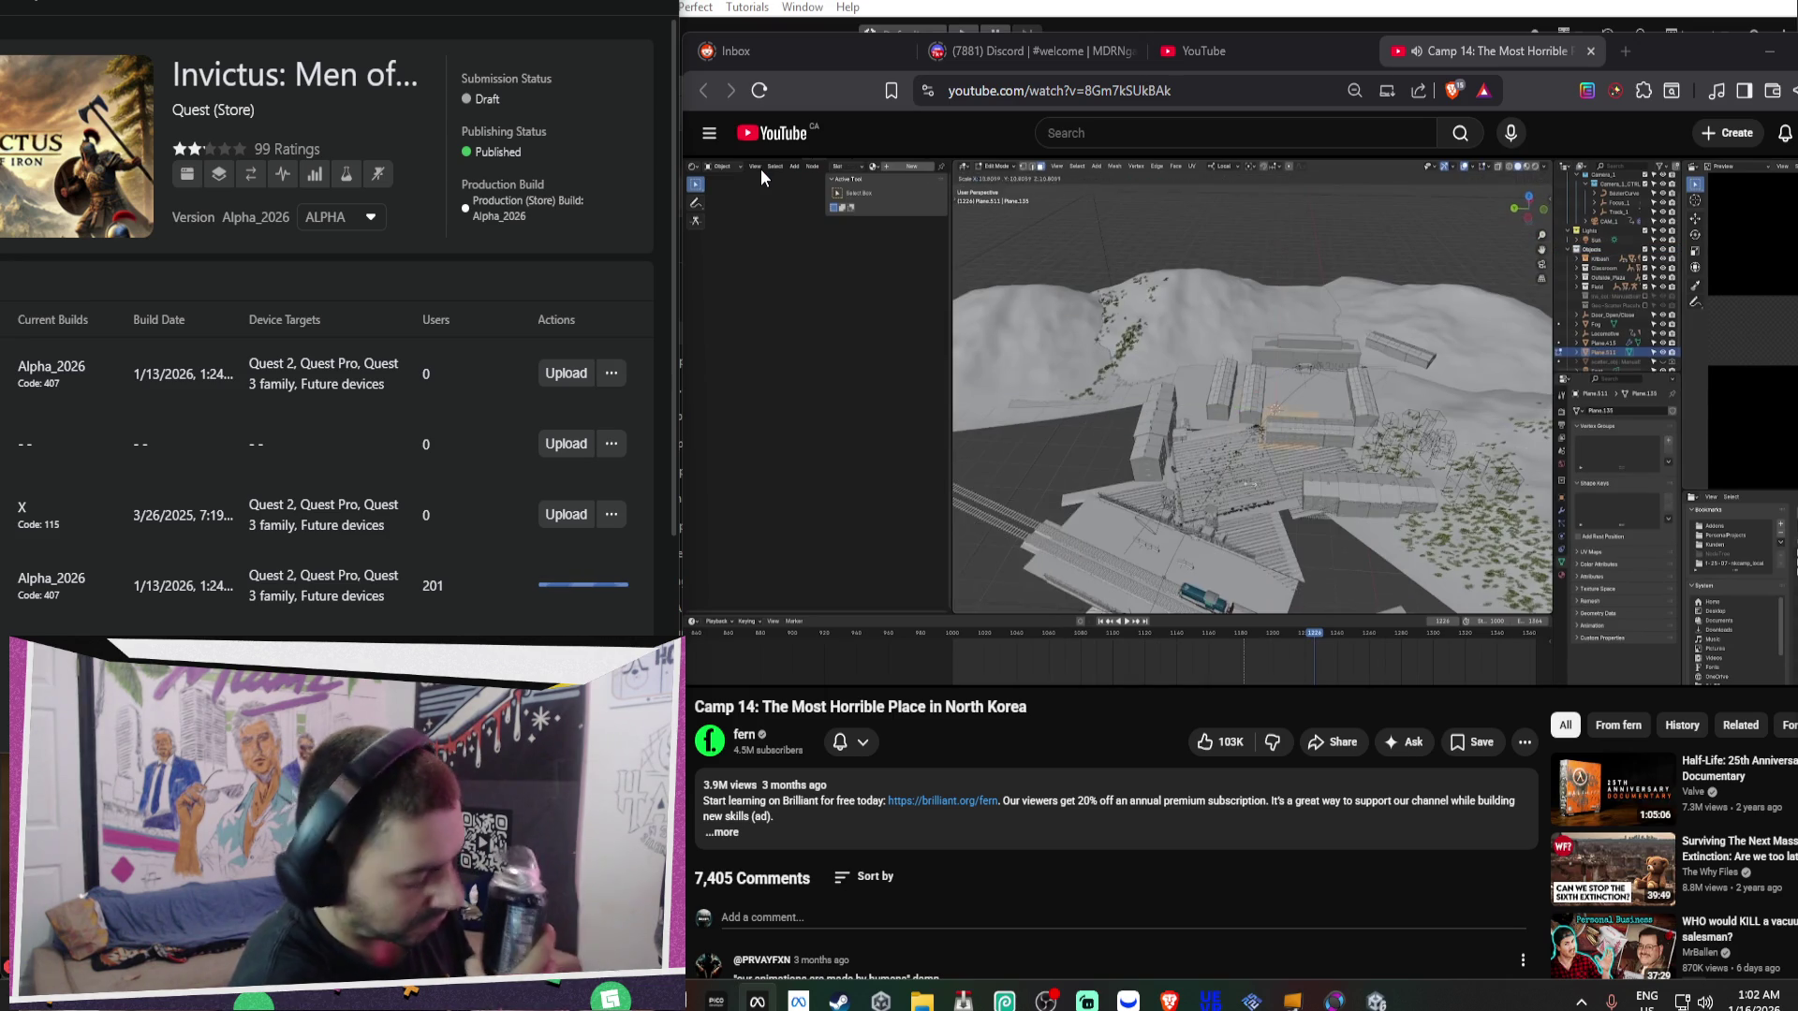
pyautogui.click(923, 451)
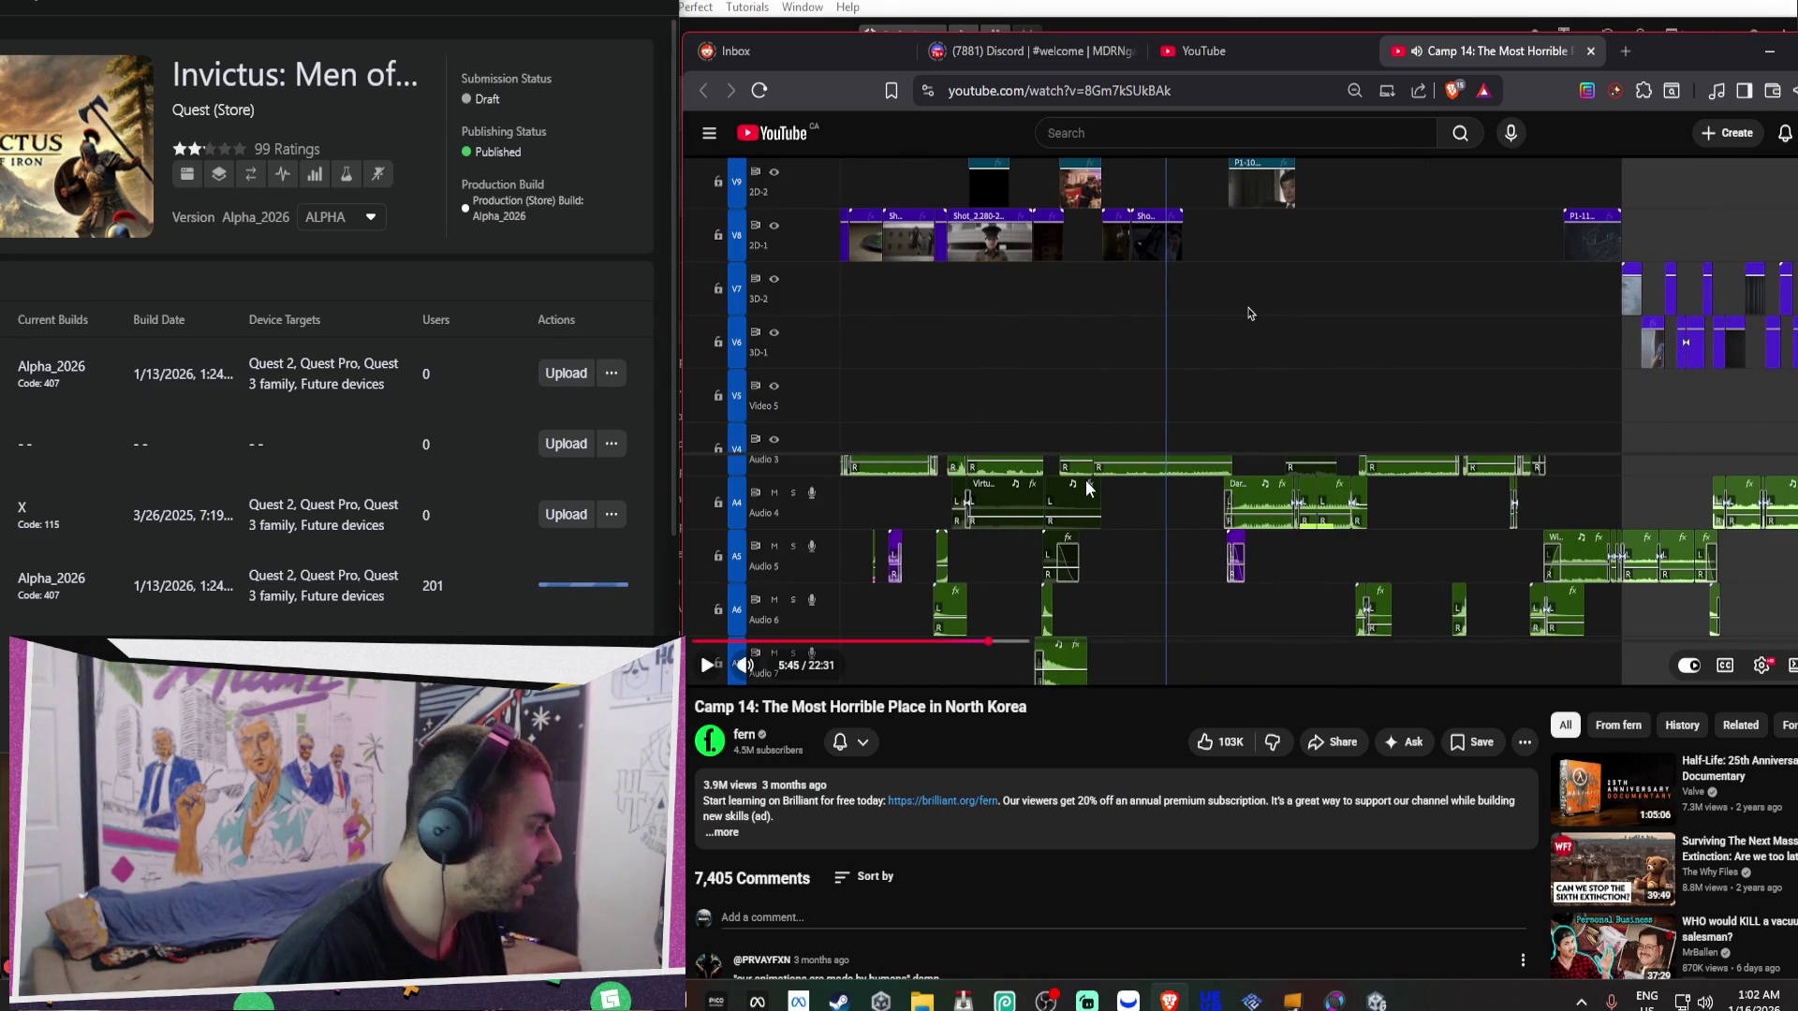
pyautogui.press('Right')
pyautogui.press('Right')
pyautogui.press('Right')
pyautogui.press('Right')
pyautogui.press('Right')
pyautogui.press('Right')
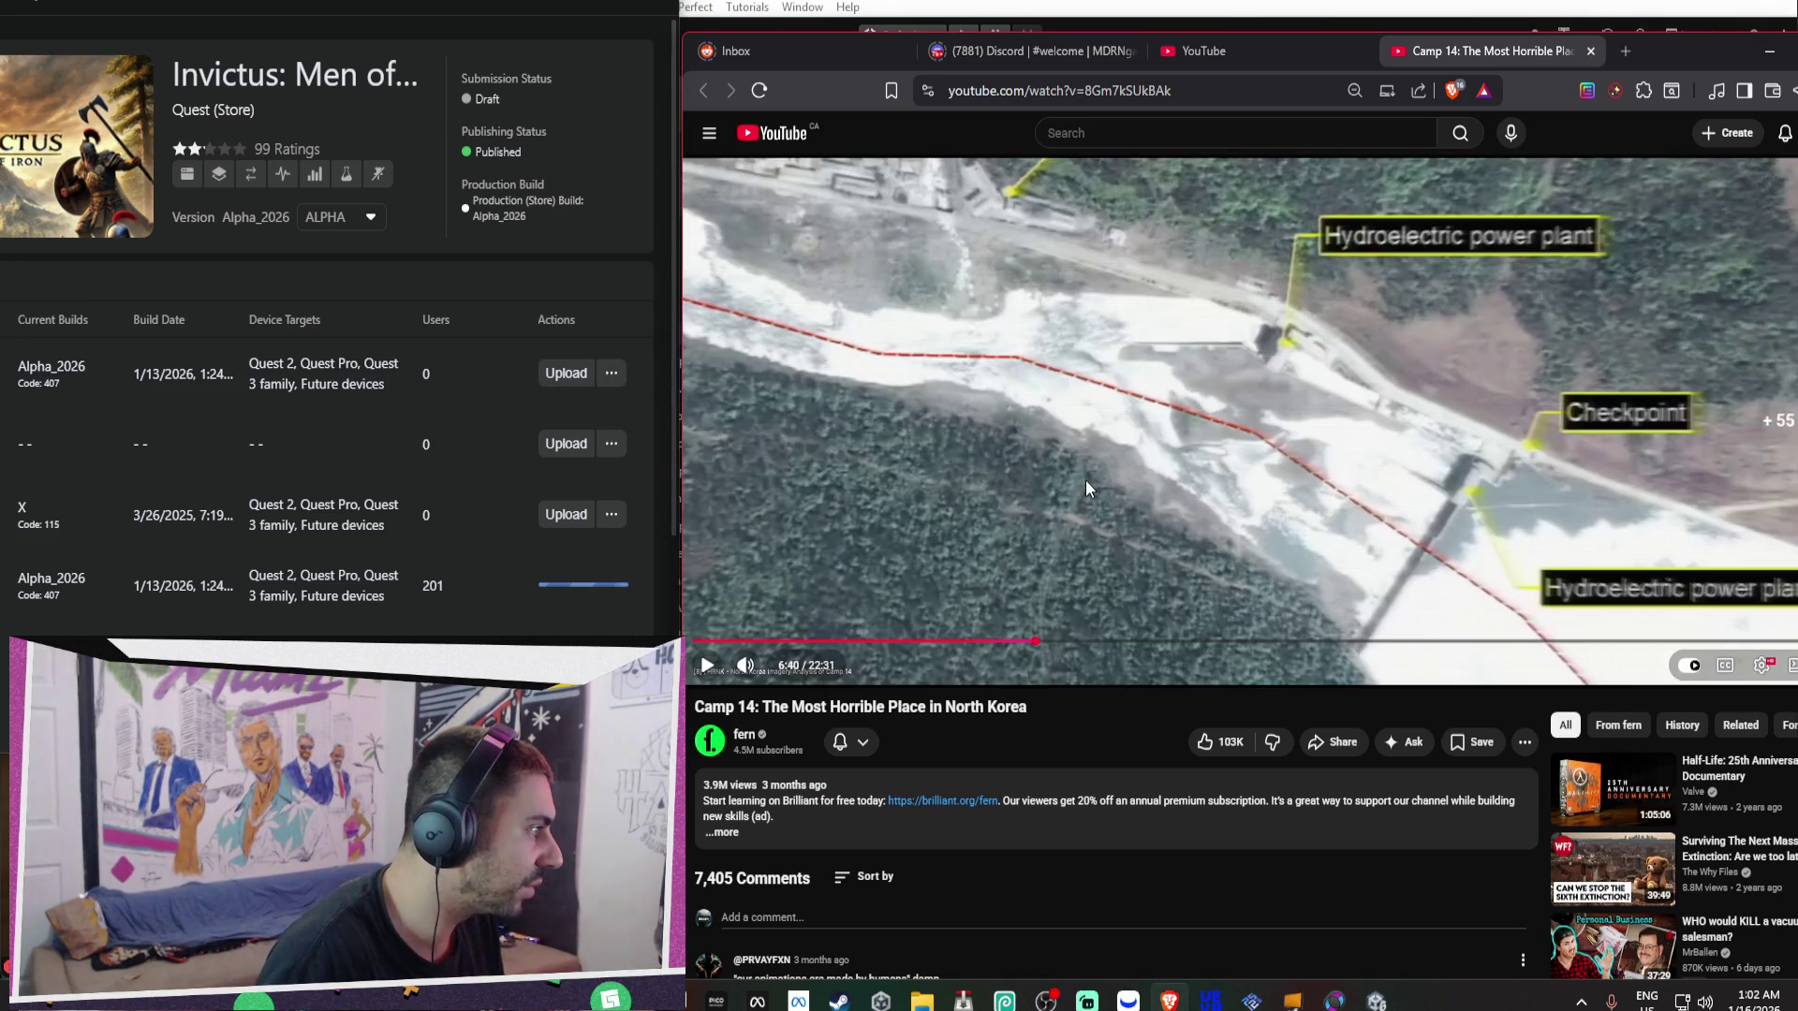
pyautogui.press('Left')
pyautogui.press('Left')
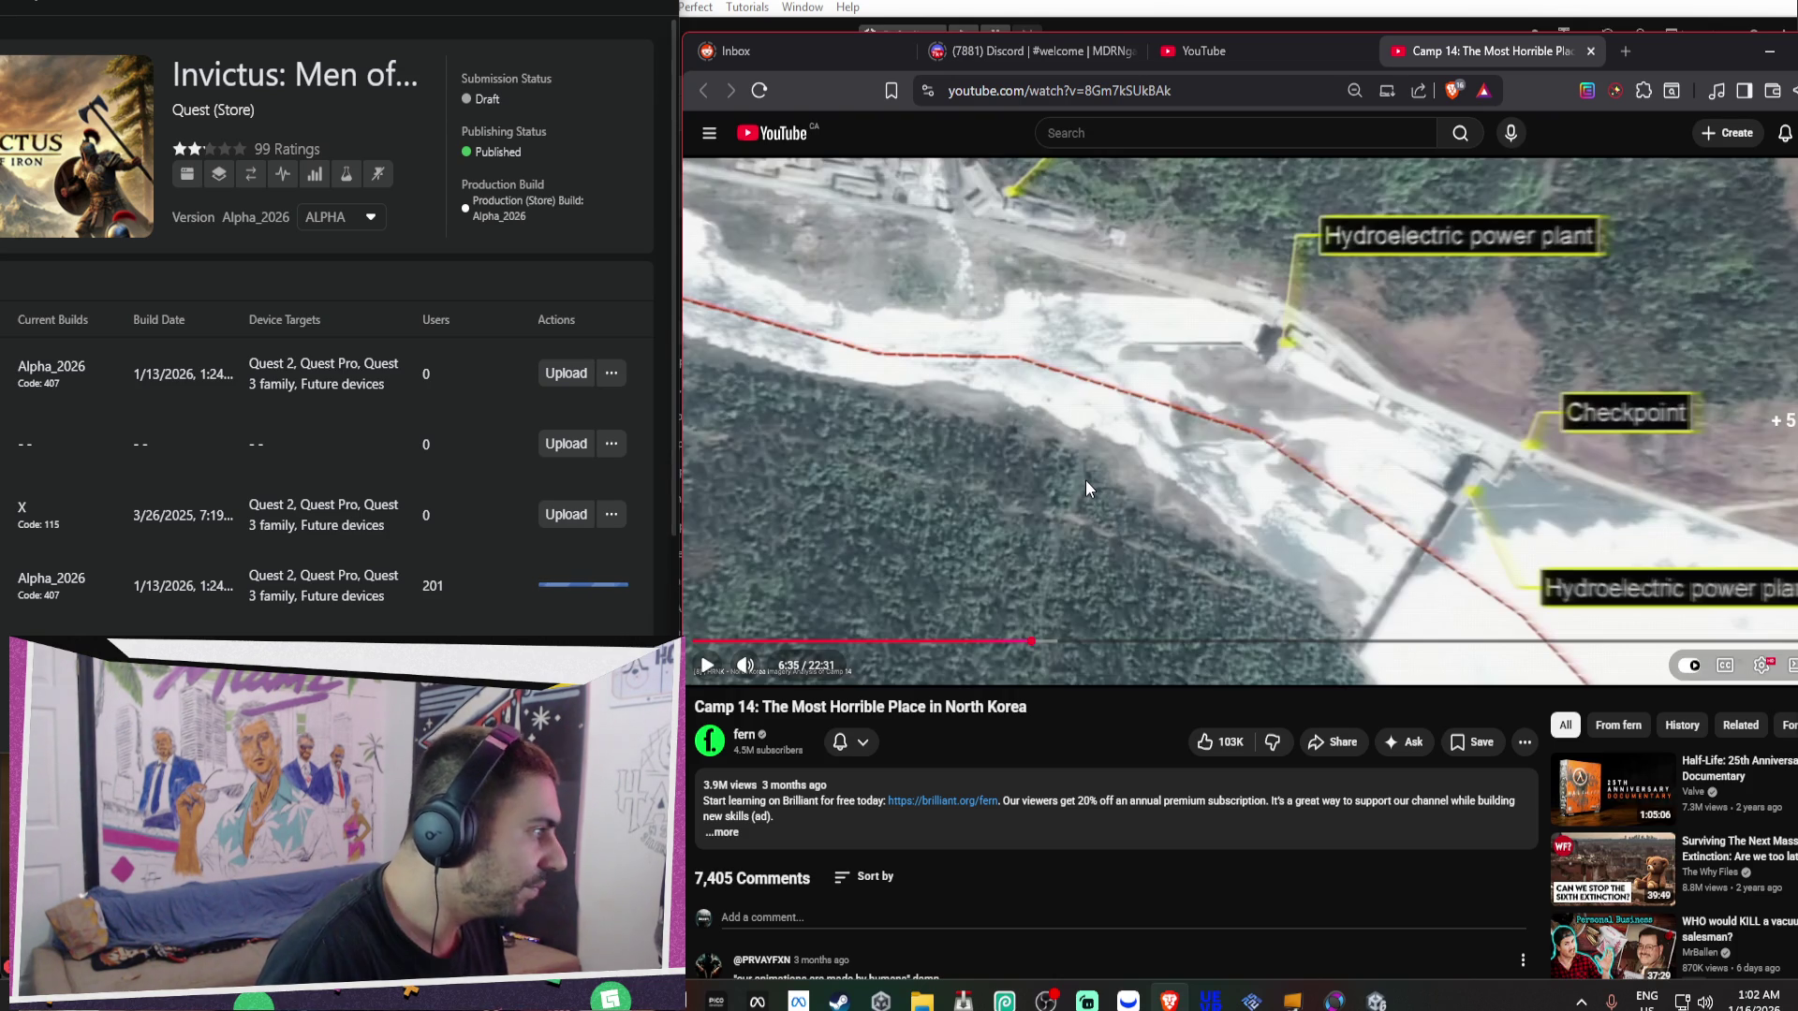
pyautogui.press('space')
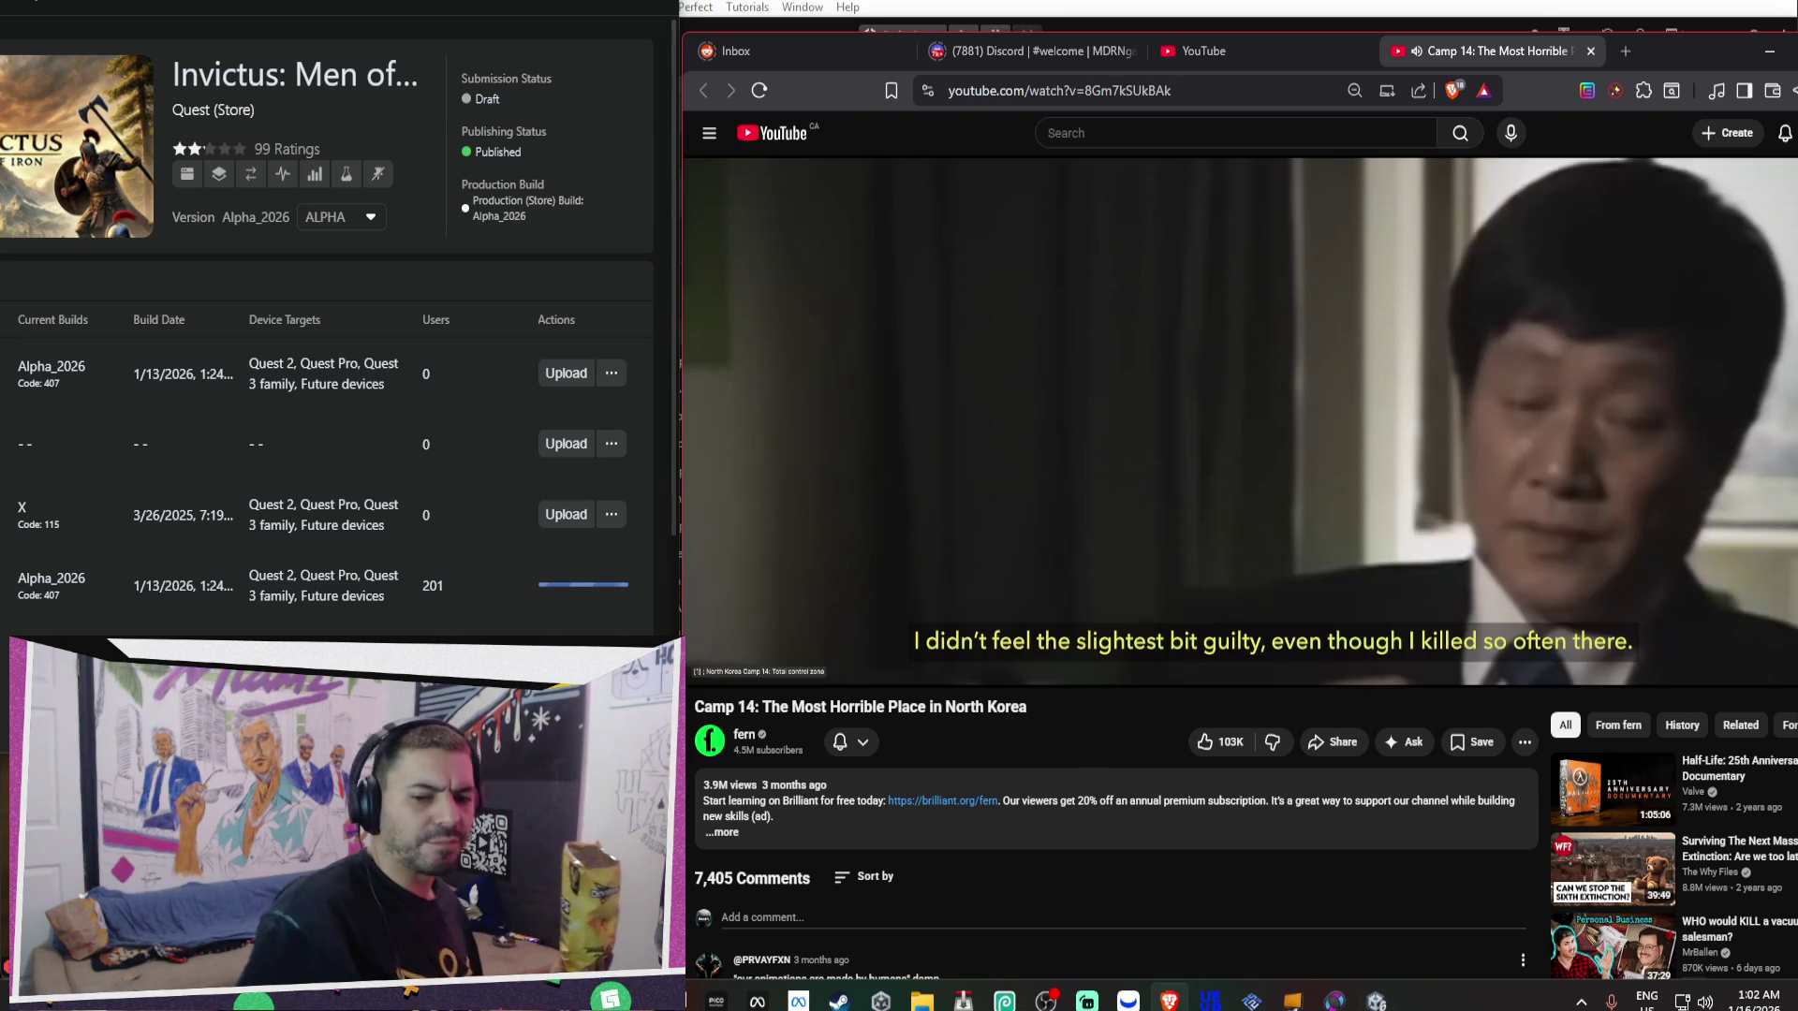
pyautogui.moveTo(837, 306)
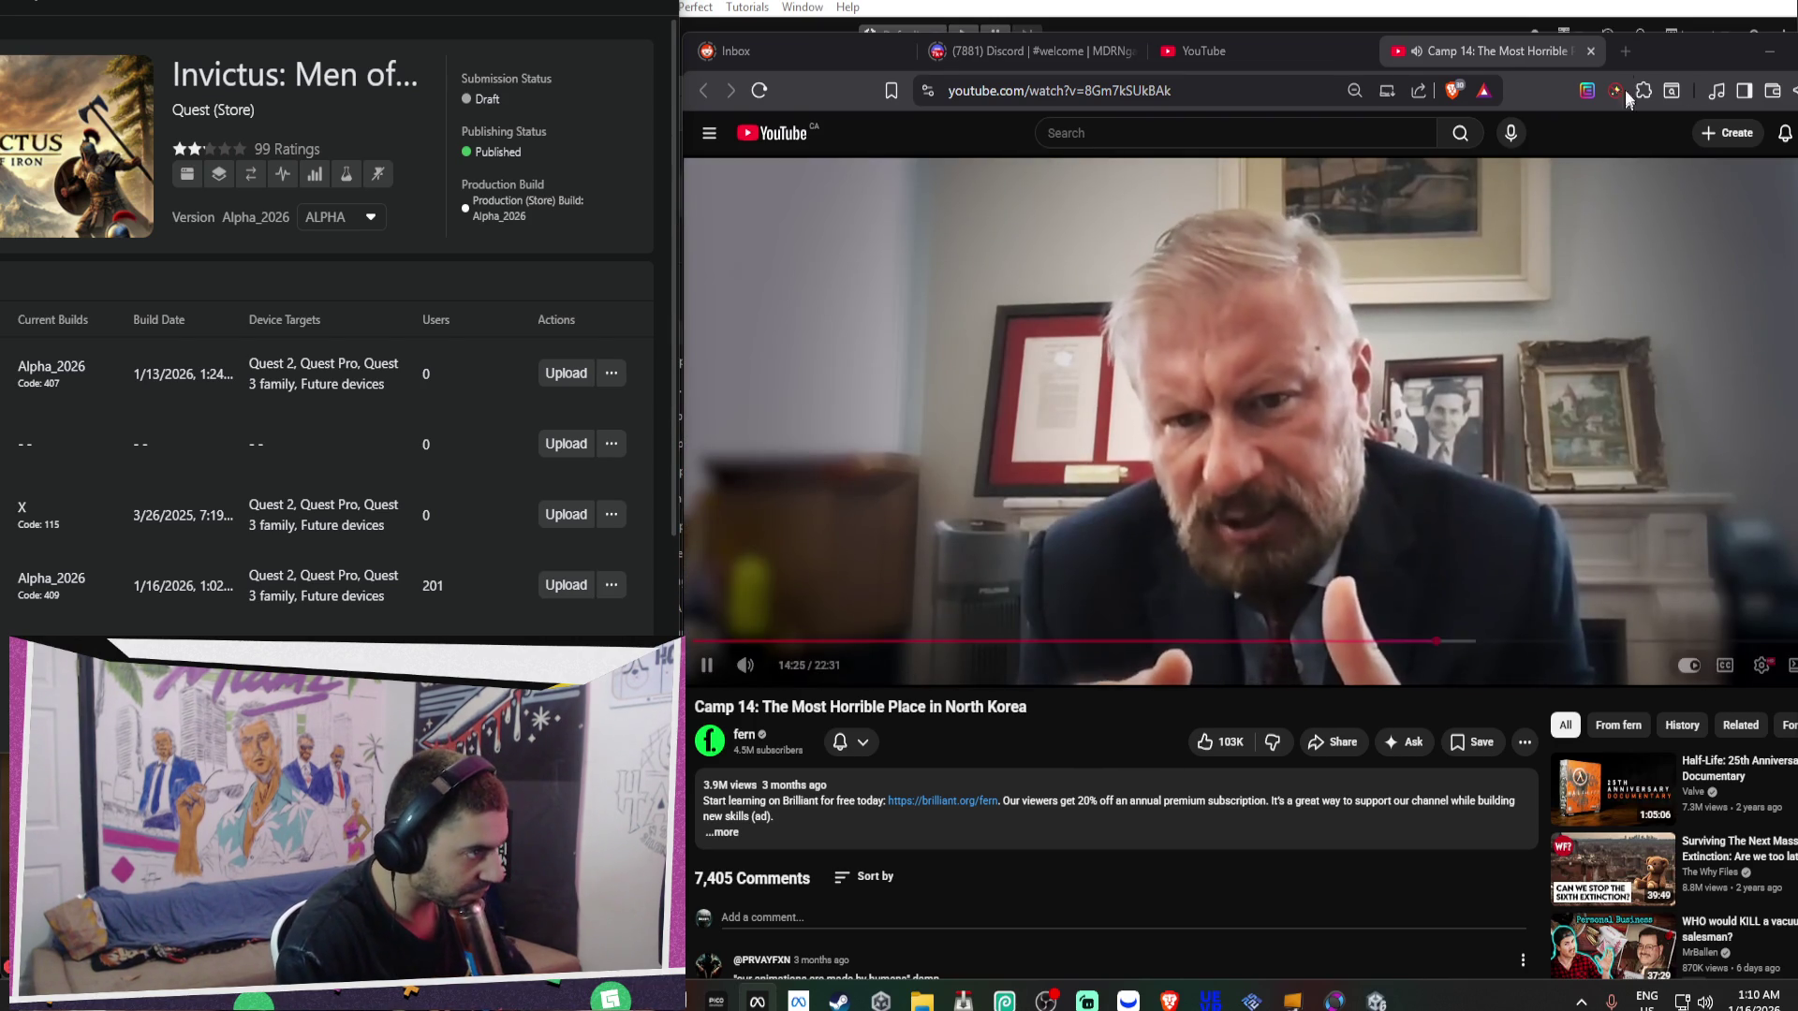
pyautogui.click(1624, 52)
# Load horizon.meta.com/casting in a new tab, then return to the Camp 14 video tab.
pyautogui.write('horizon')
pyautogui.press('Return')
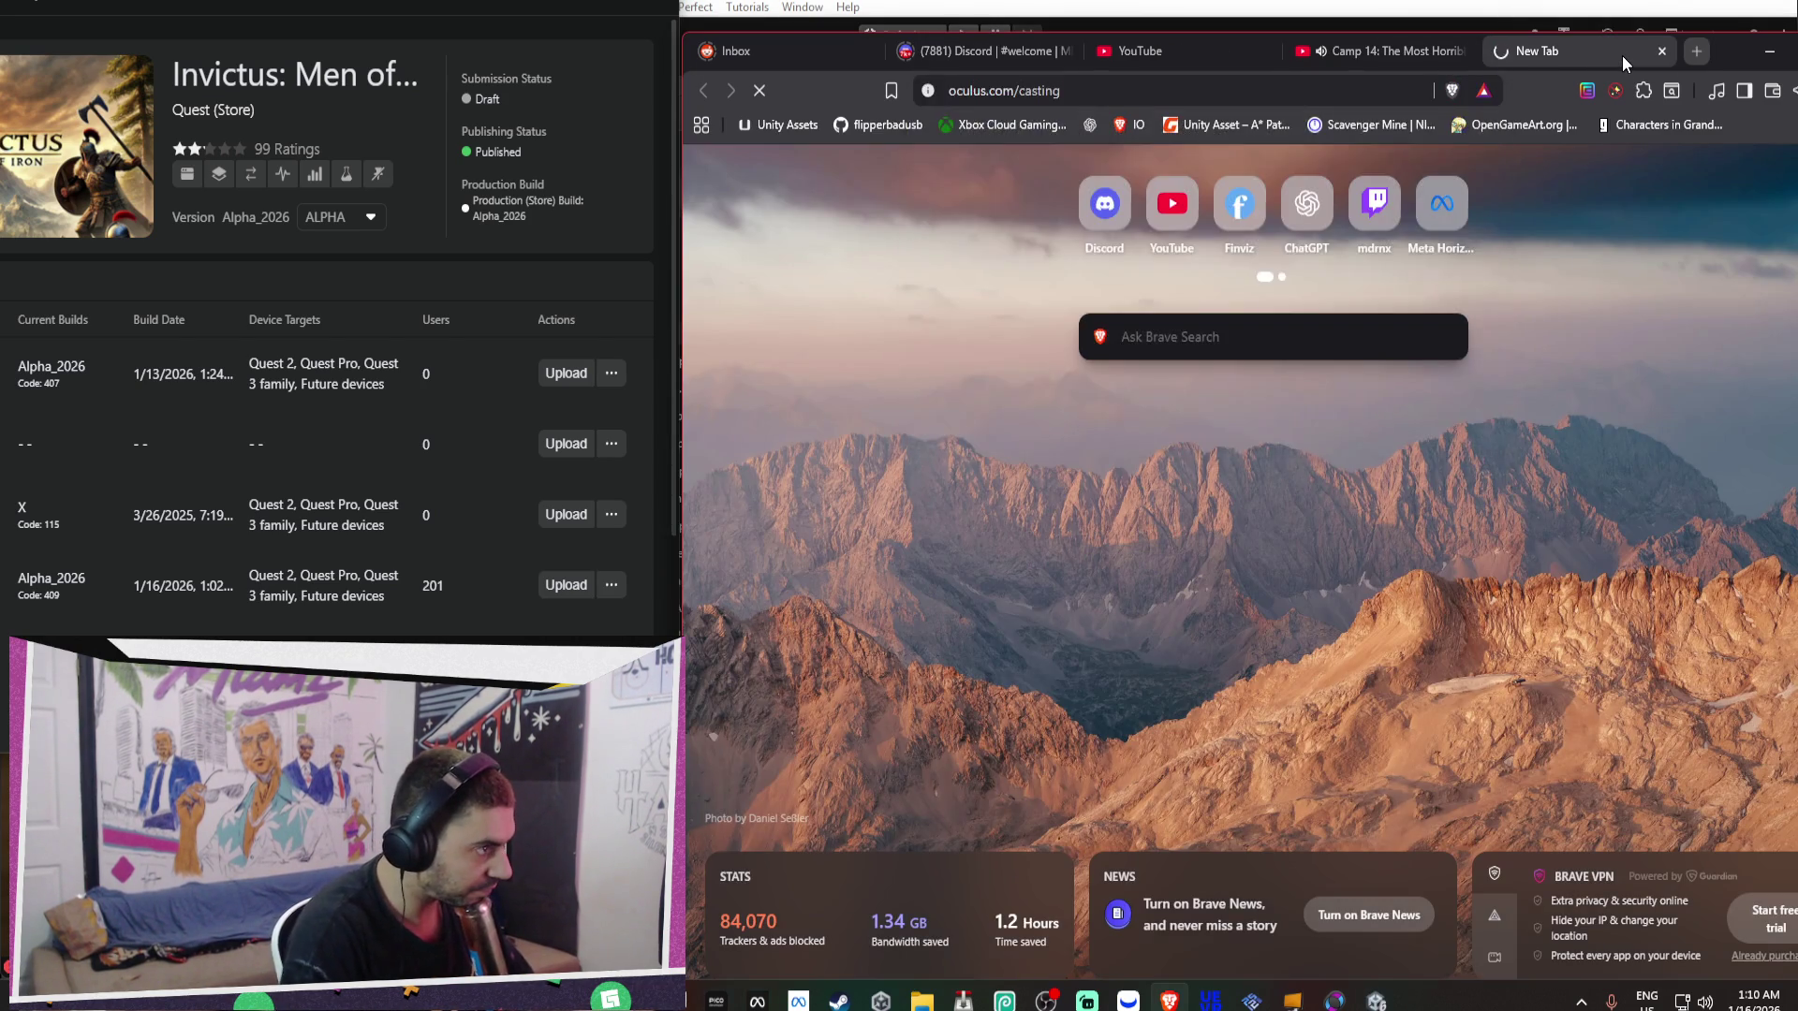
pyautogui.click(1379, 58)
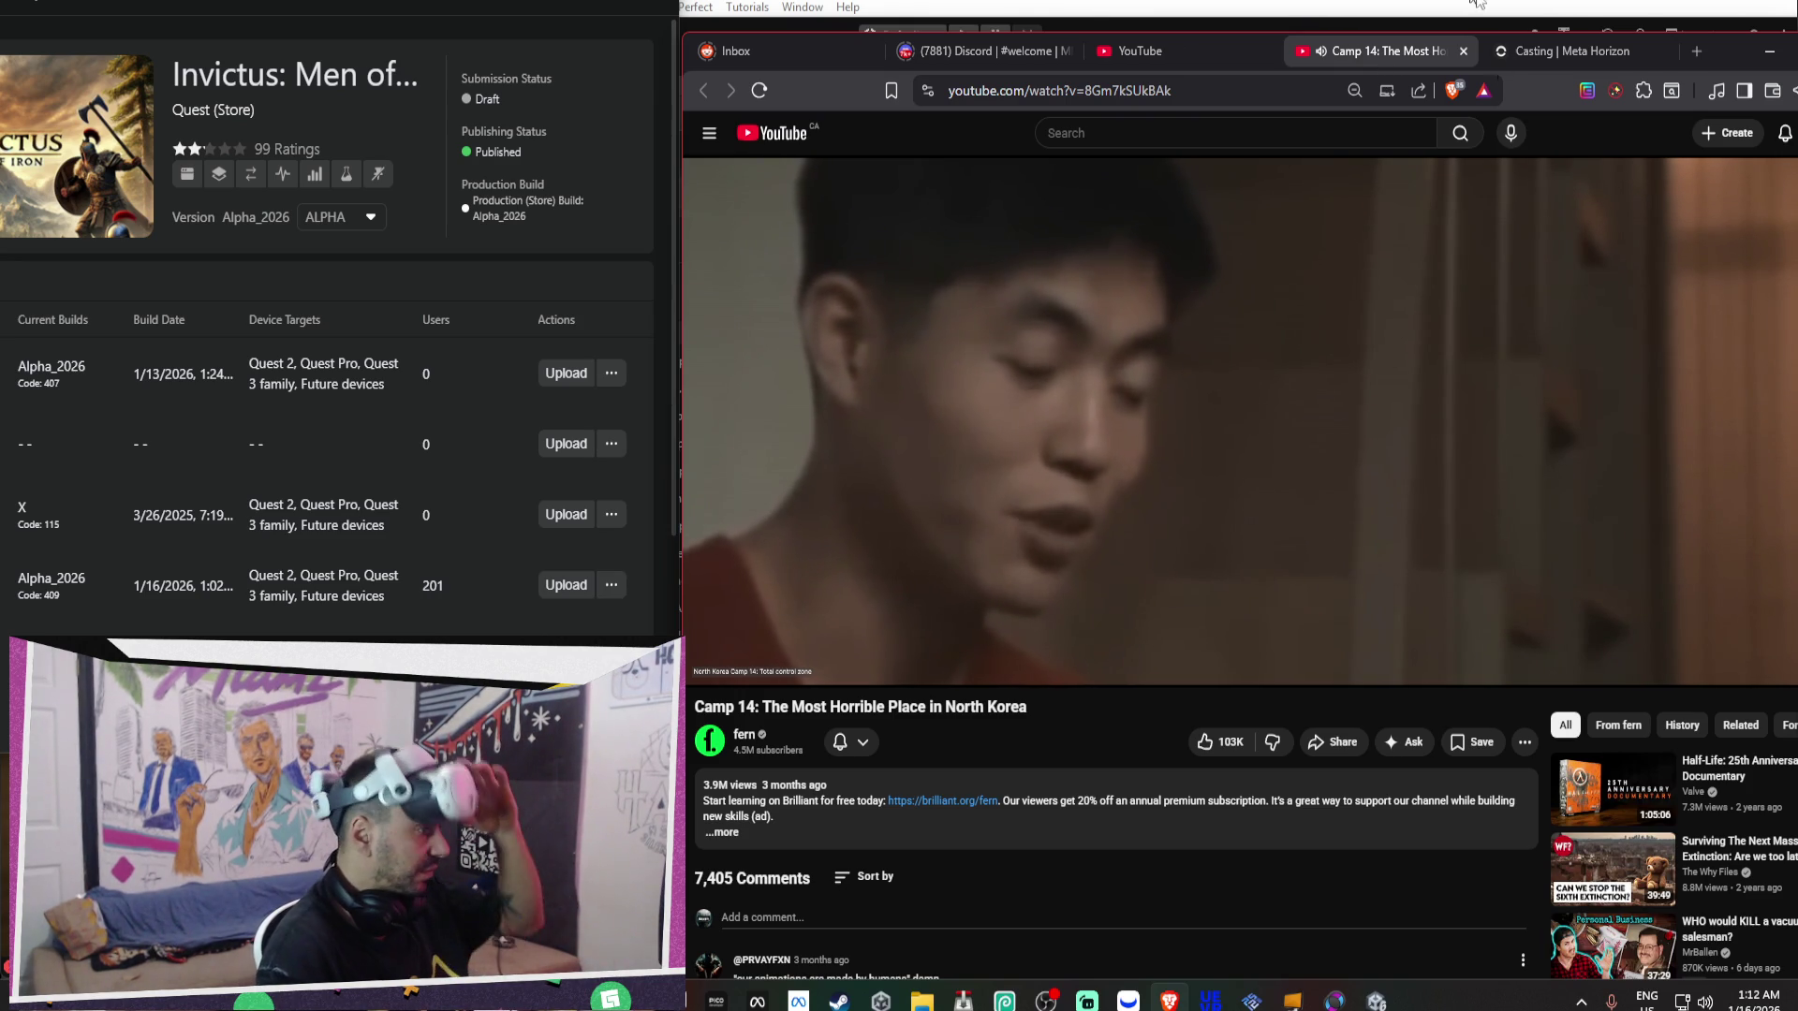
# Pause the Camp 14 video in the YouTube player.
pyautogui.click(1131, 385)
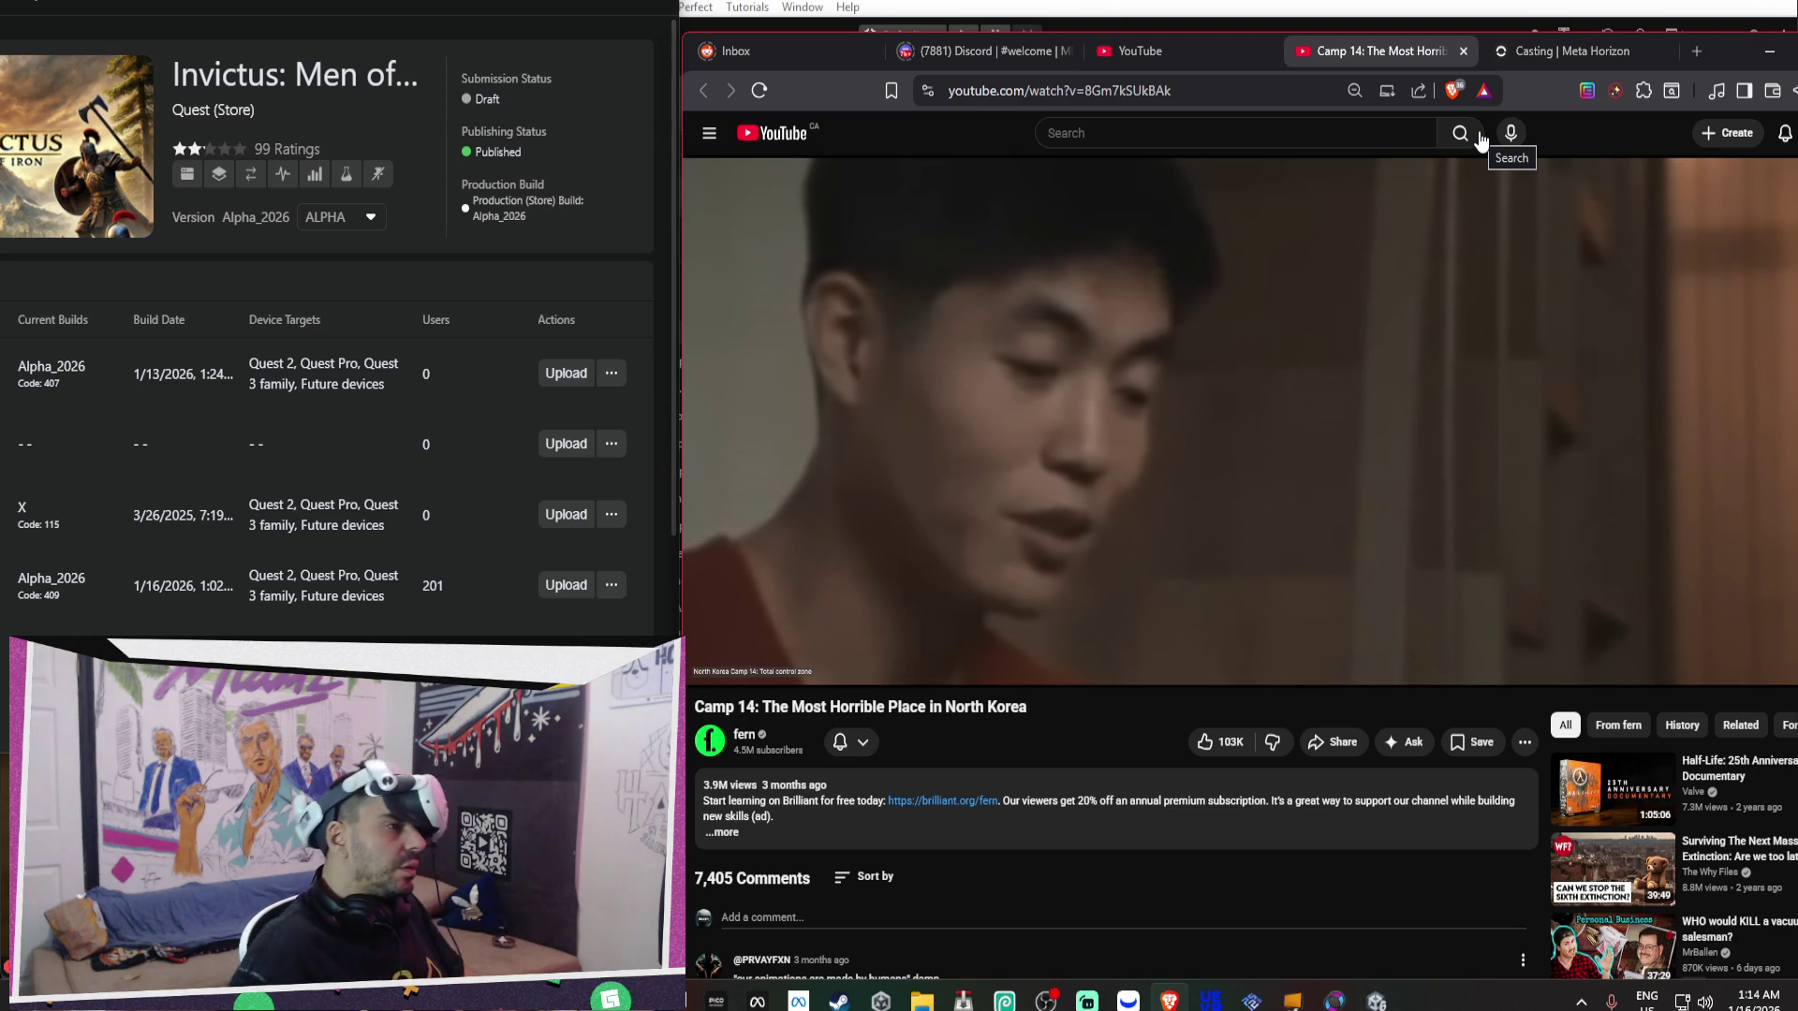
# Watch the Meta Horizon headset cast full screen on the main monitor, then exit full screen.
pyautogui.click(1561, 52)
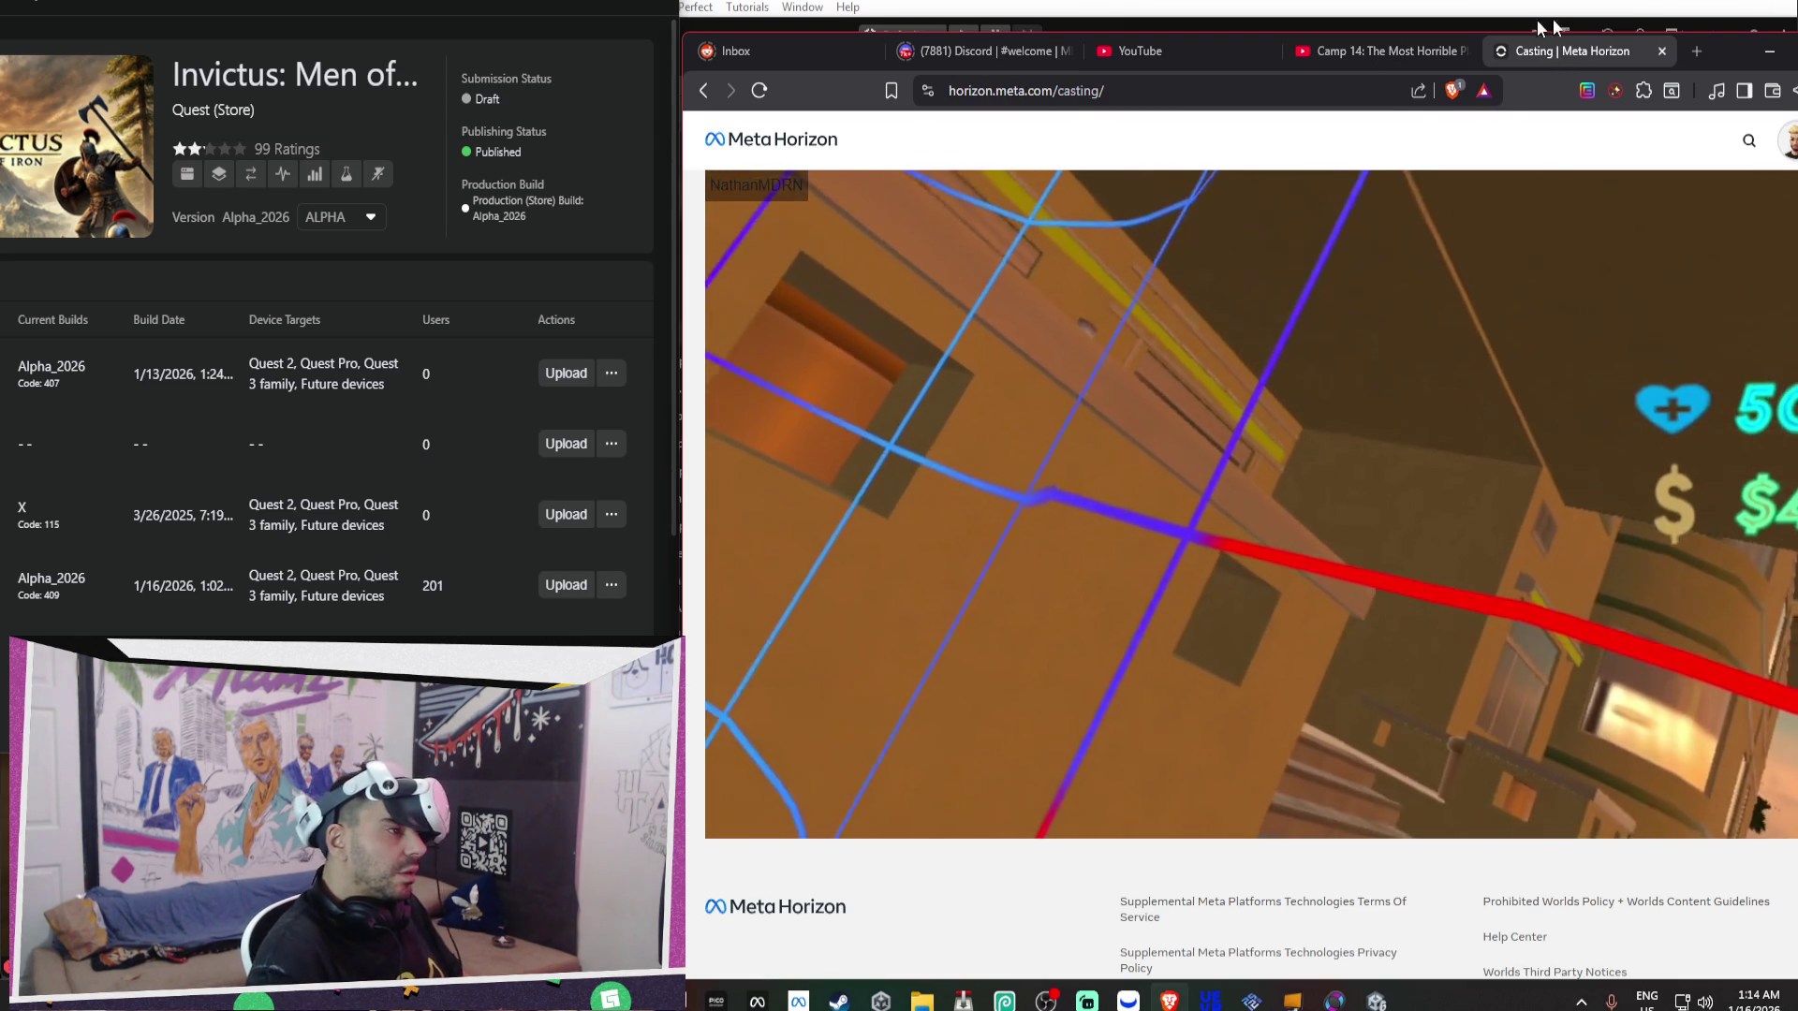
pyautogui.moveTo(1733, 54); pyautogui.dragTo(1277, 80)
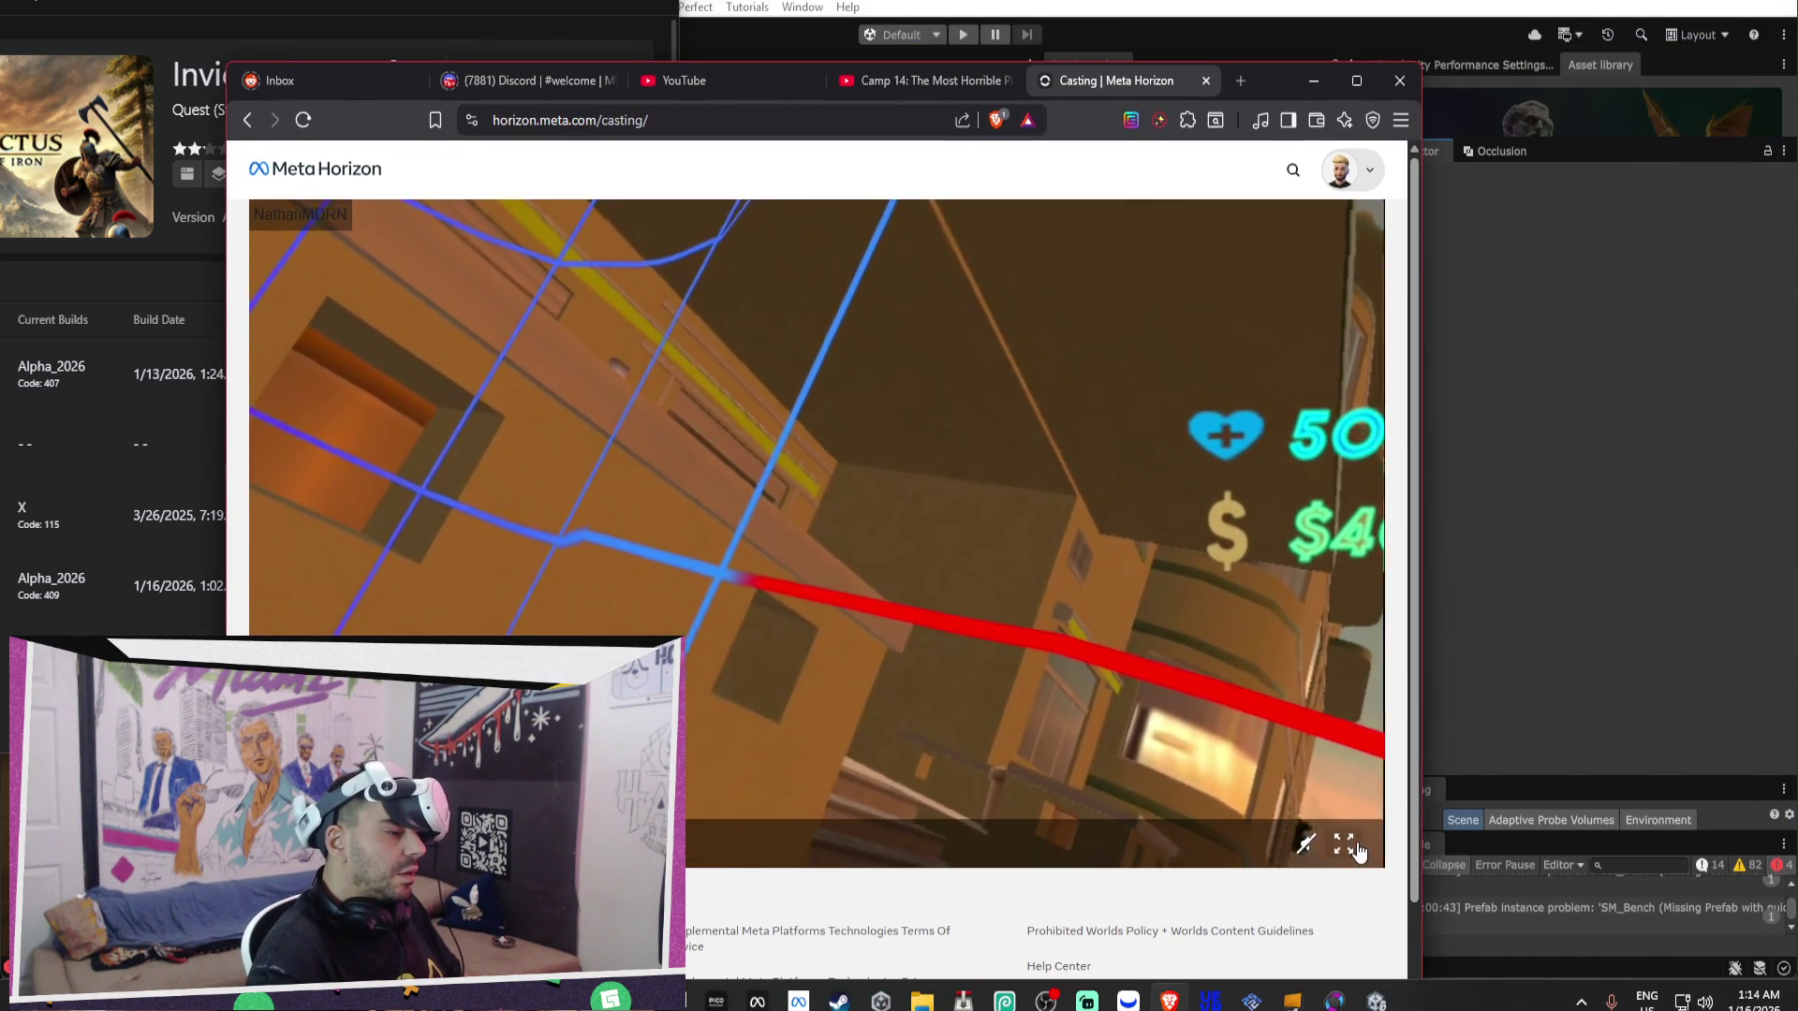
pyautogui.click(1357, 841)
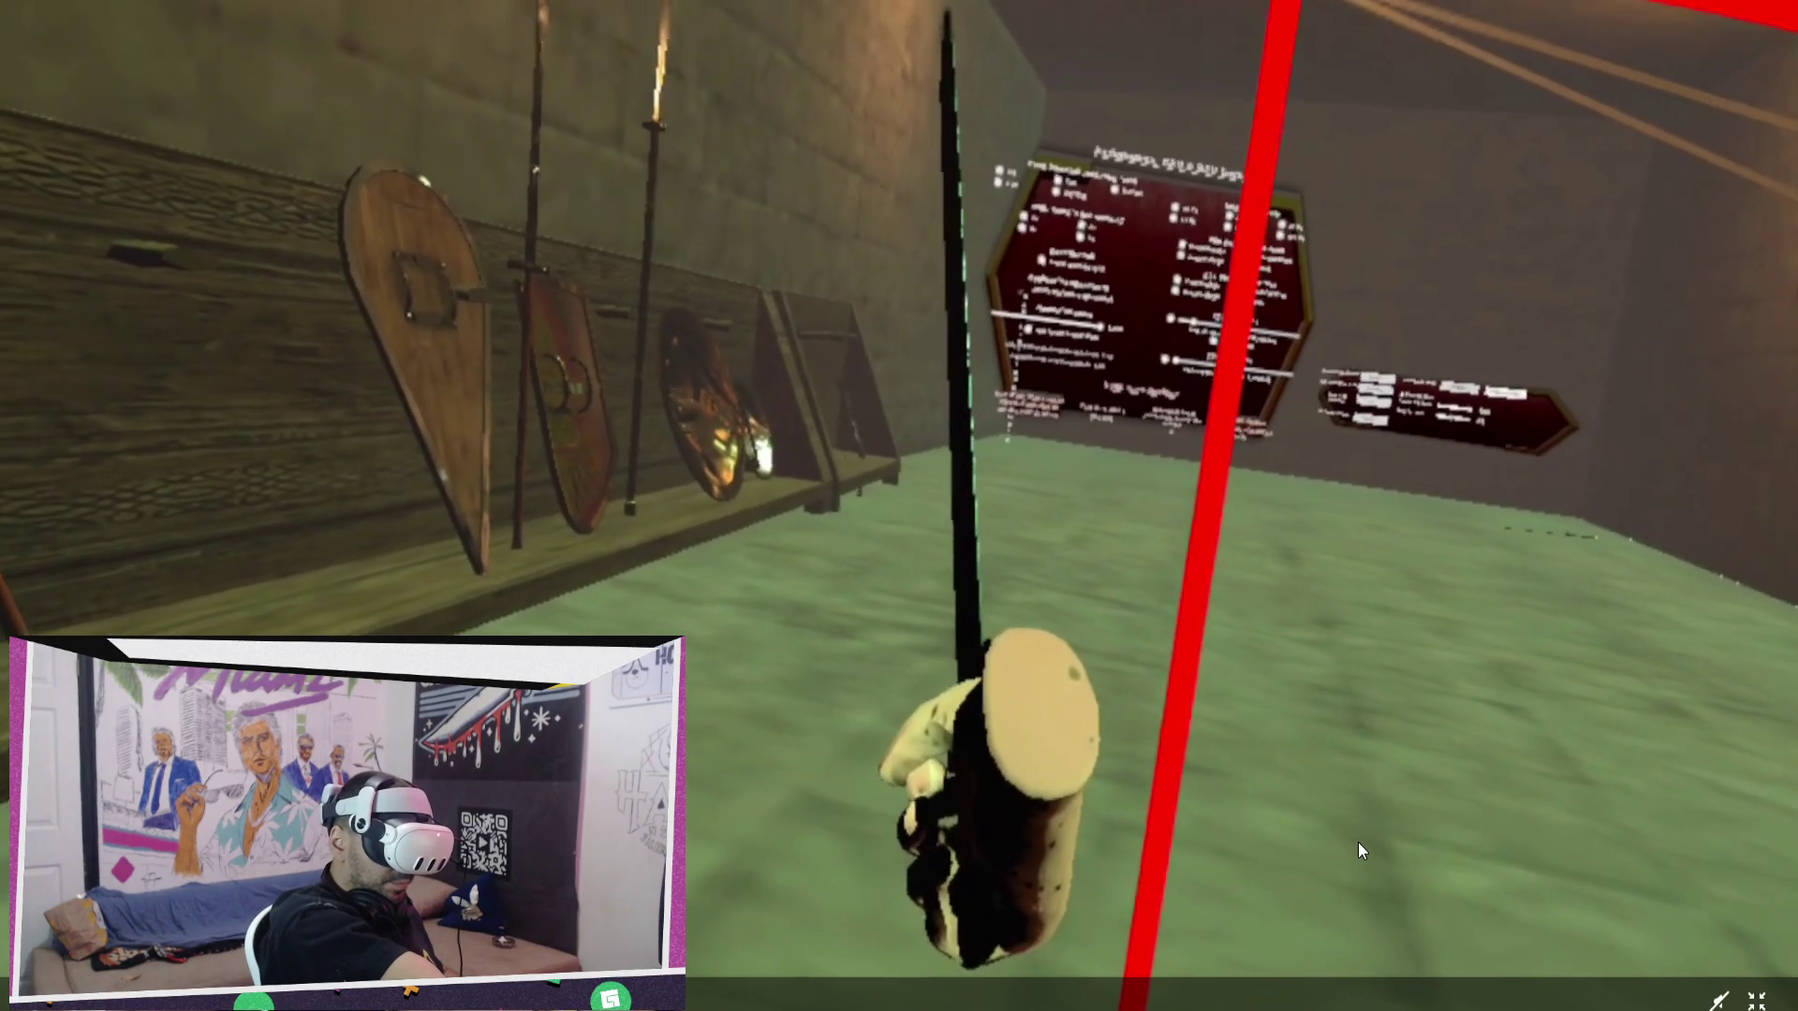
pyautogui.press('Escape')
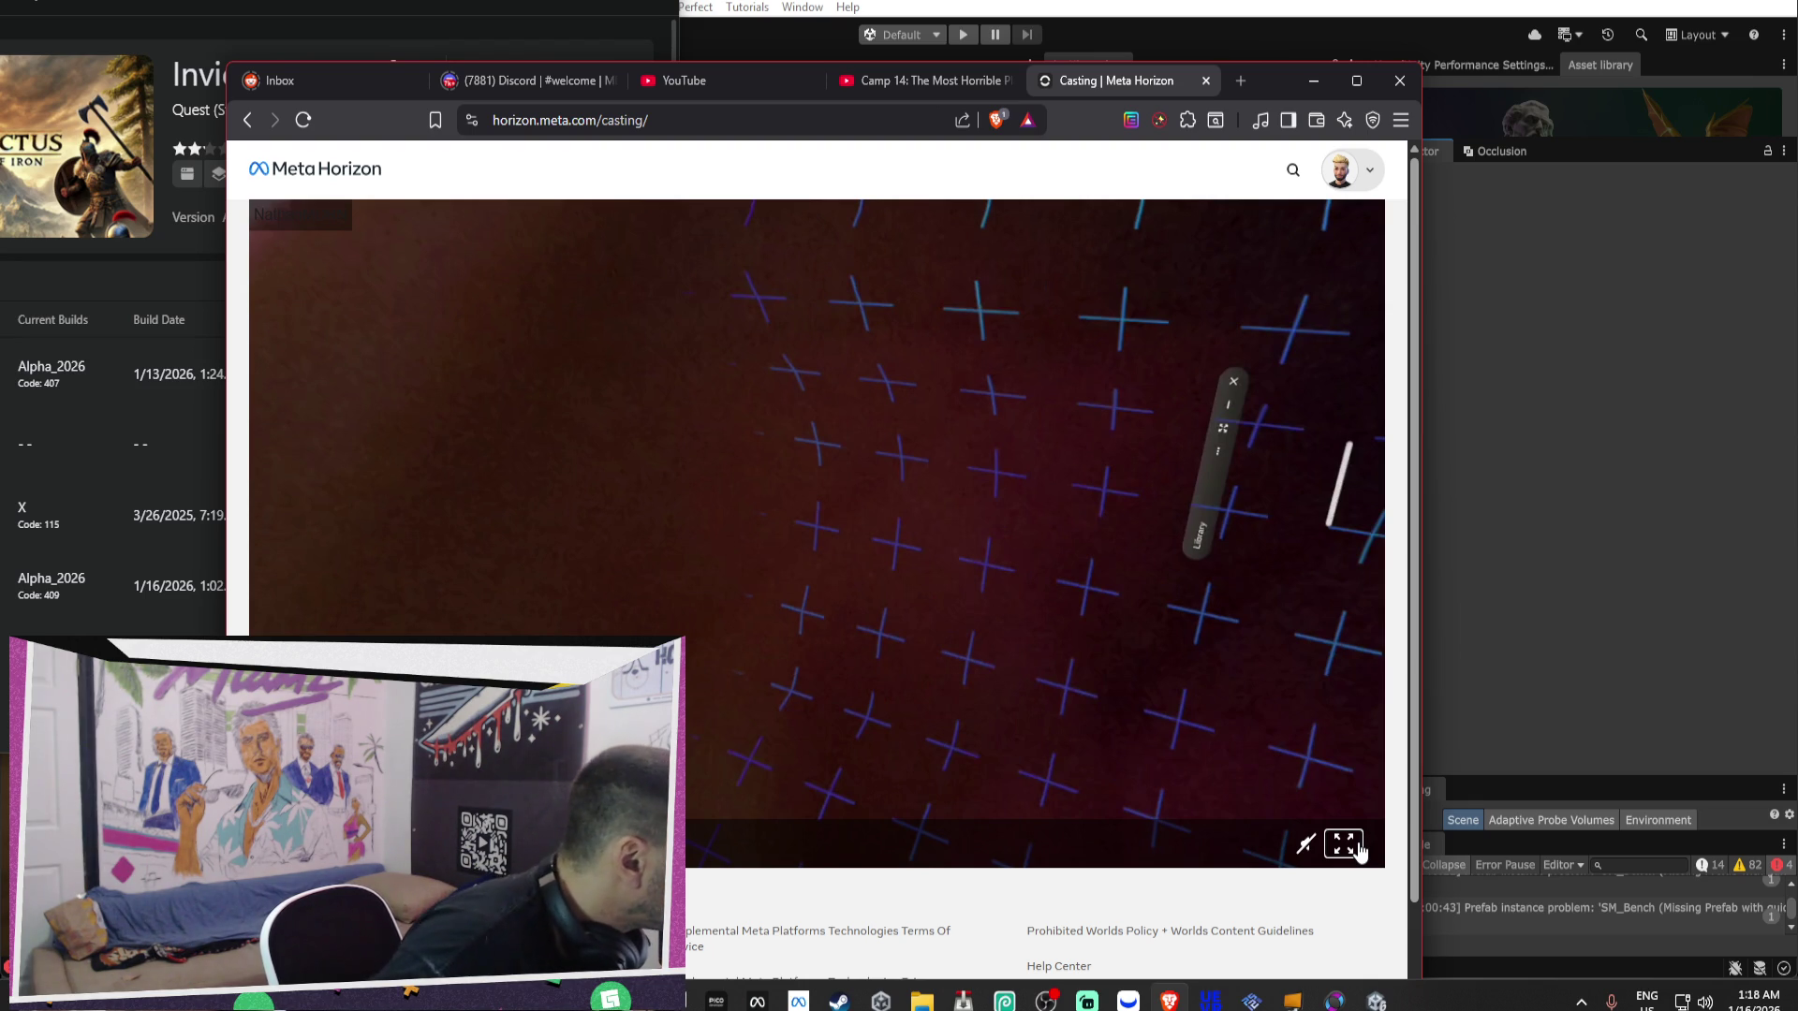
# Load the Meta Horizon developer applications page in a new tab via 'dev'.
pyautogui.click(1239, 83)
pyautogui.write('dev')
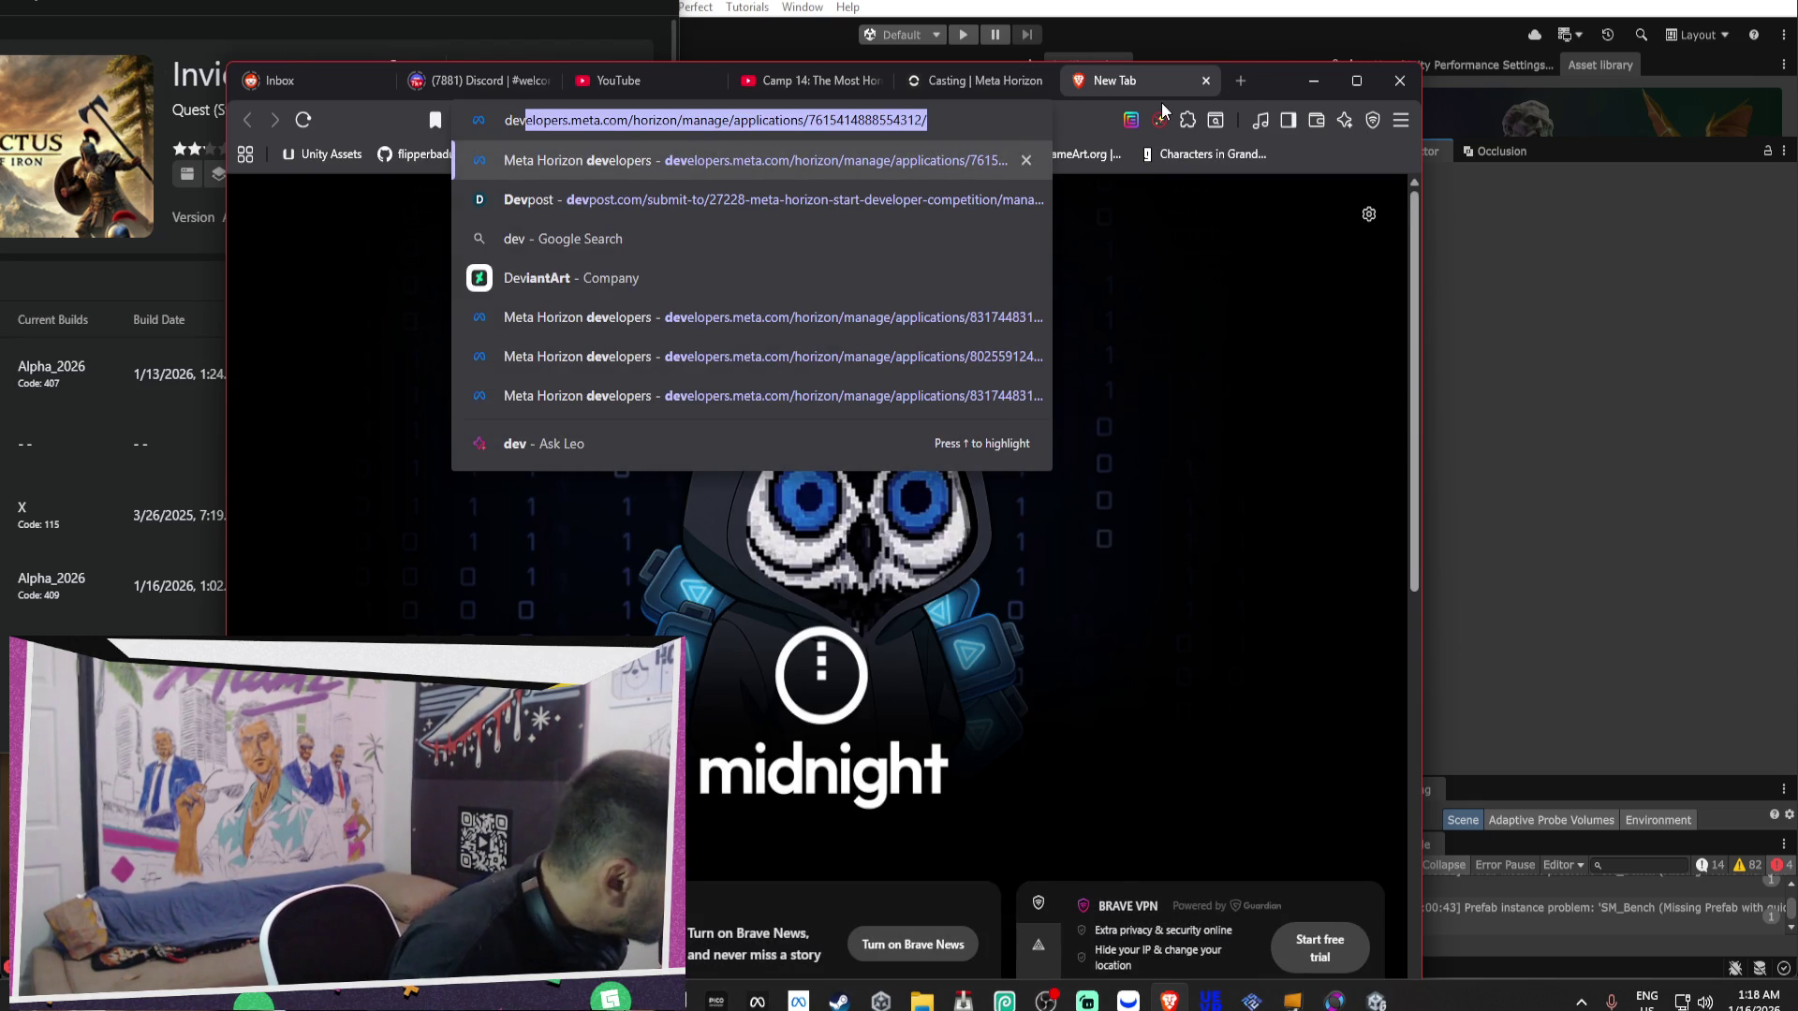
pyautogui.press('Return')
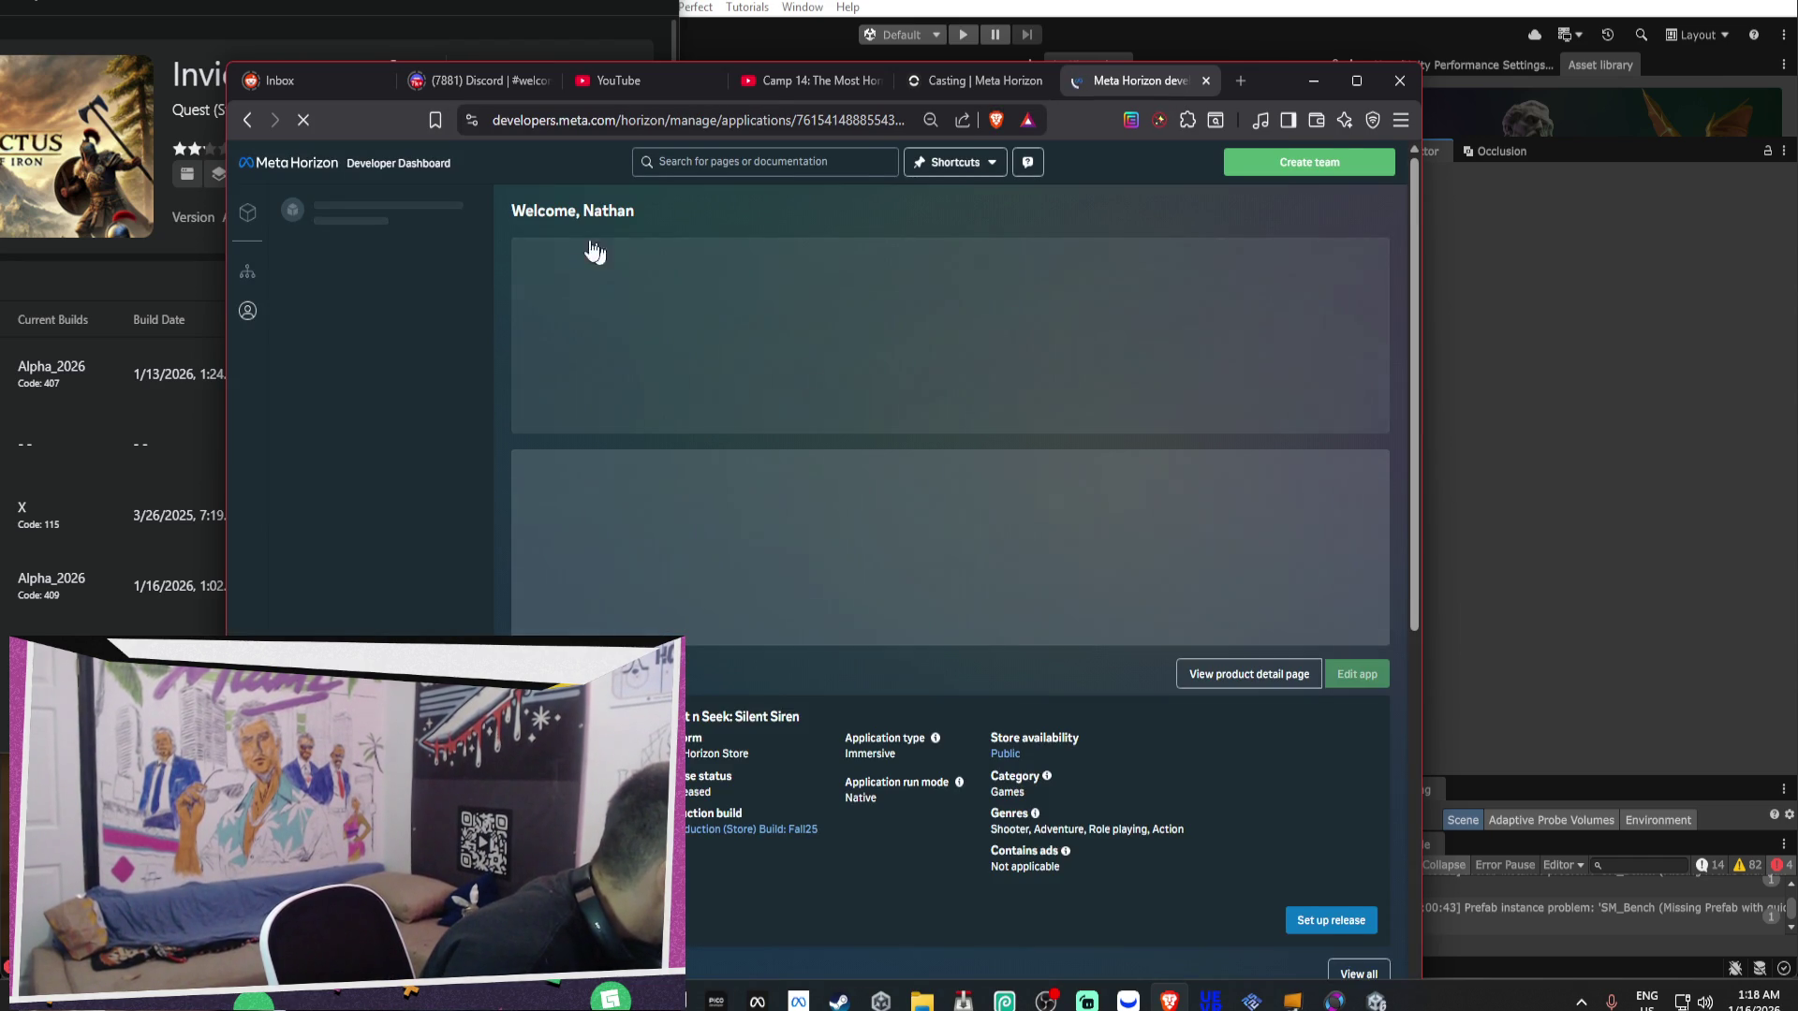
# Go to Invictus's Distribution > Release channels and open actions for the Alpha_2026 row.
pyautogui.click(373, 258)
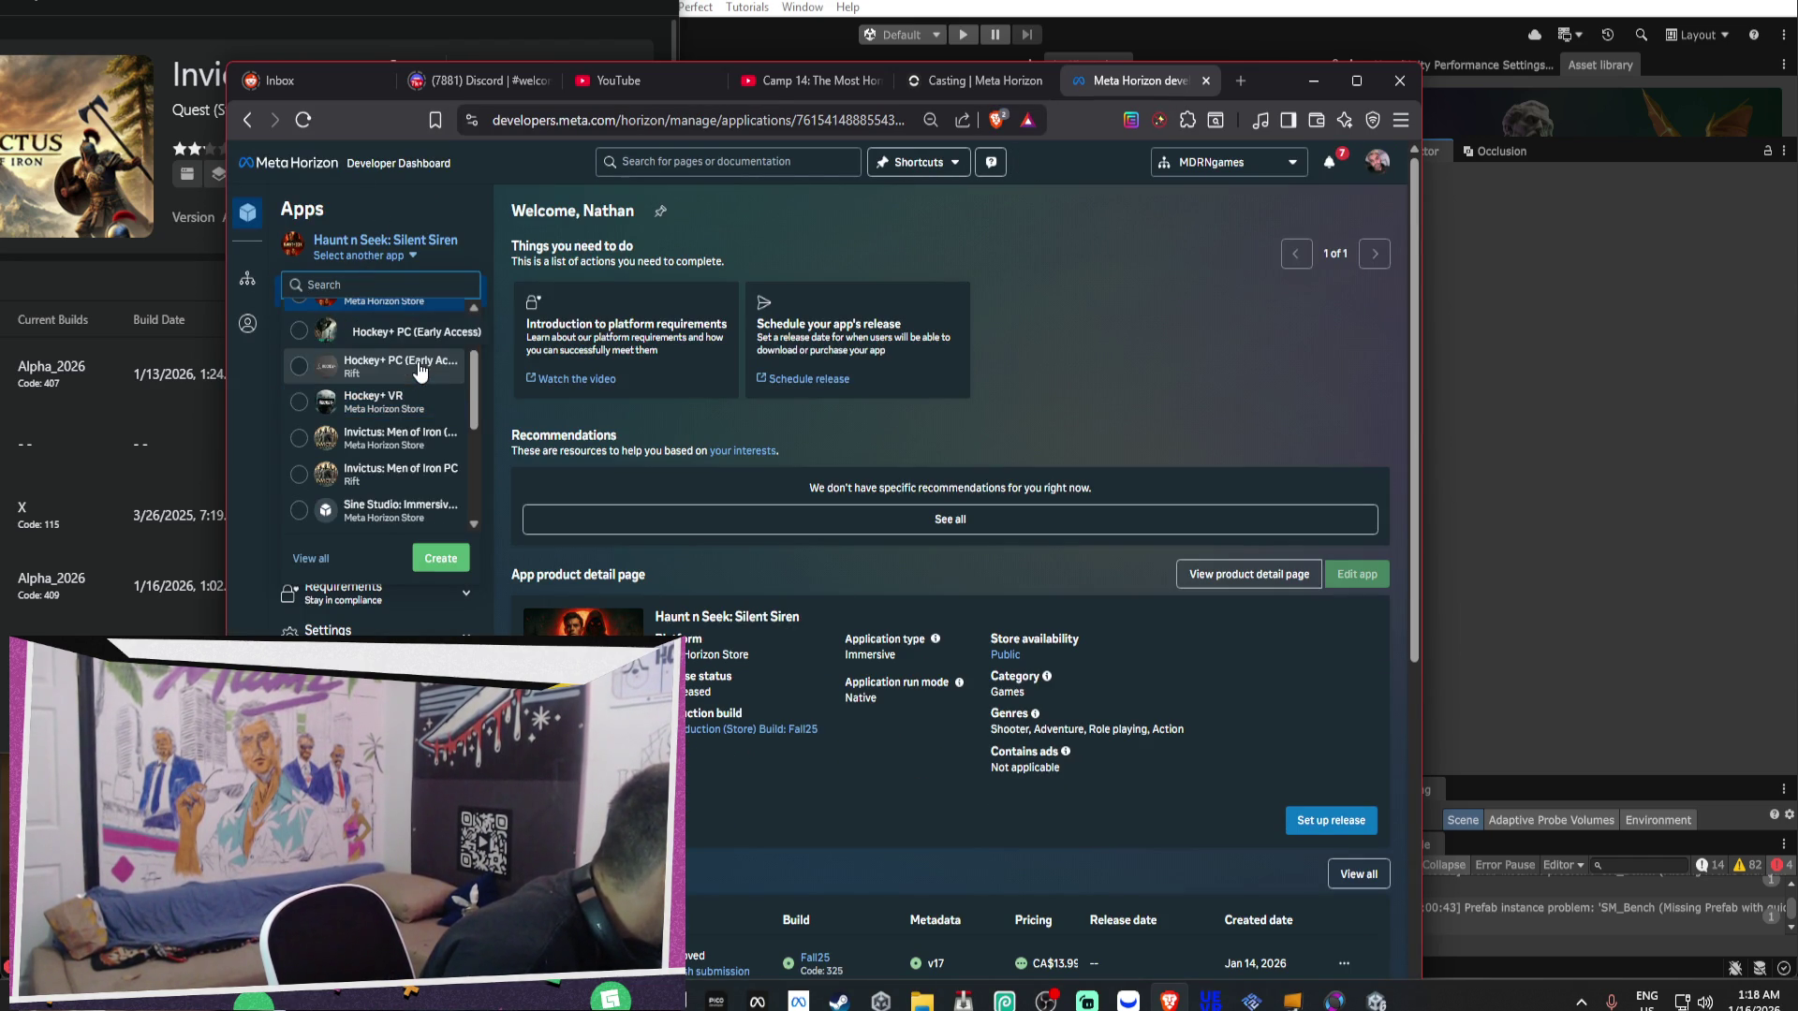
pyautogui.click(431, 441)
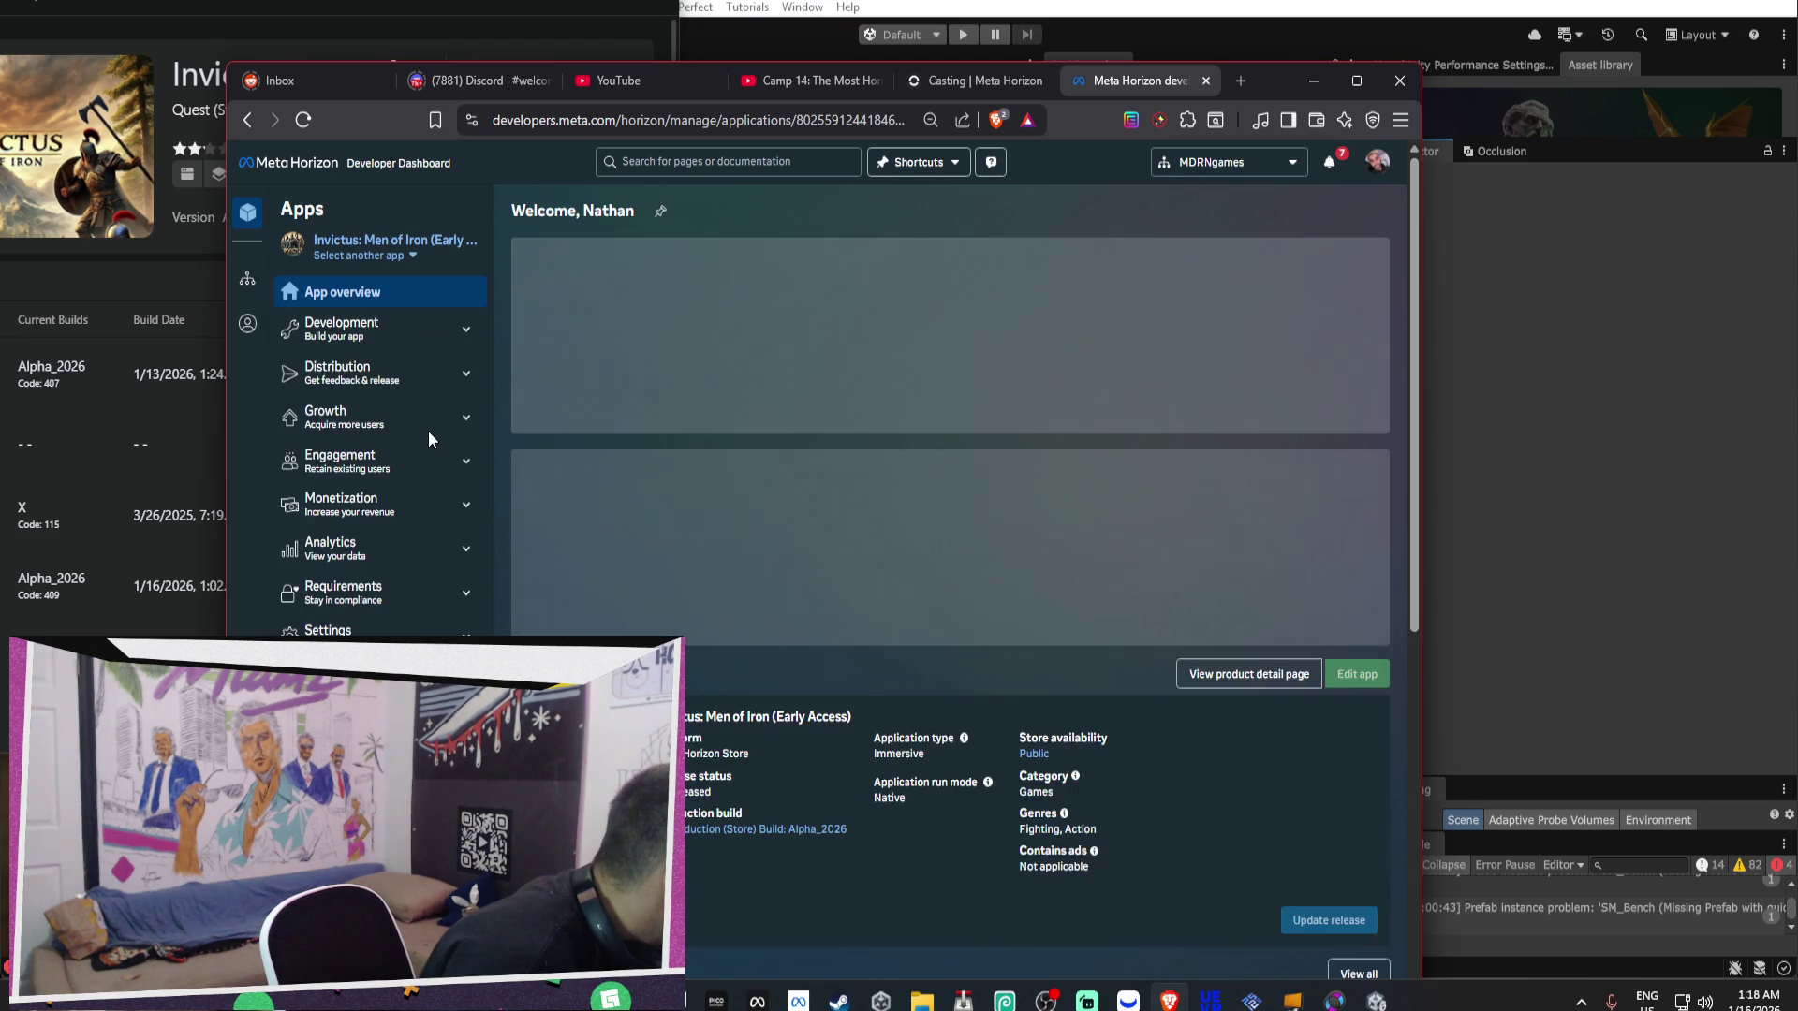
pyautogui.click(407, 391)
pyautogui.click(432, 432)
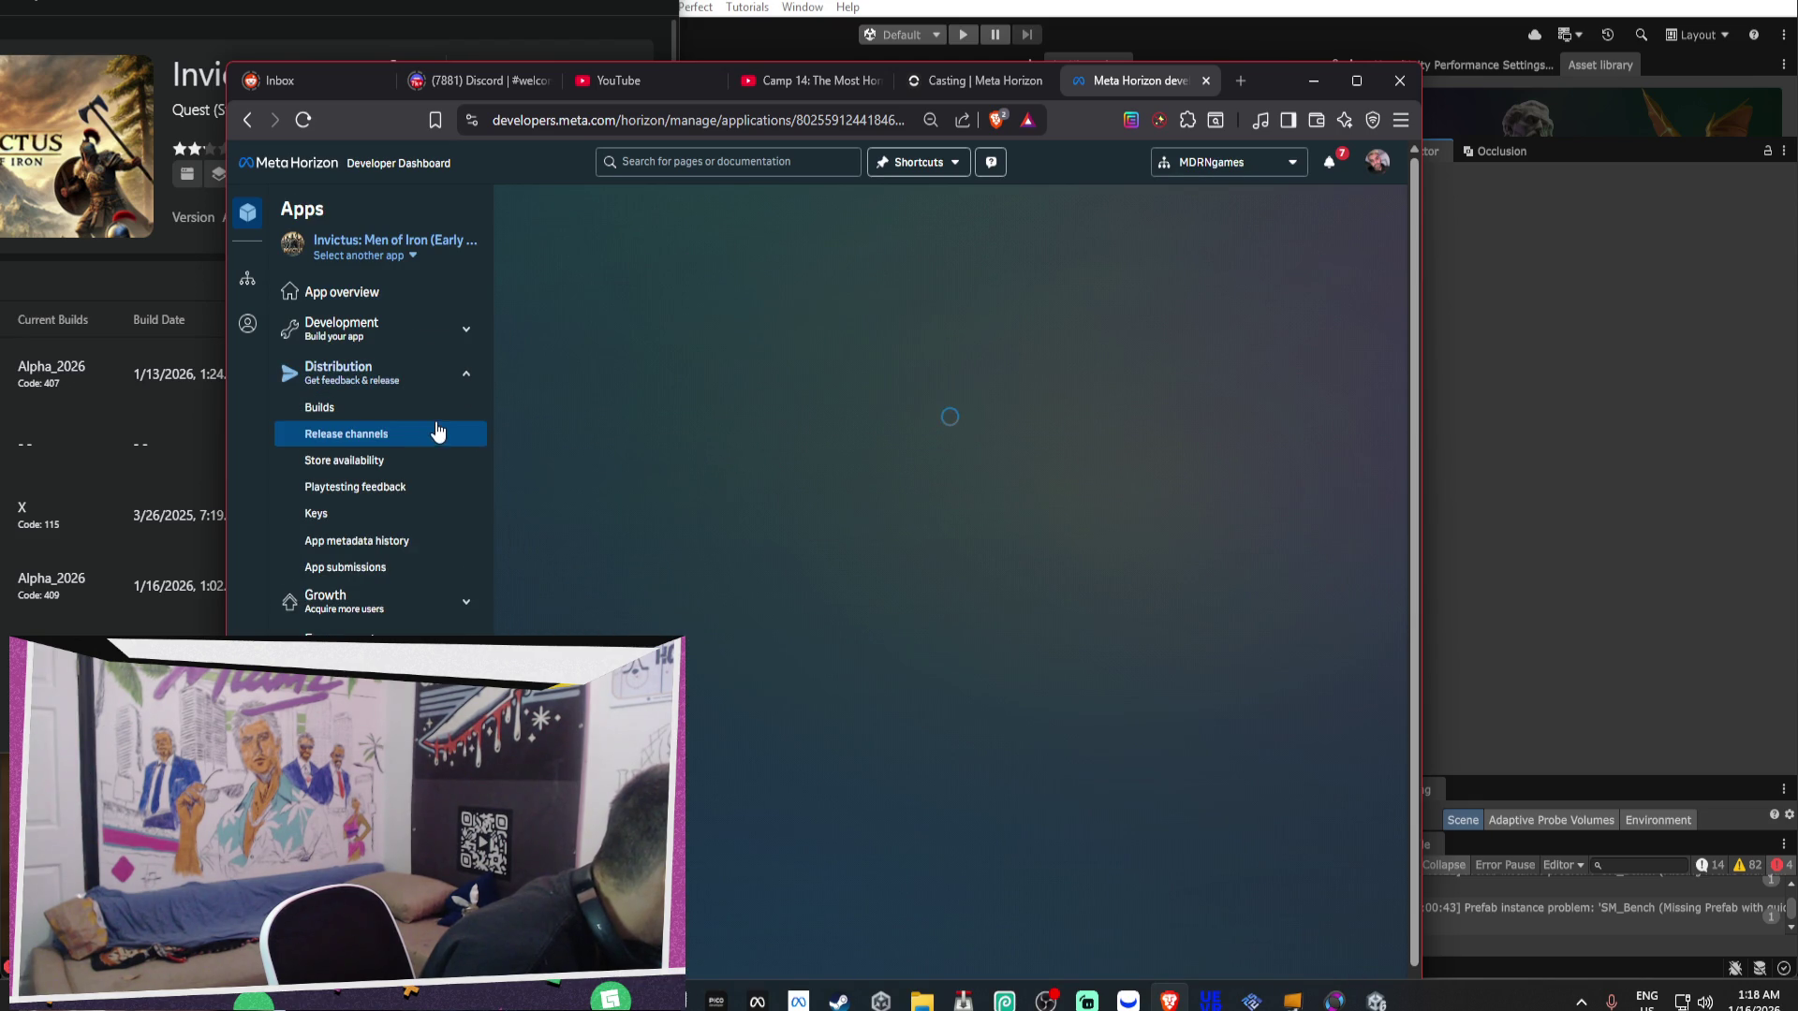
pyautogui.click(1345, 674)
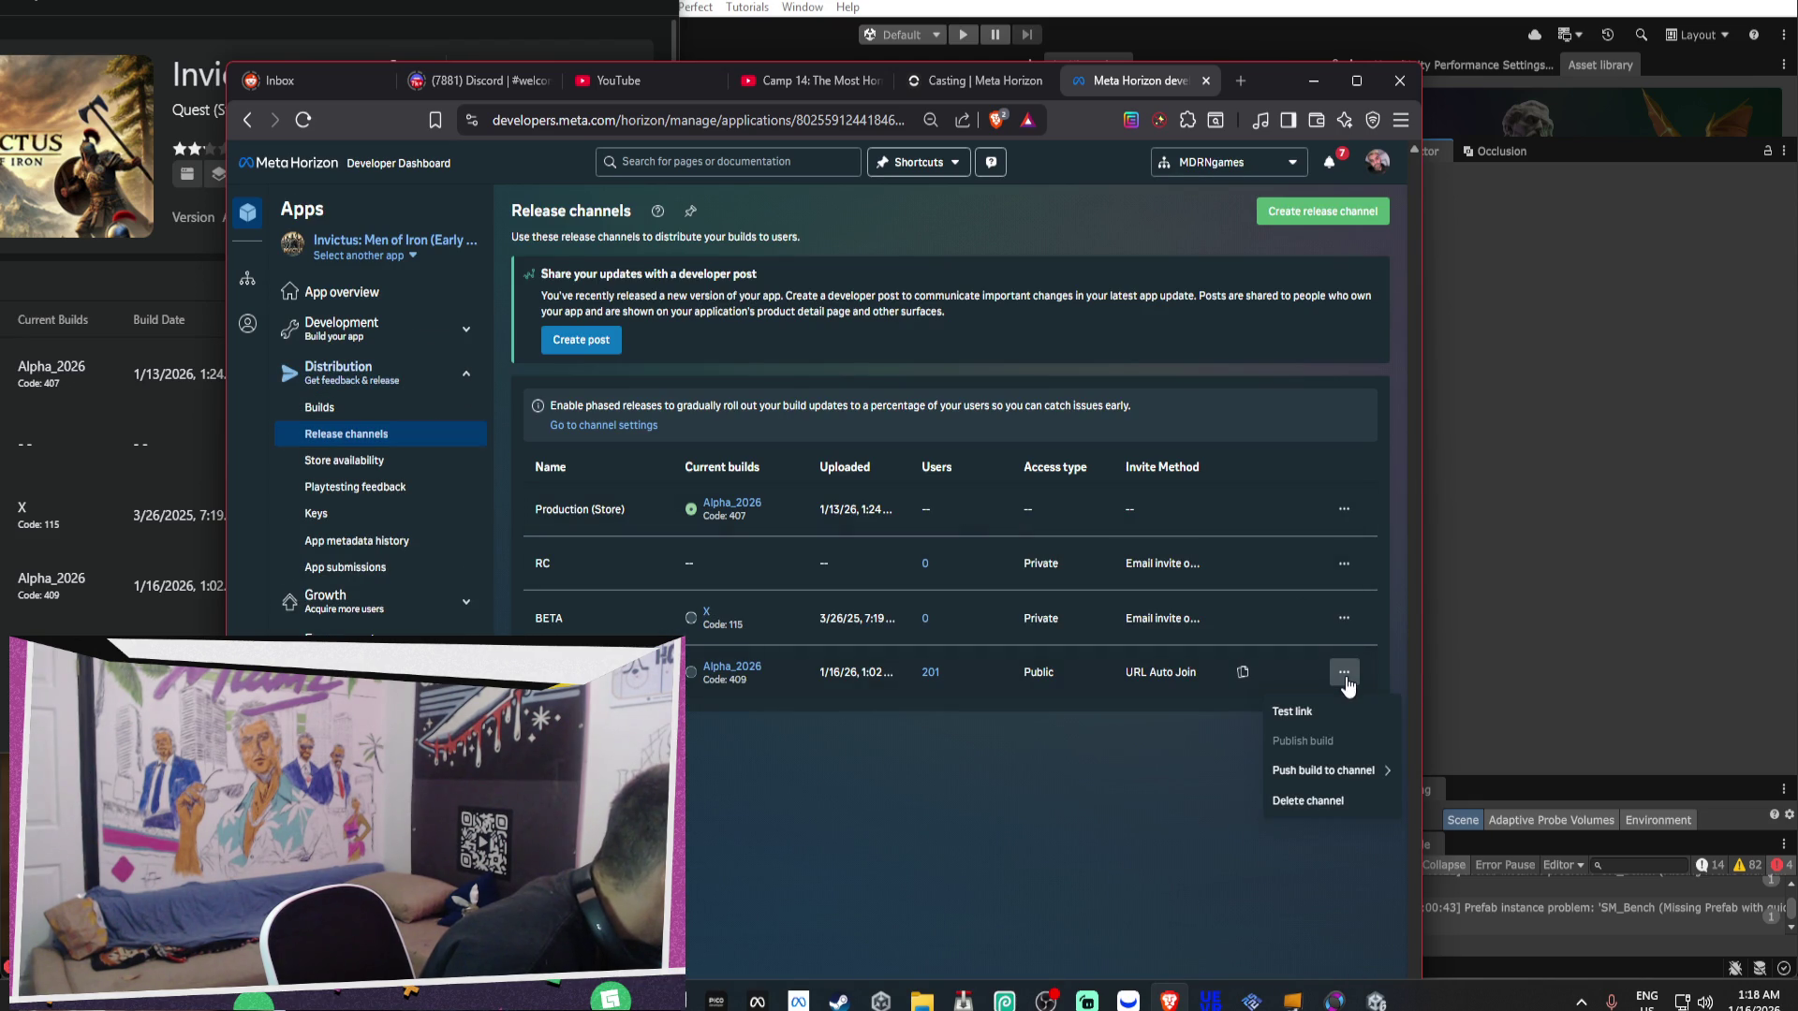
# Push build Alpha_2026 (409) to Production (Store) with new build status Approved.
pyautogui.moveTo(1355, 778)
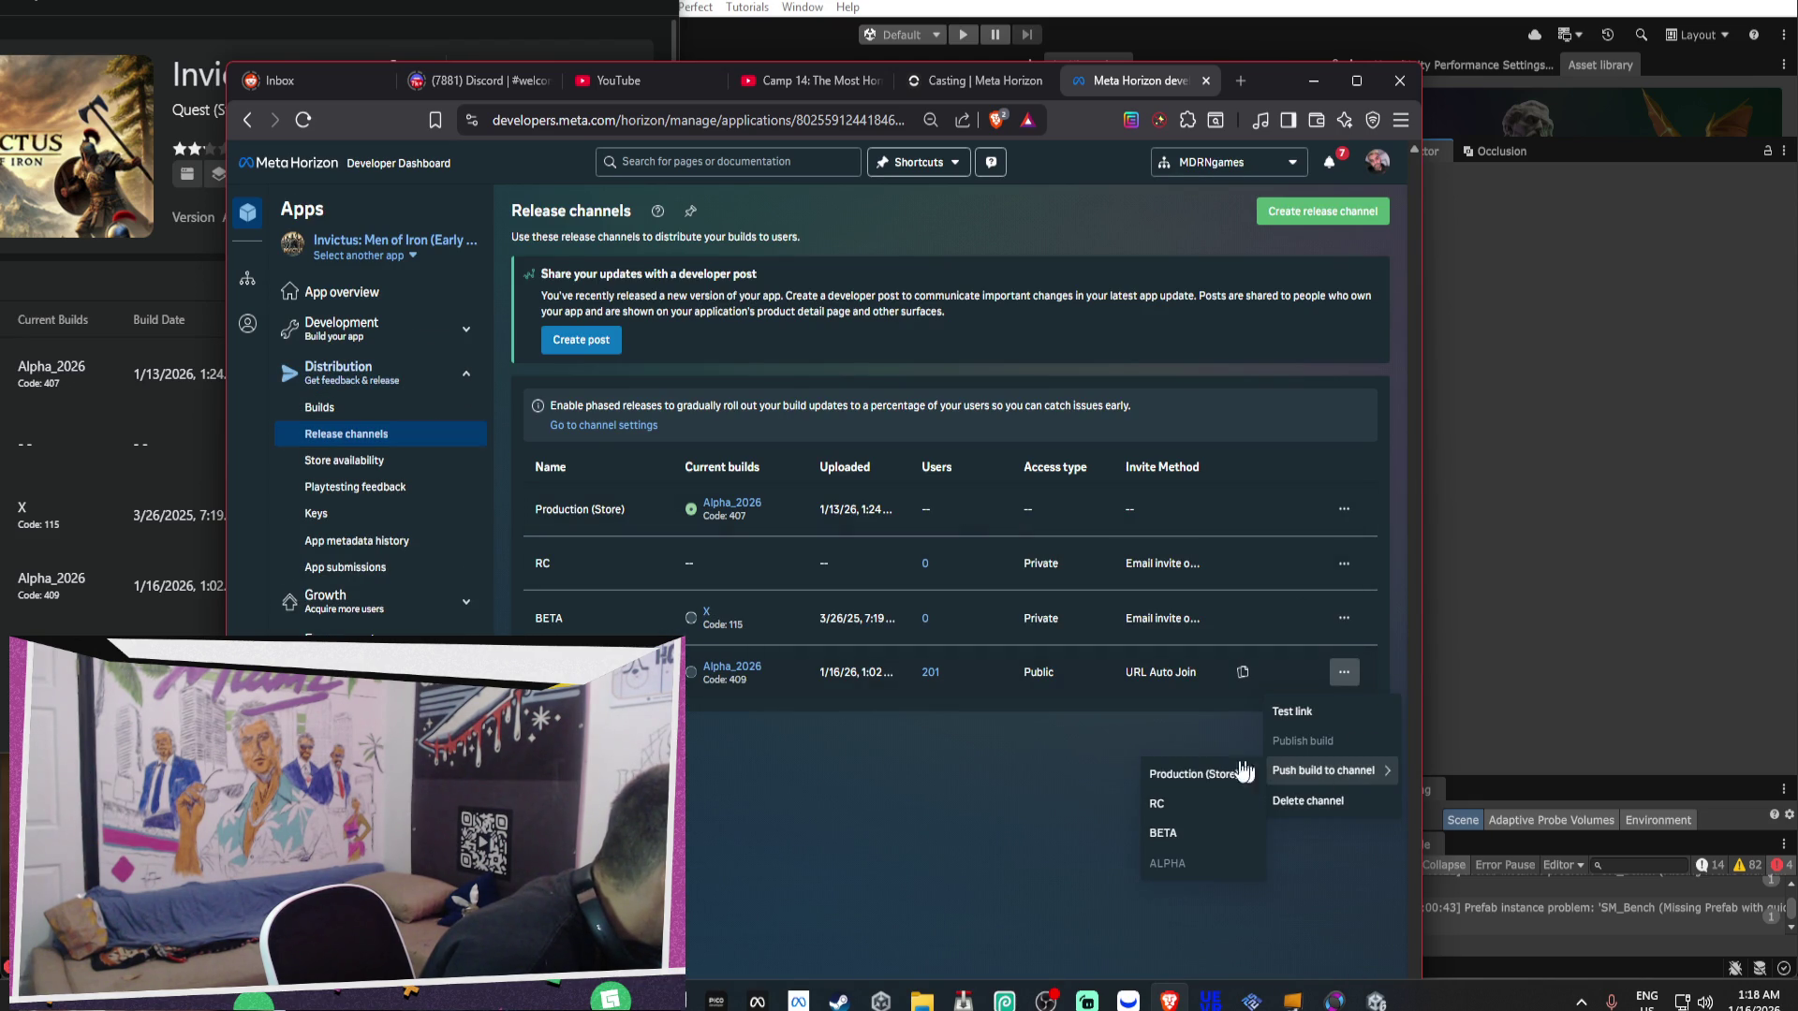
pyautogui.click(1178, 773)
pyautogui.click(937, 555)
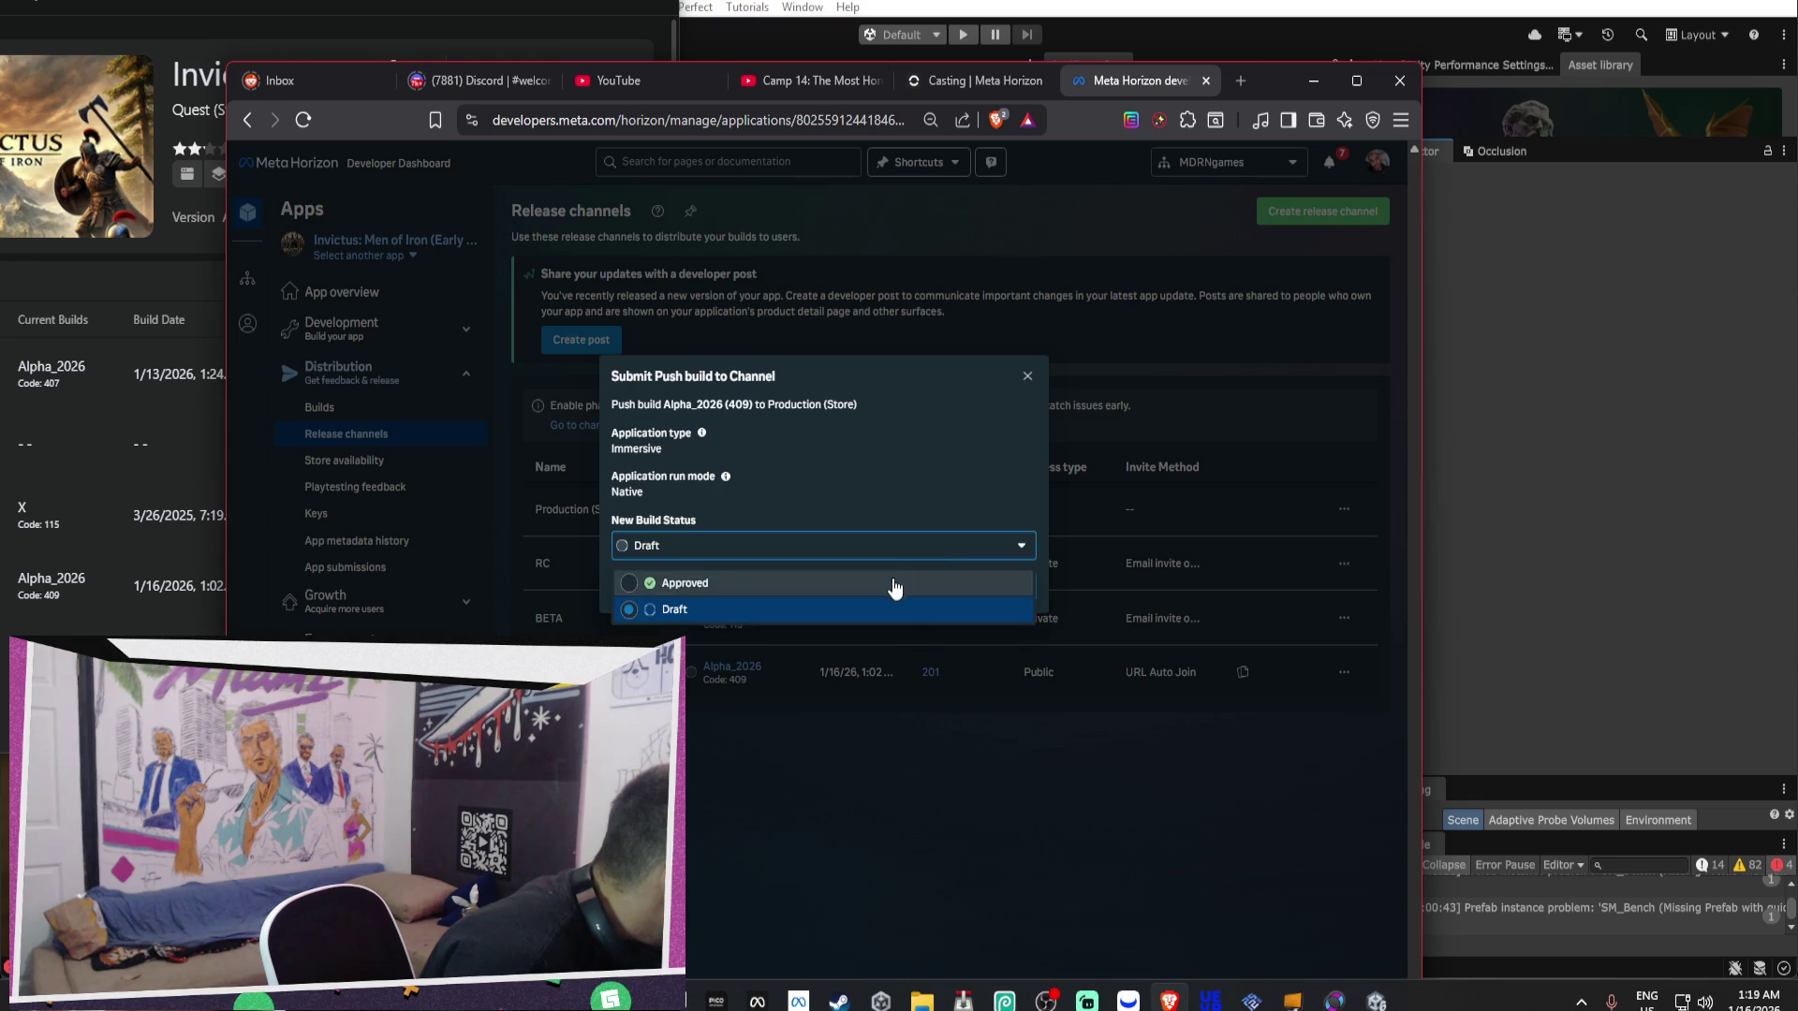
pyautogui.click(890, 577)
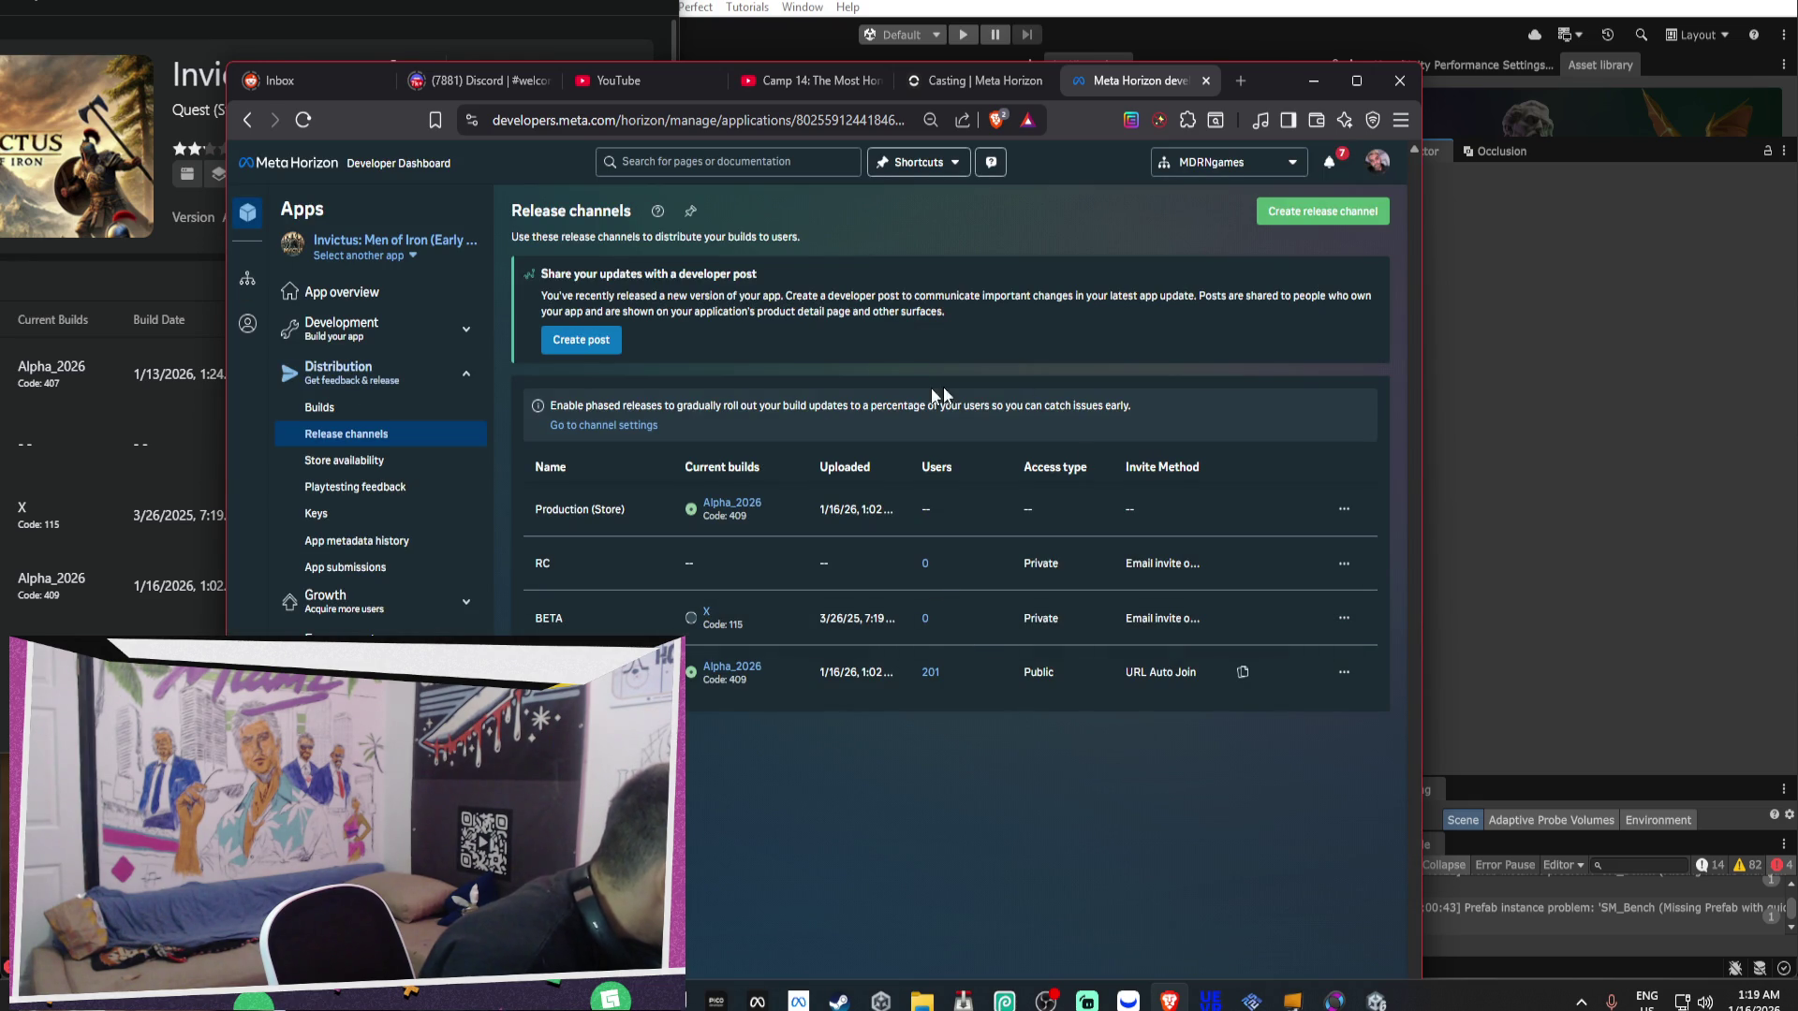
pyautogui.click(342, 291)
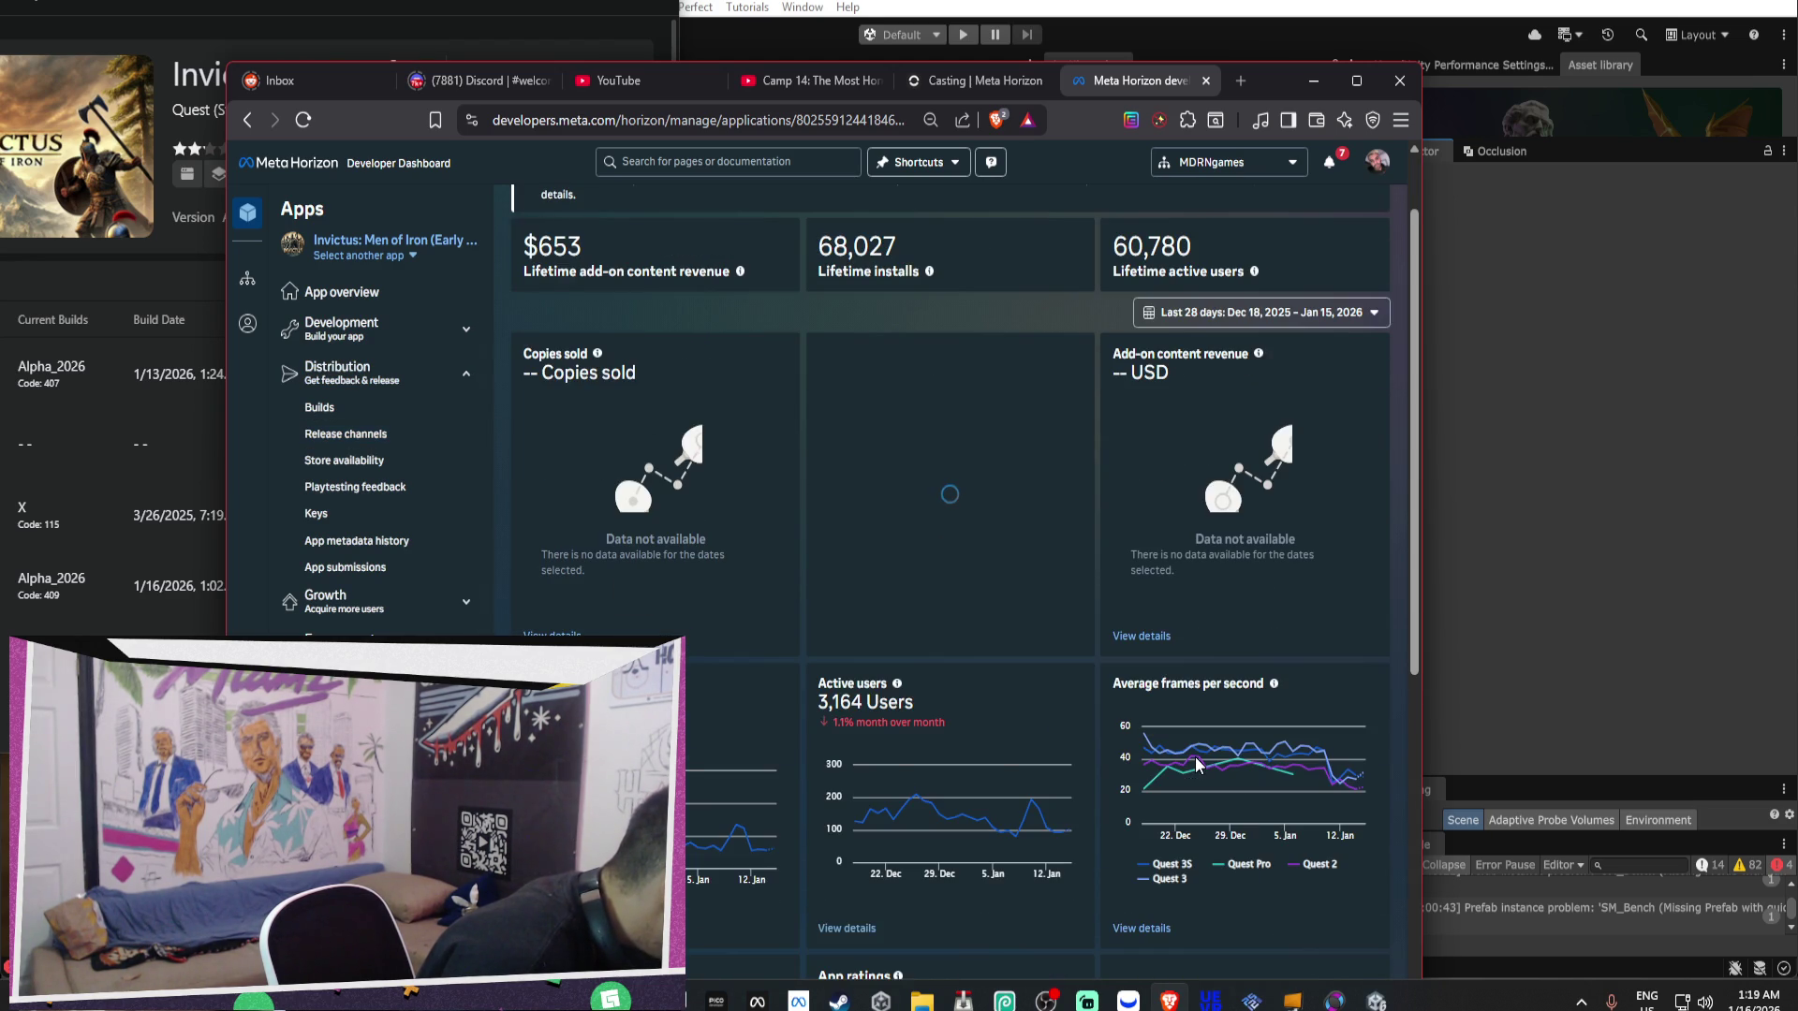
# Scroll through the Invictus analytics overview charts, inspecting the average frames per second chart.
pyautogui.scroll(-3, 1389, 691)
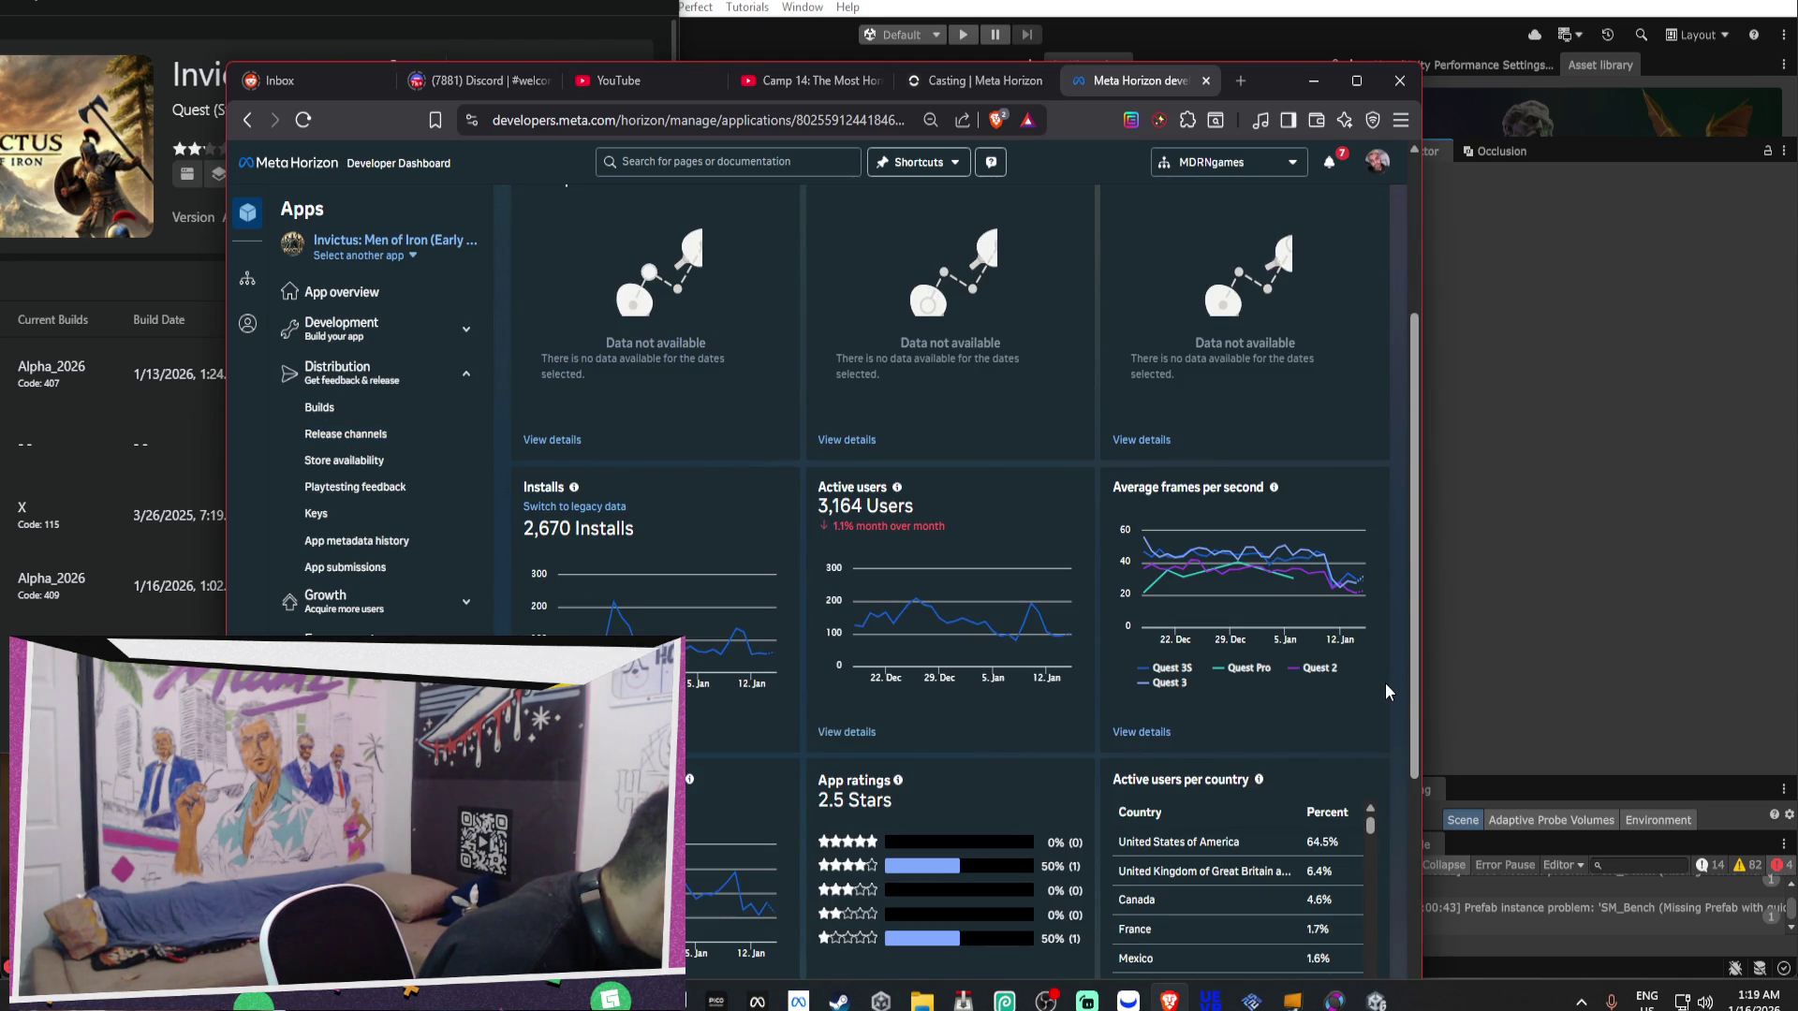
pyautogui.moveTo(1364, 582)
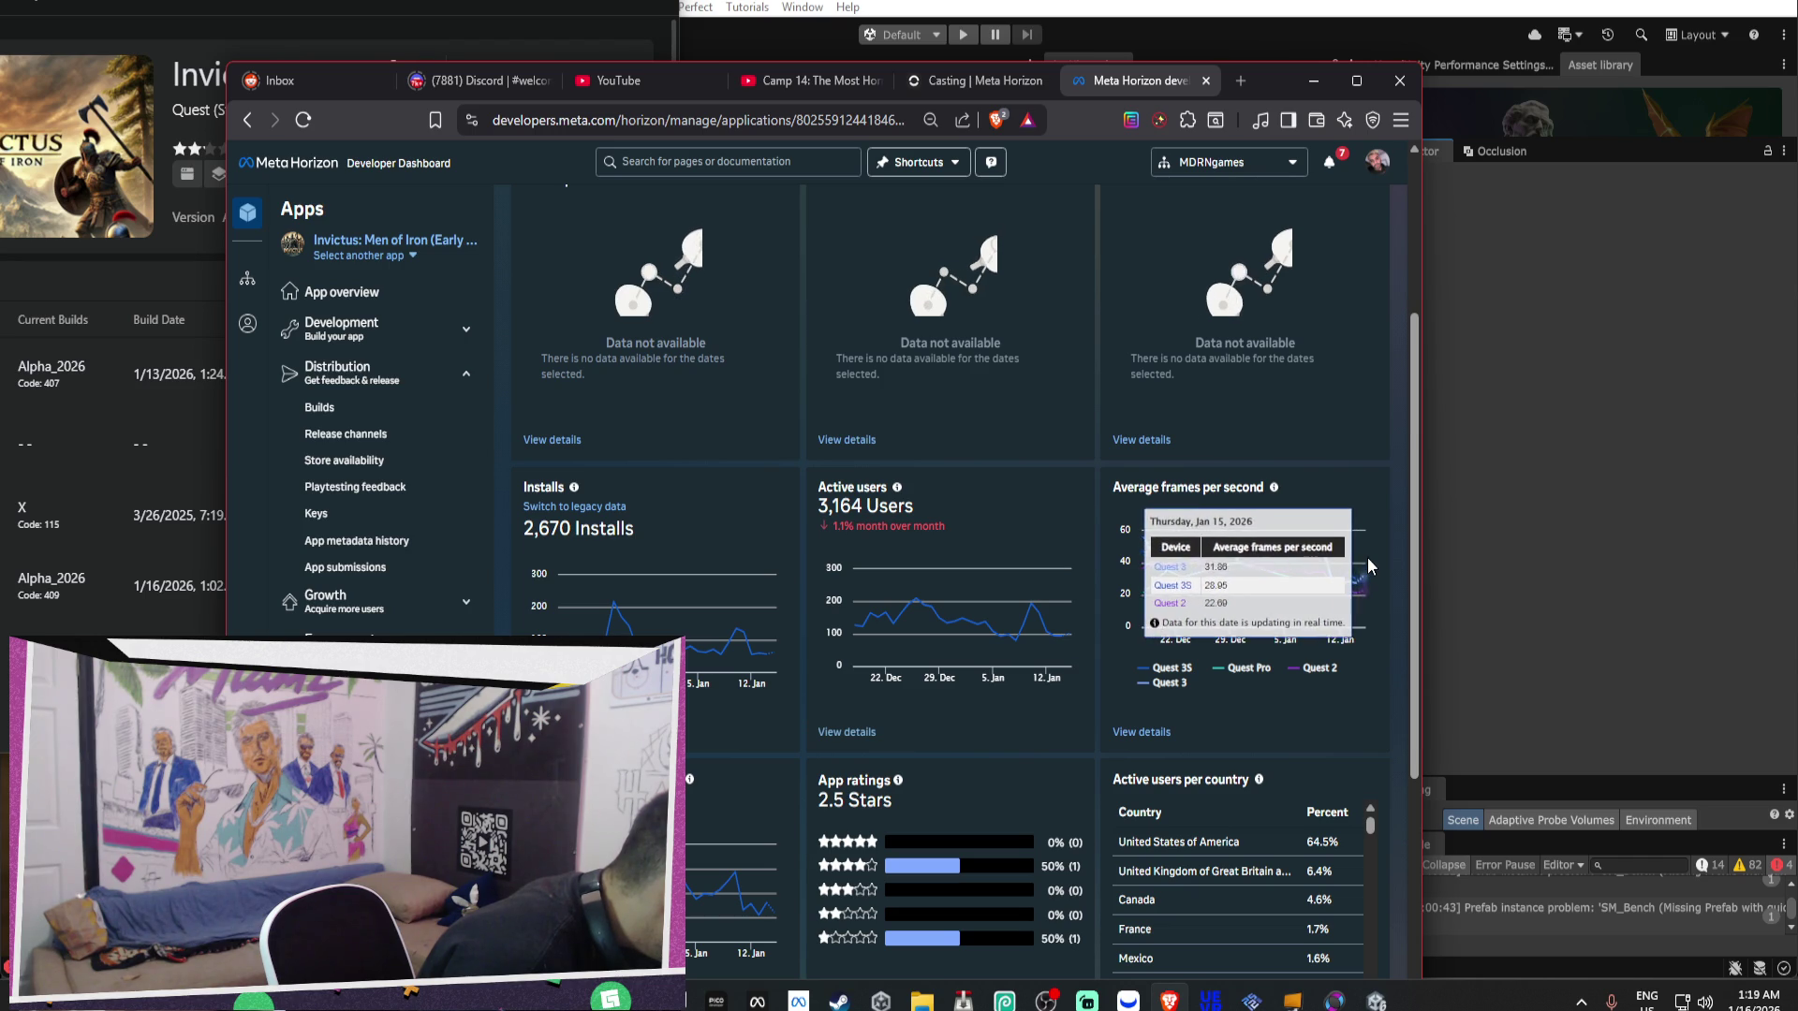
pyautogui.scroll(1, 1367, 559)
pyautogui.scroll(2, 1370, 561)
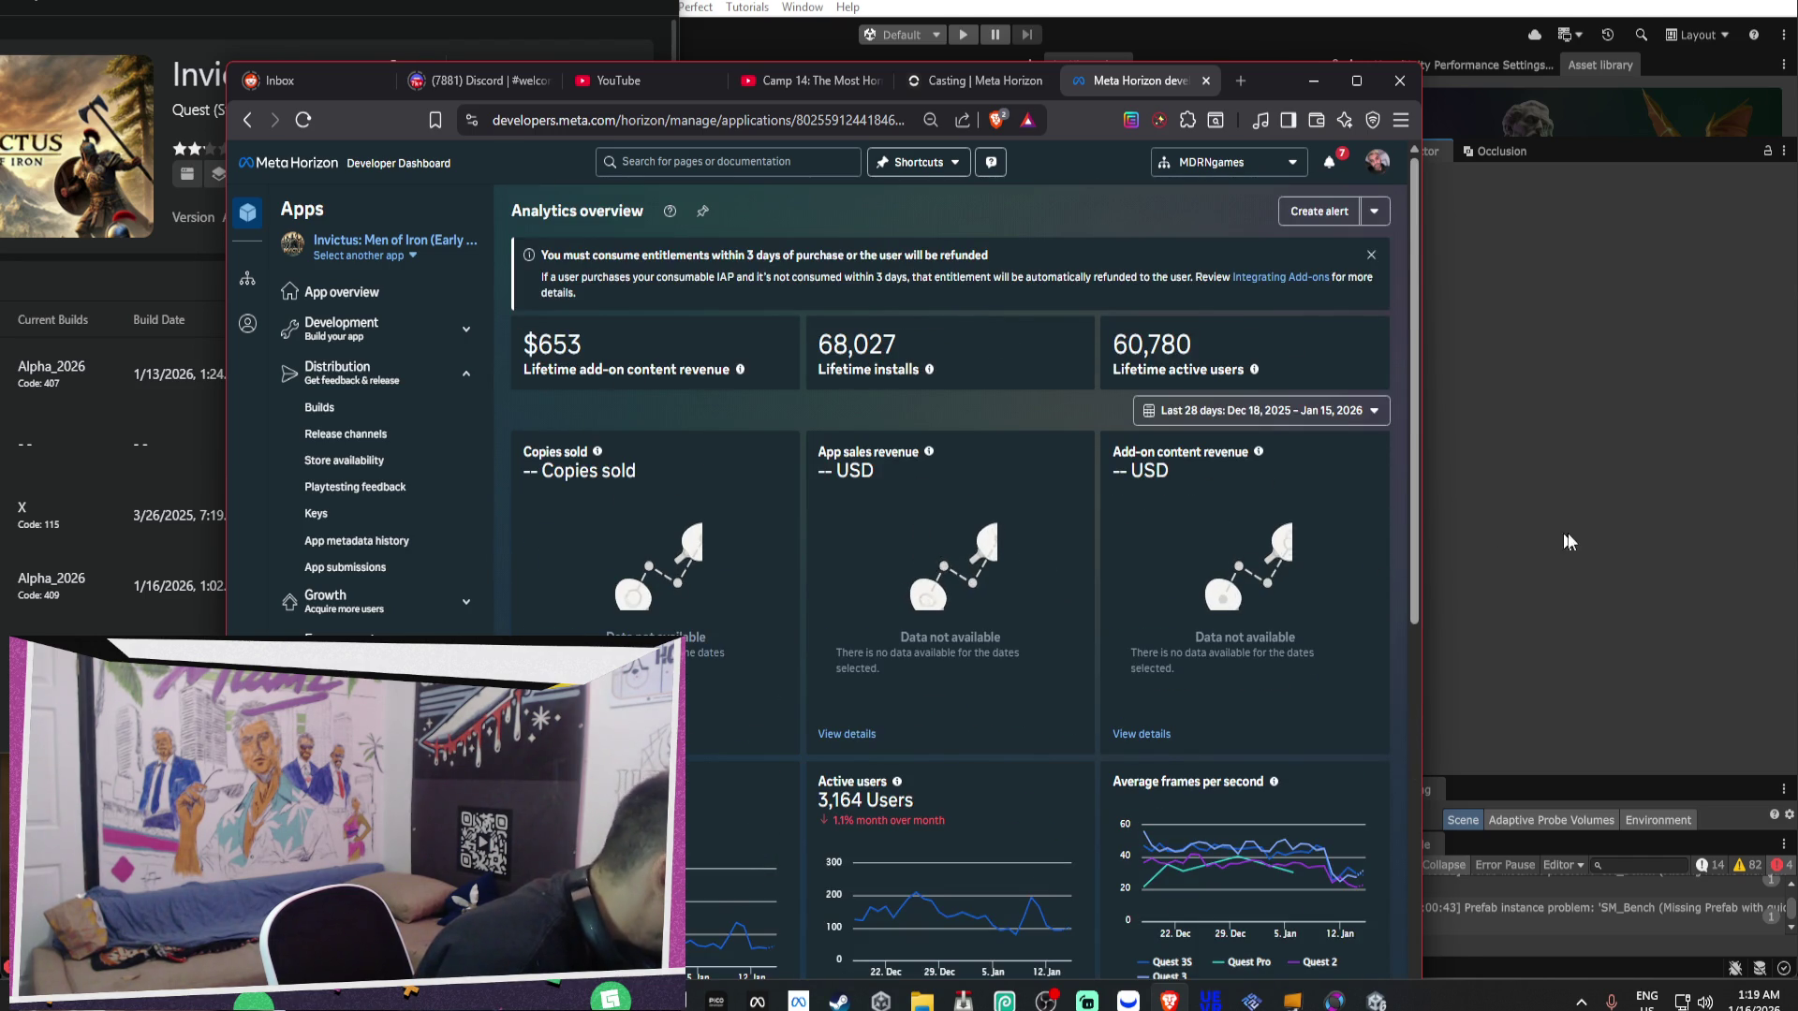
# Bring the developer dashboard back to front and show notifications about Data Use Checkup reviews.
pyautogui.hotkey('alt', 'Tab')
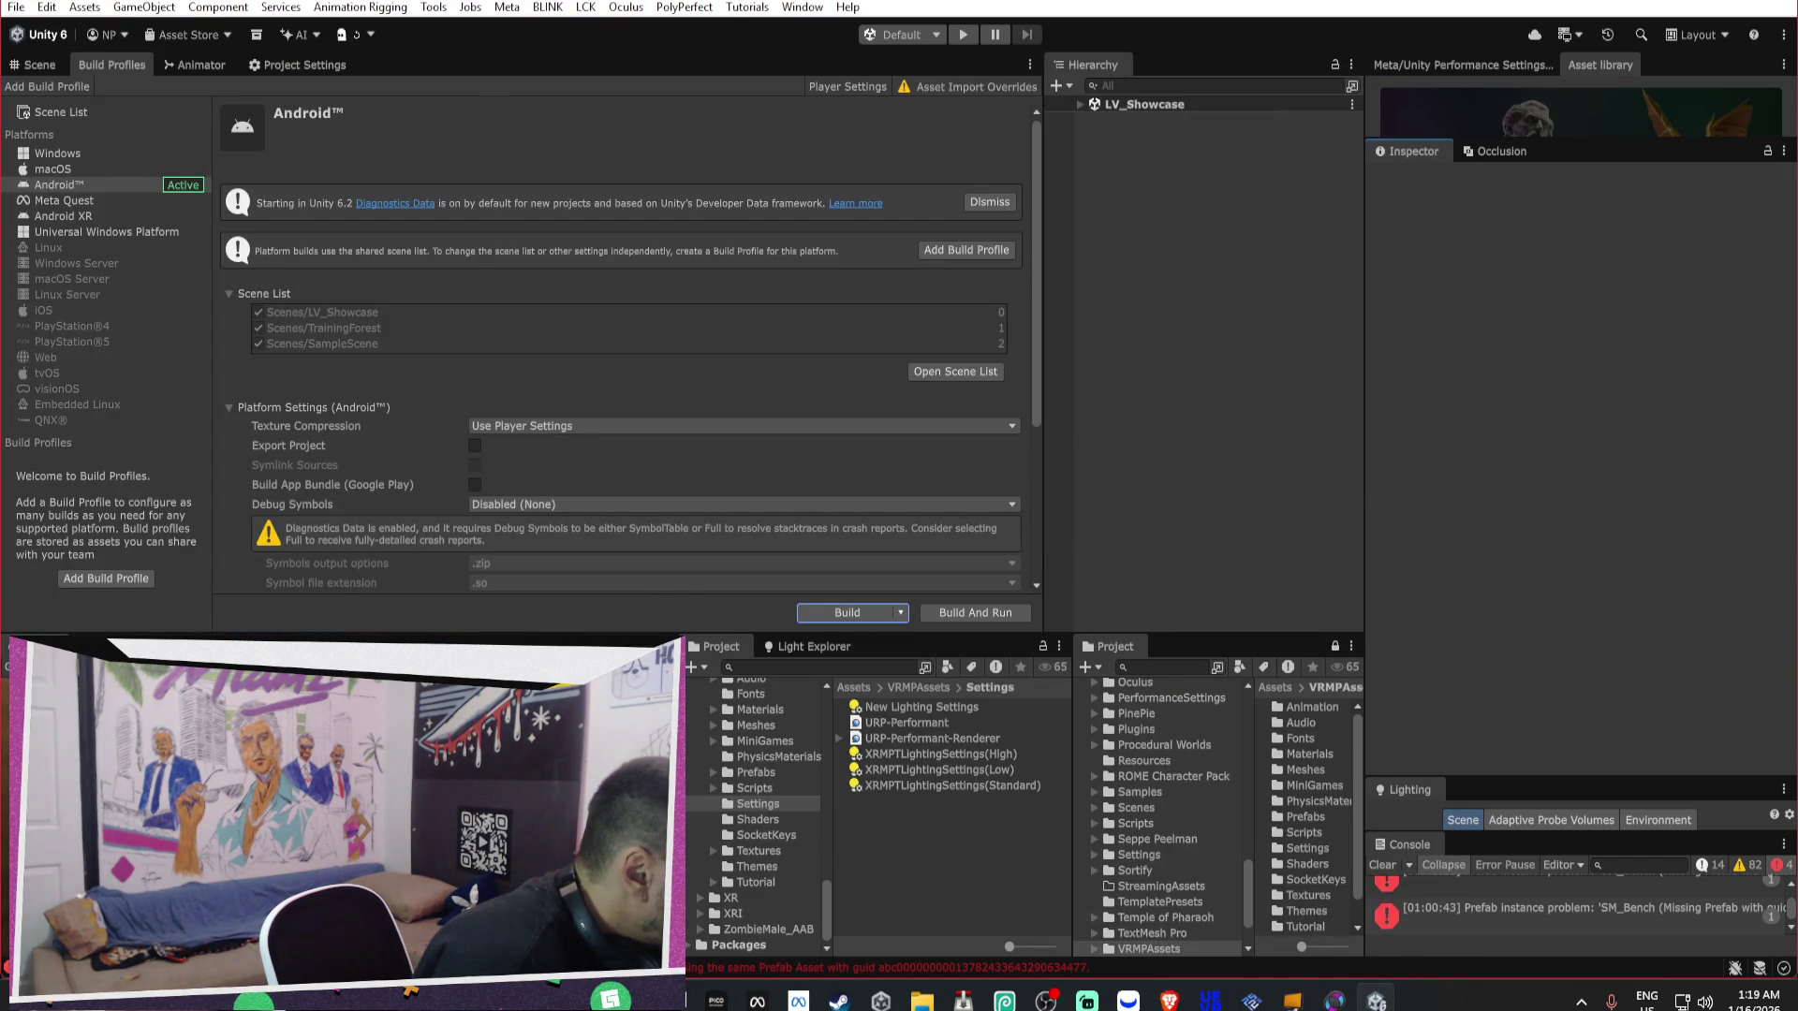
pyautogui.hotkey('alt', 'Tab')
pyautogui.click(1320, 82)
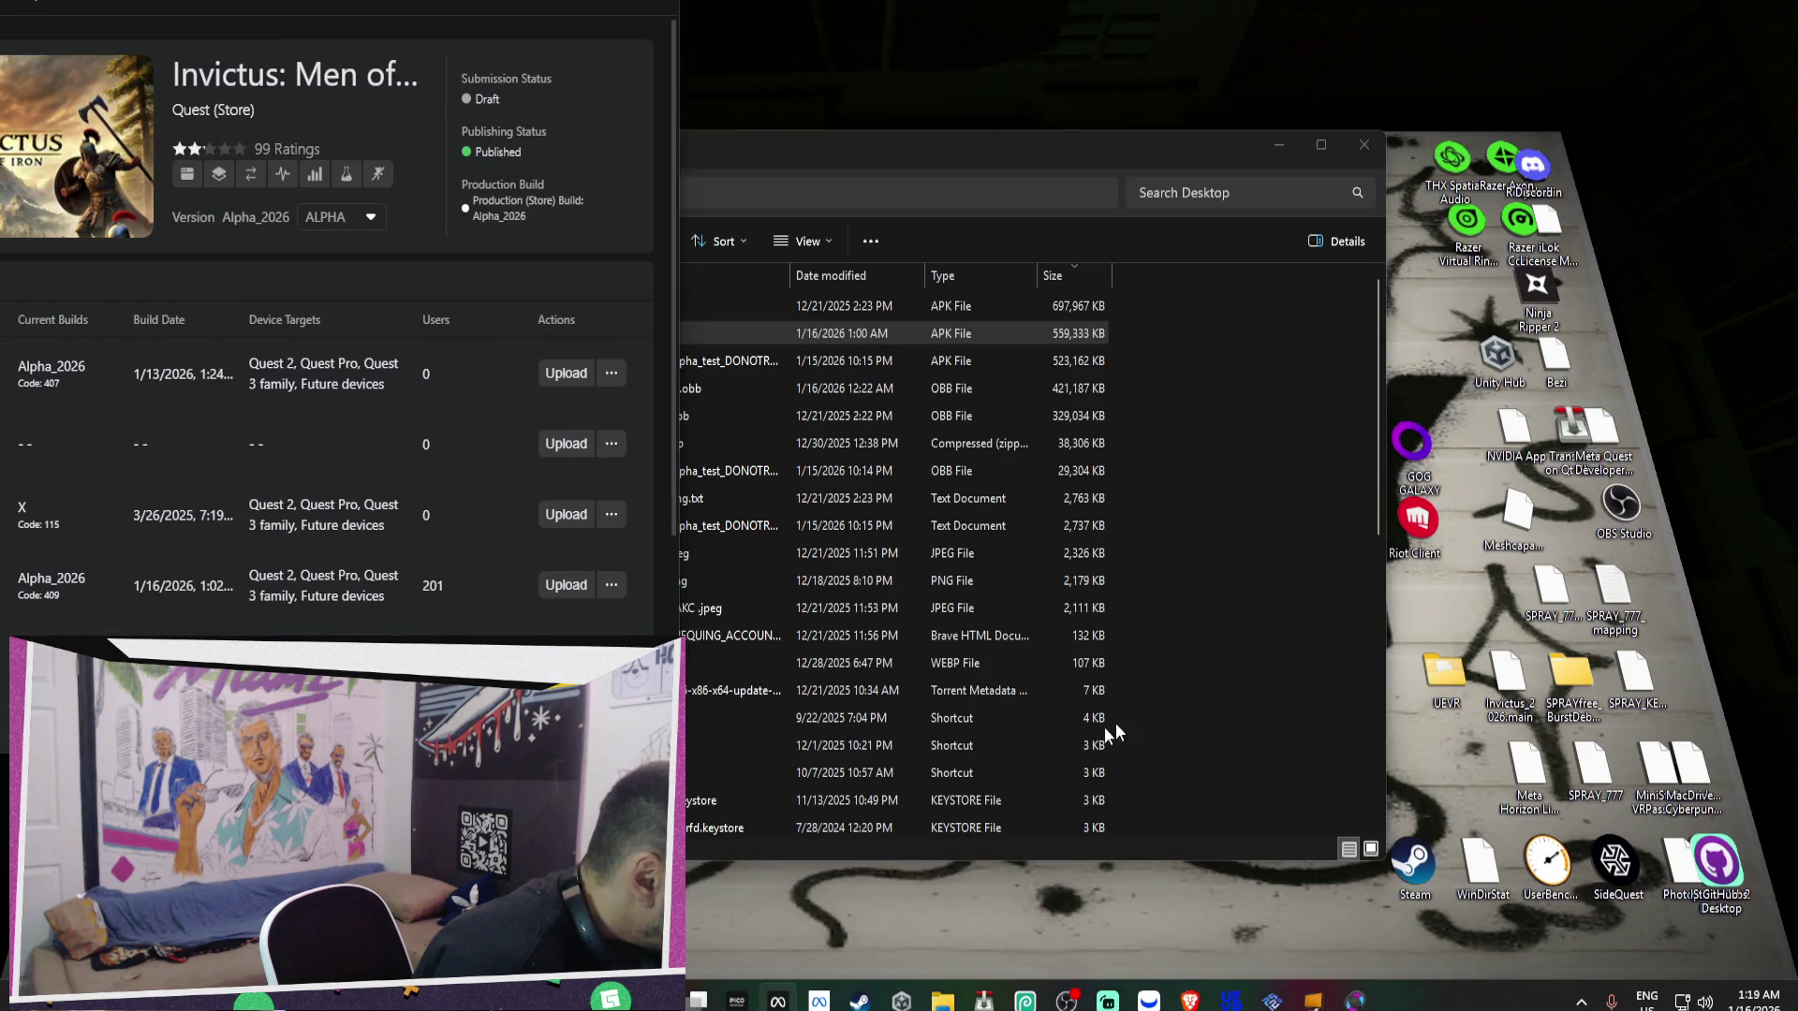
pyautogui.click(1189, 1001)
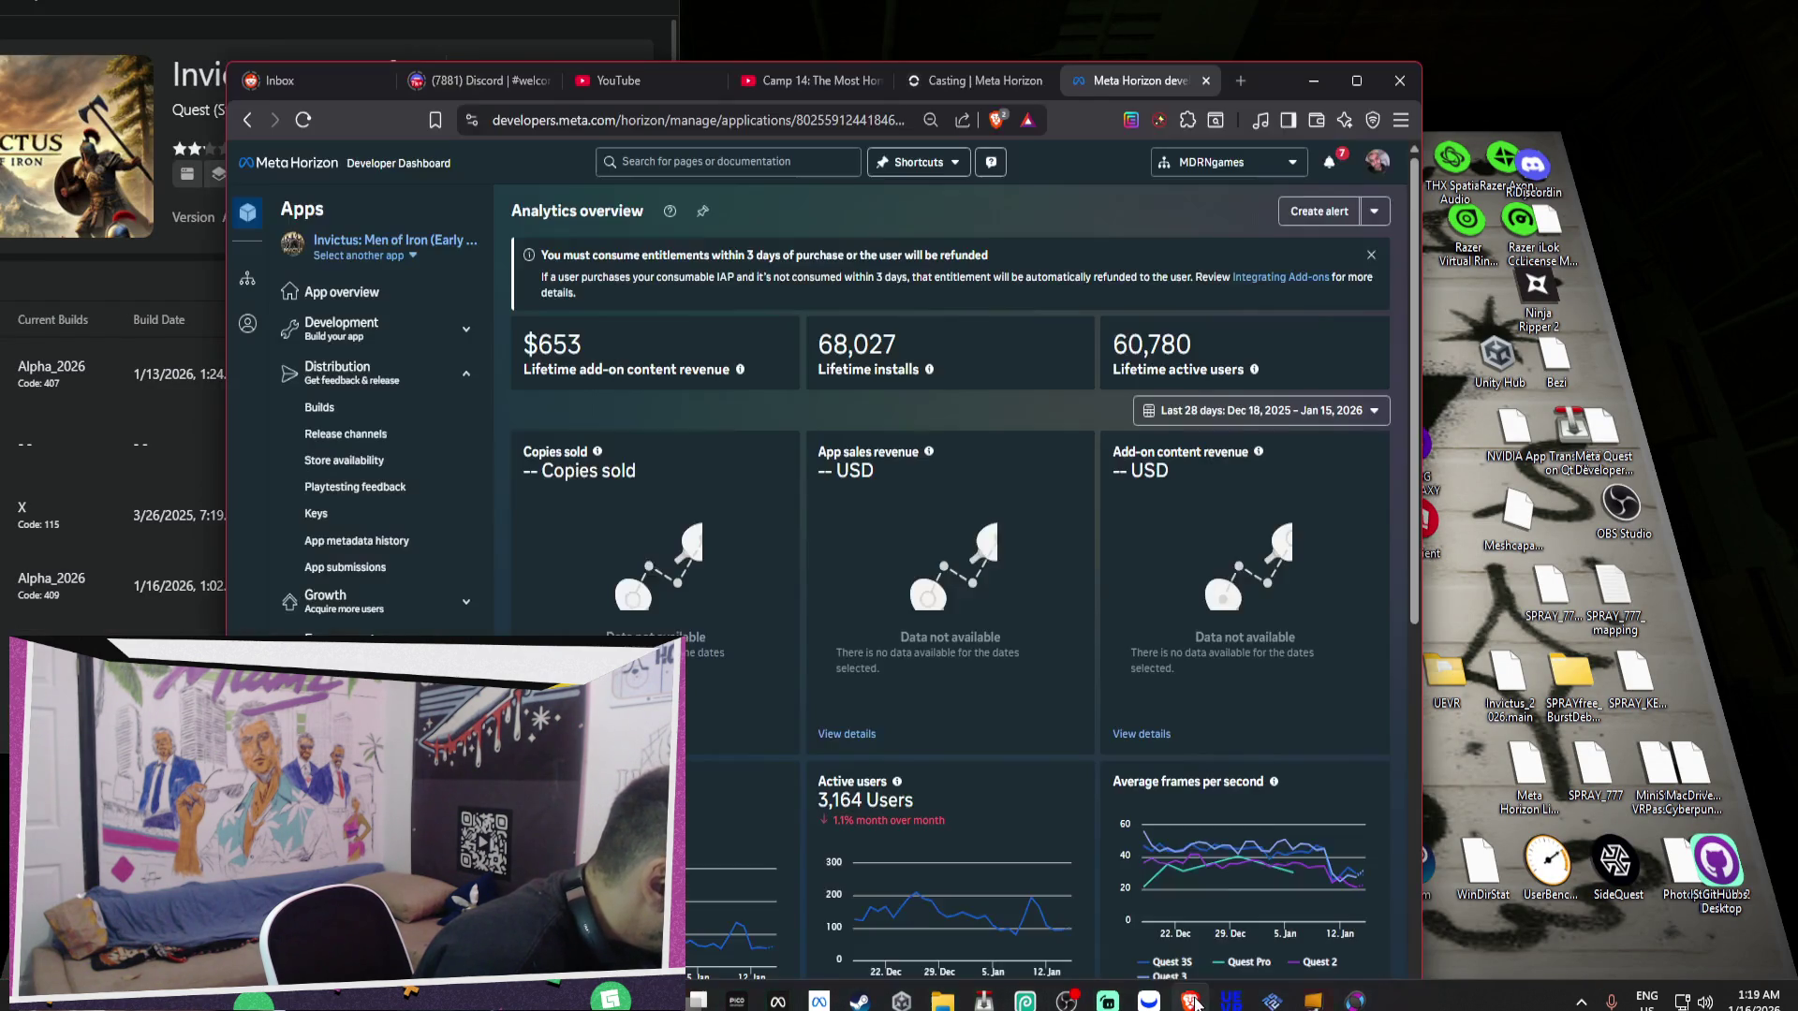
pyautogui.click(1328, 164)
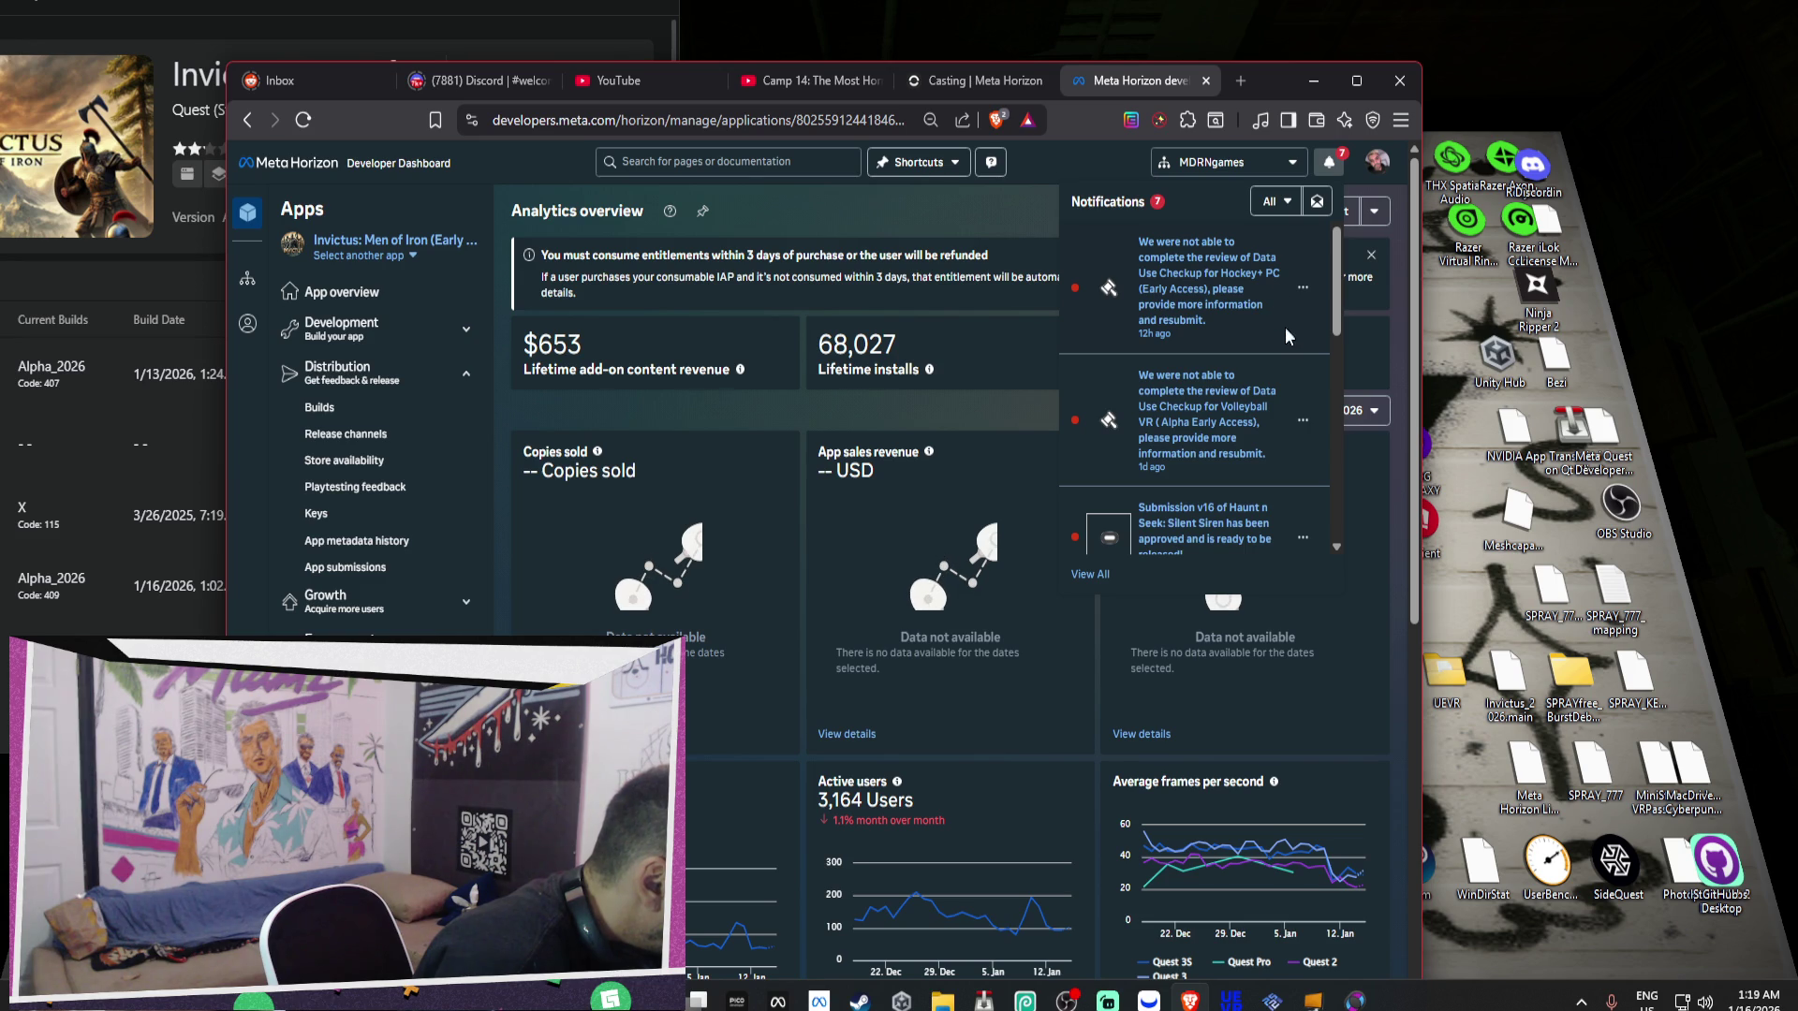
# Open the Volleyball VR Data Use Checkup notification from the notifications panel.
pyautogui.scroll(-1, 1268, 407)
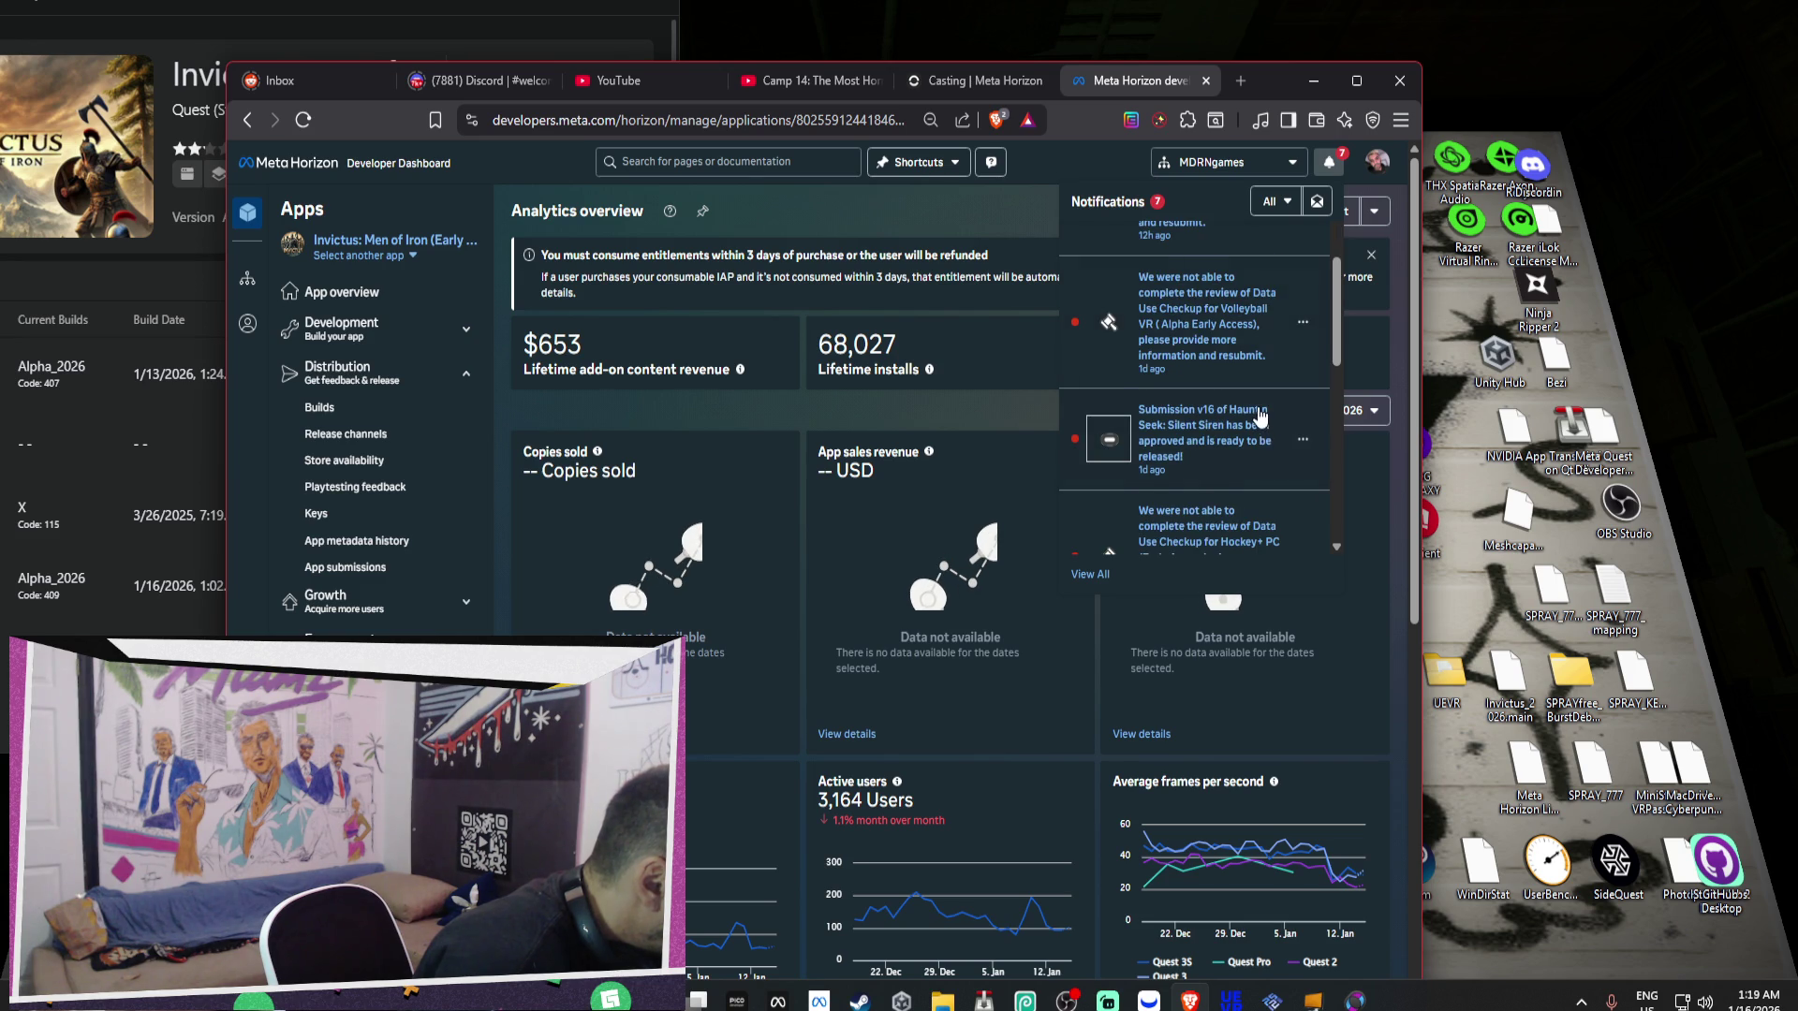
pyautogui.scroll(-1, 1259, 414)
pyautogui.scroll(-1, 1272, 483)
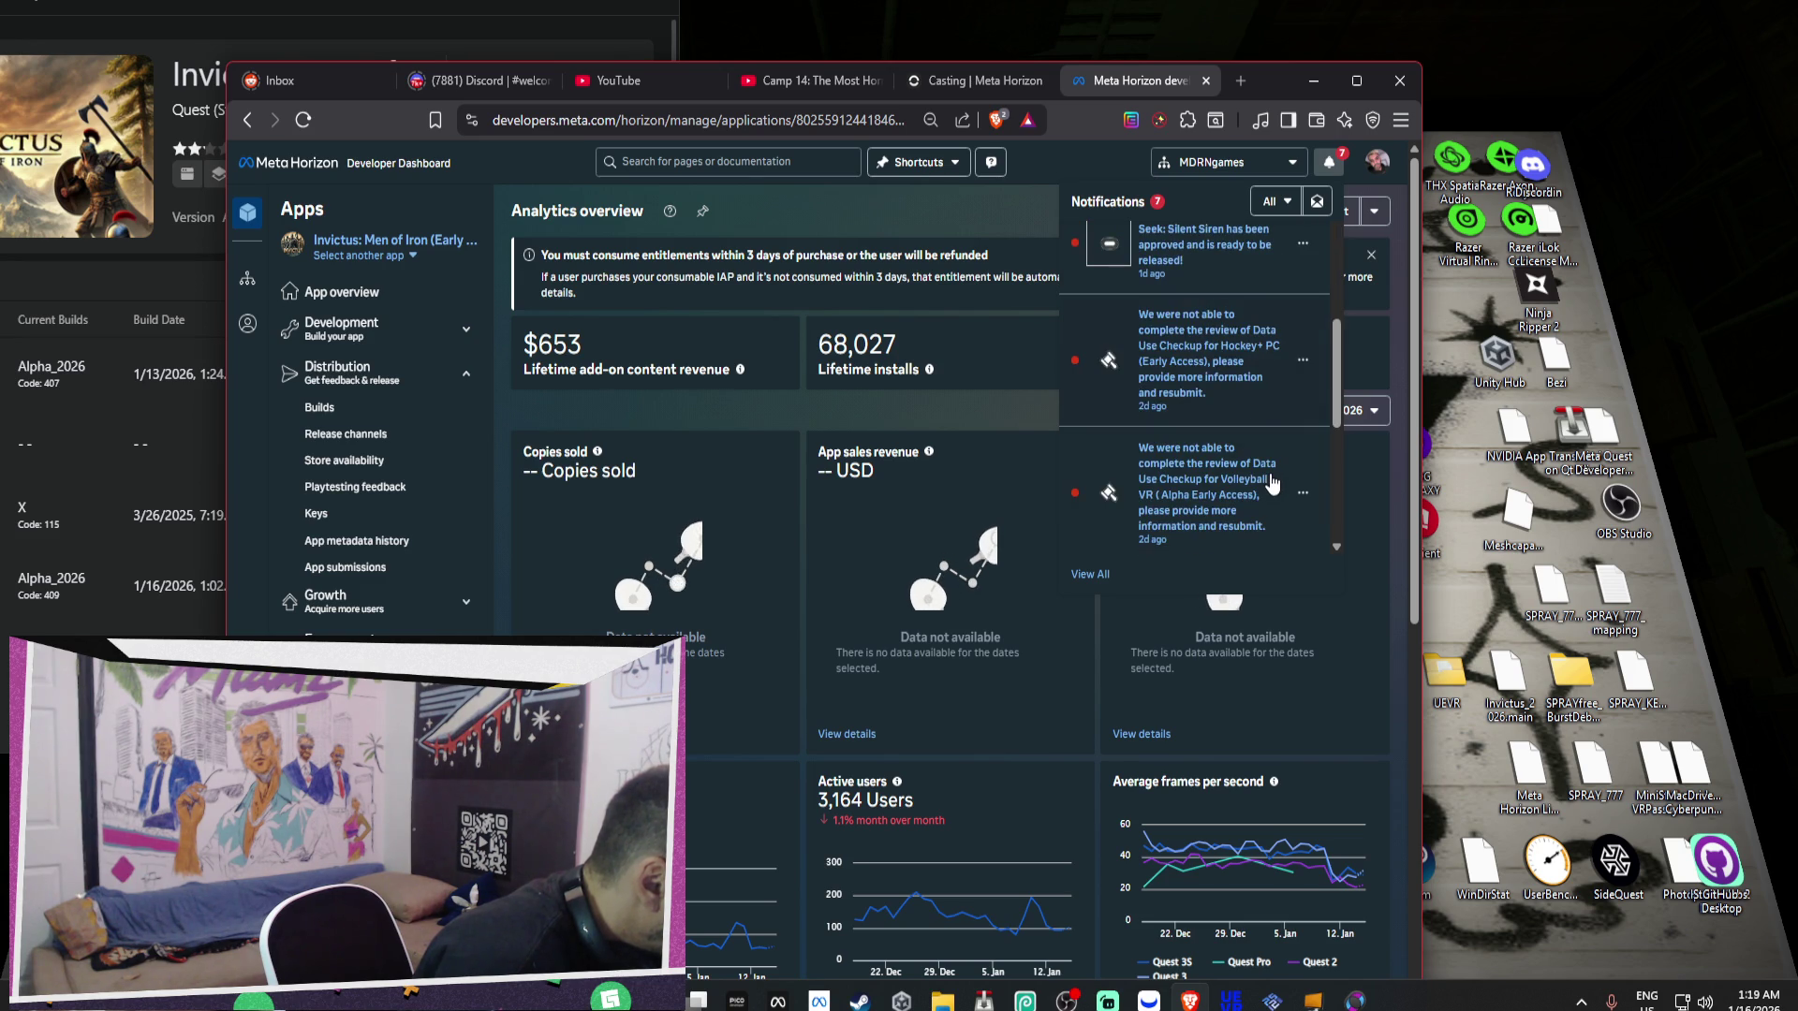
pyautogui.scroll(2, 1275, 486)
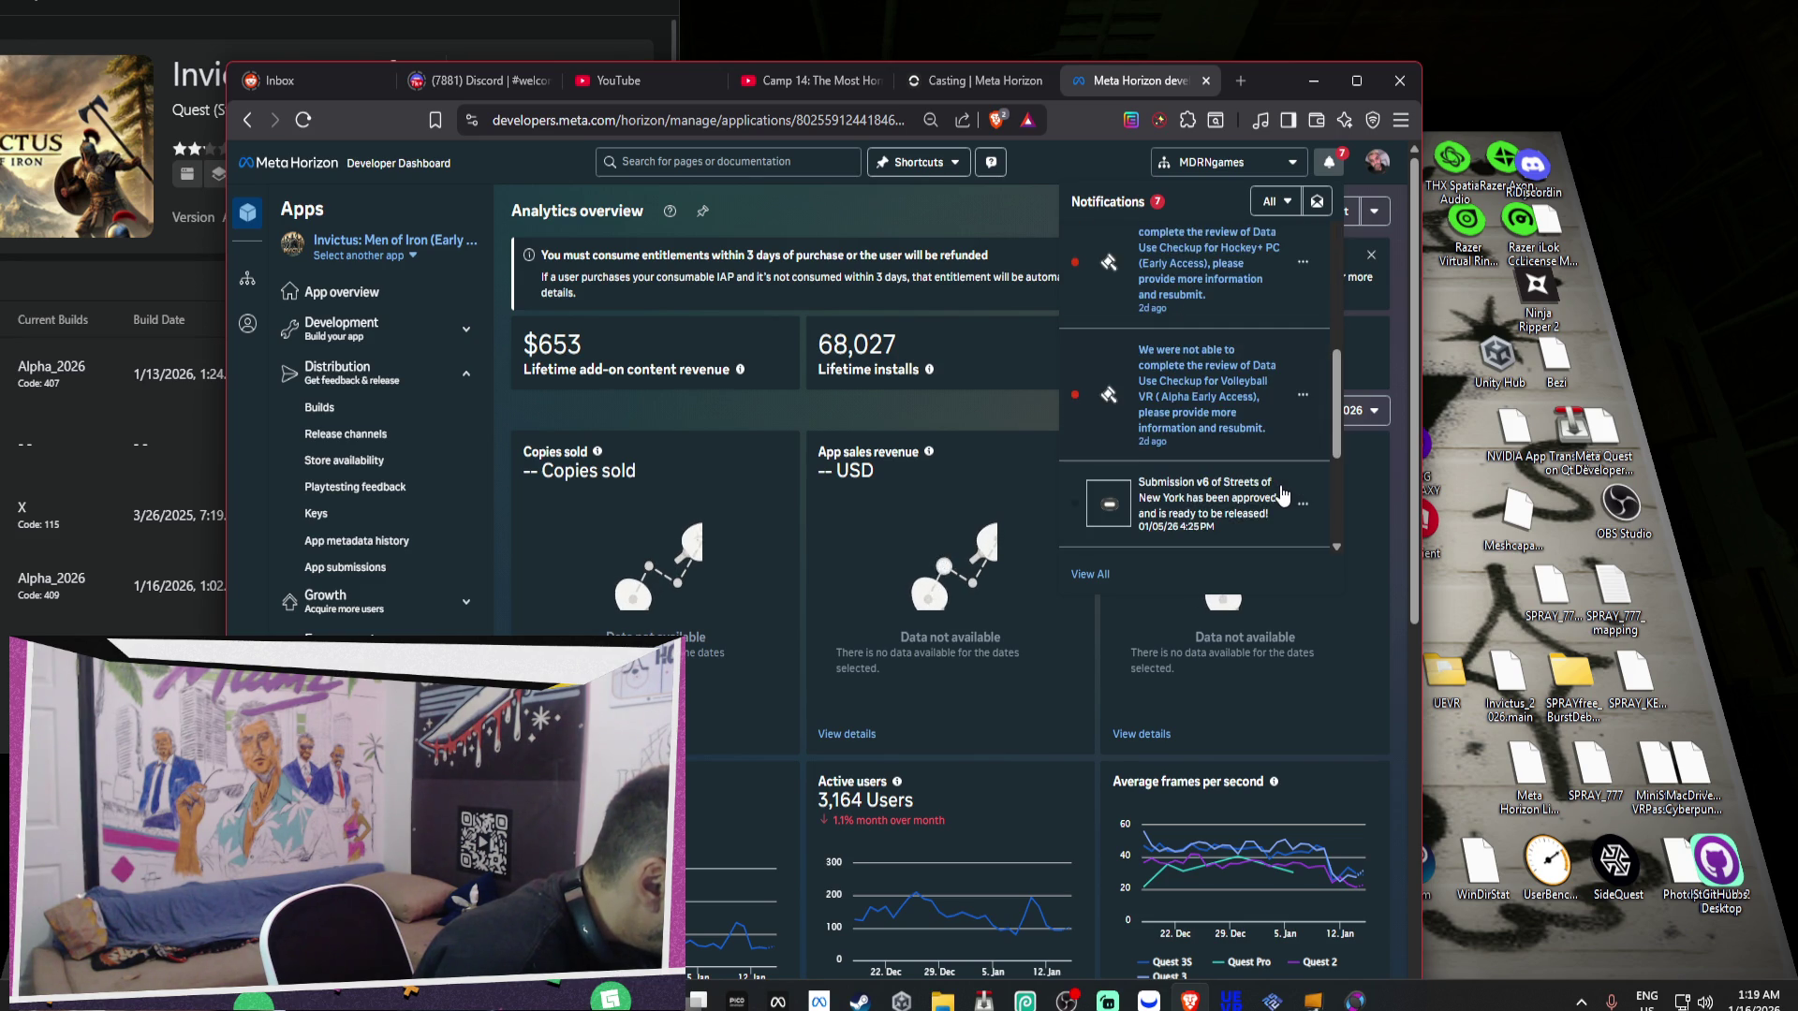
pyautogui.click(1243, 465)
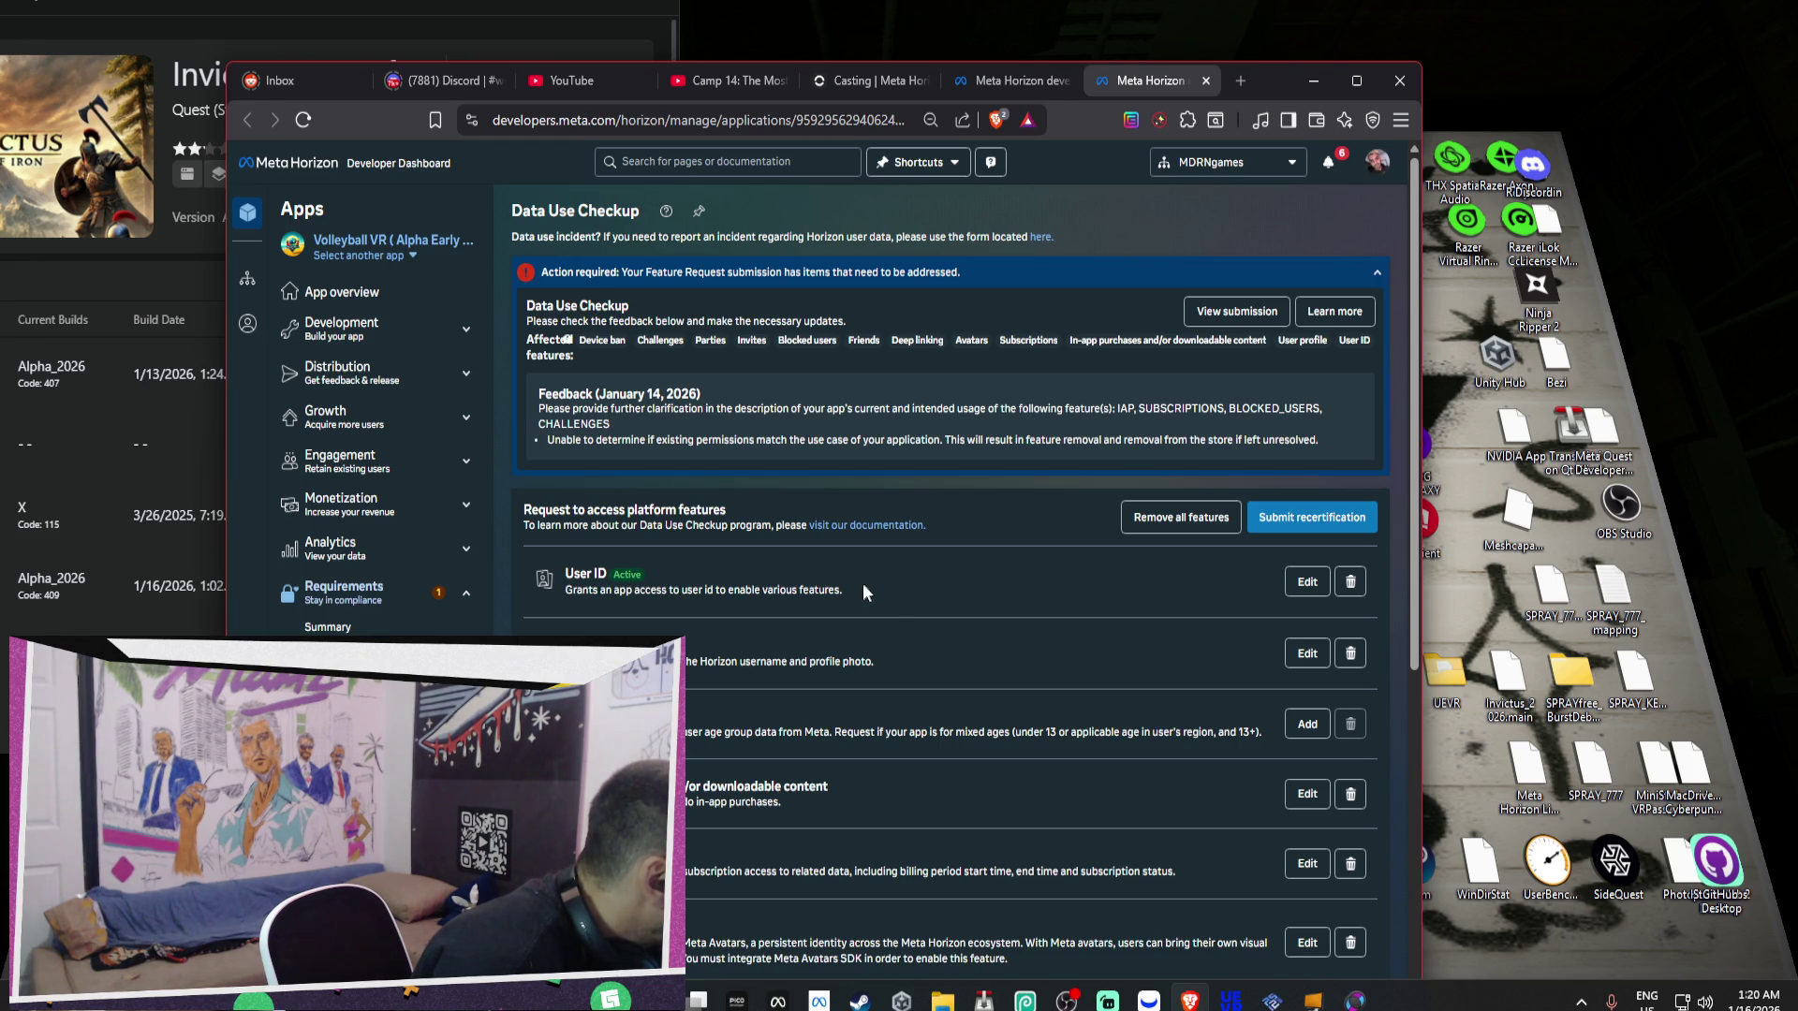
# Start deleting the Challenges row from Volleyball VR's Data Use Checkup feature list.
pyautogui.scroll(-2, 861, 581)
pyautogui.scroll(-4, 864, 573)
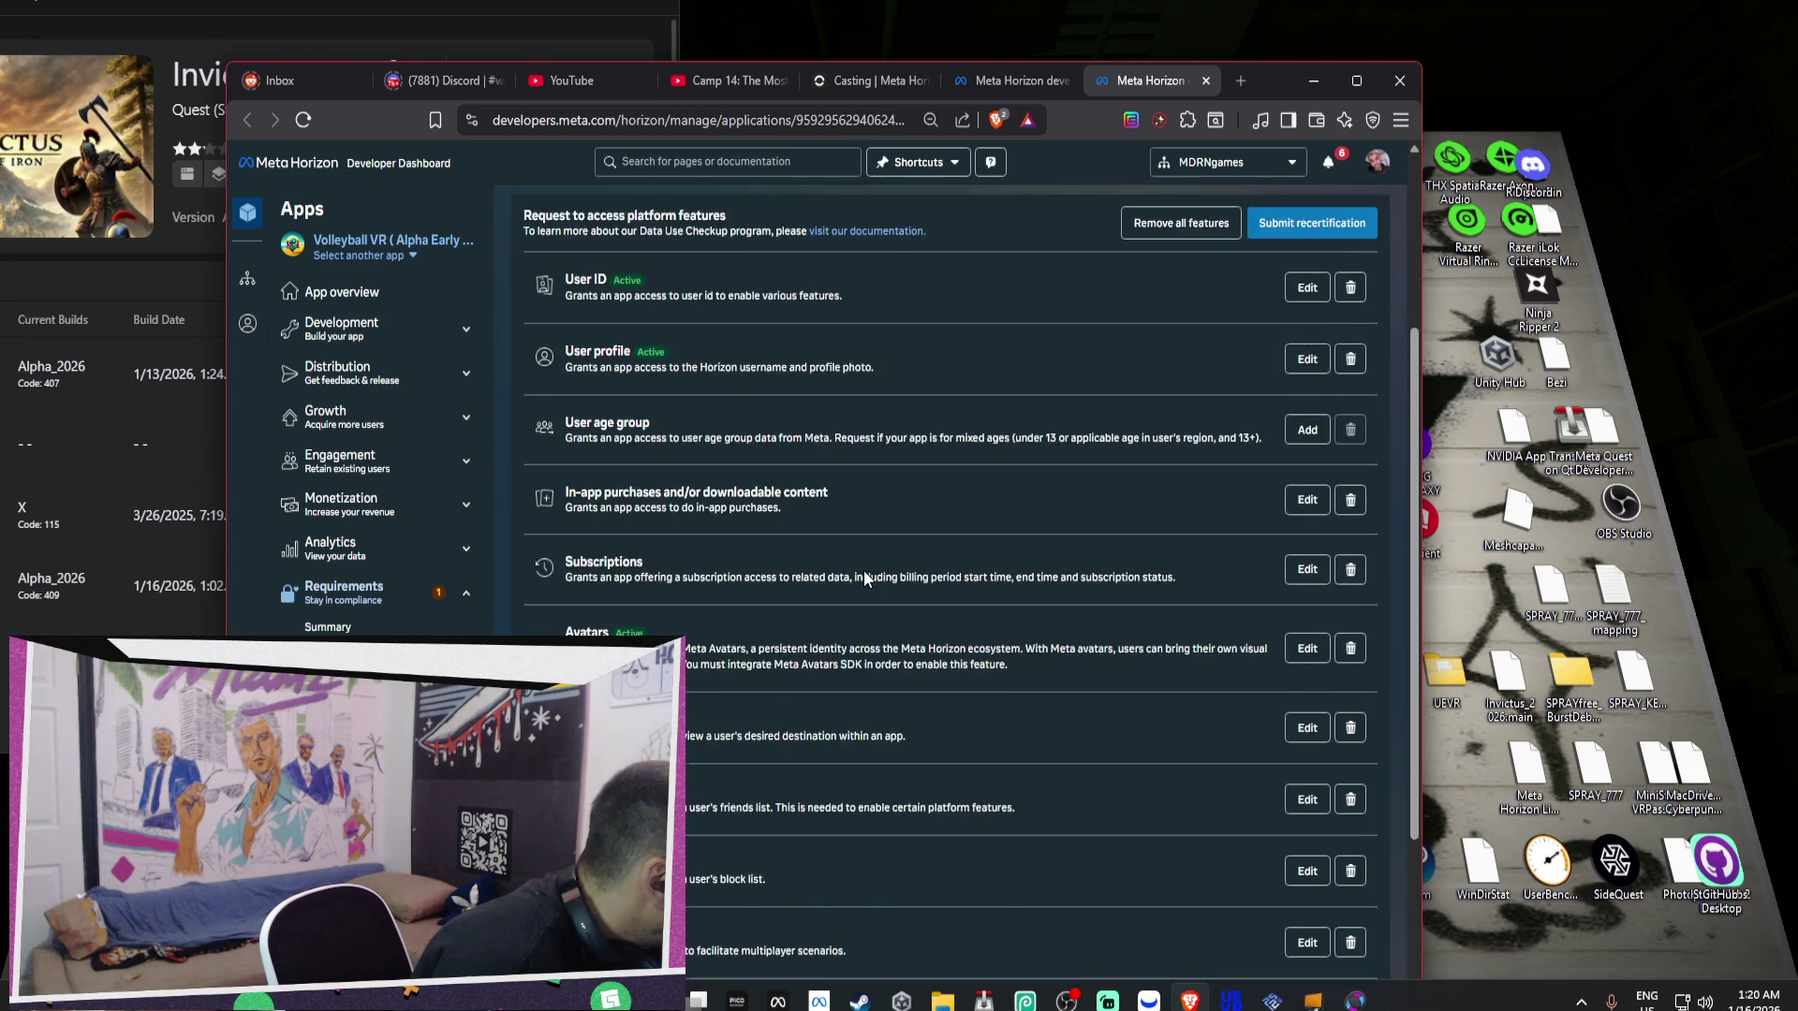
pyautogui.scroll(6, 863, 578)
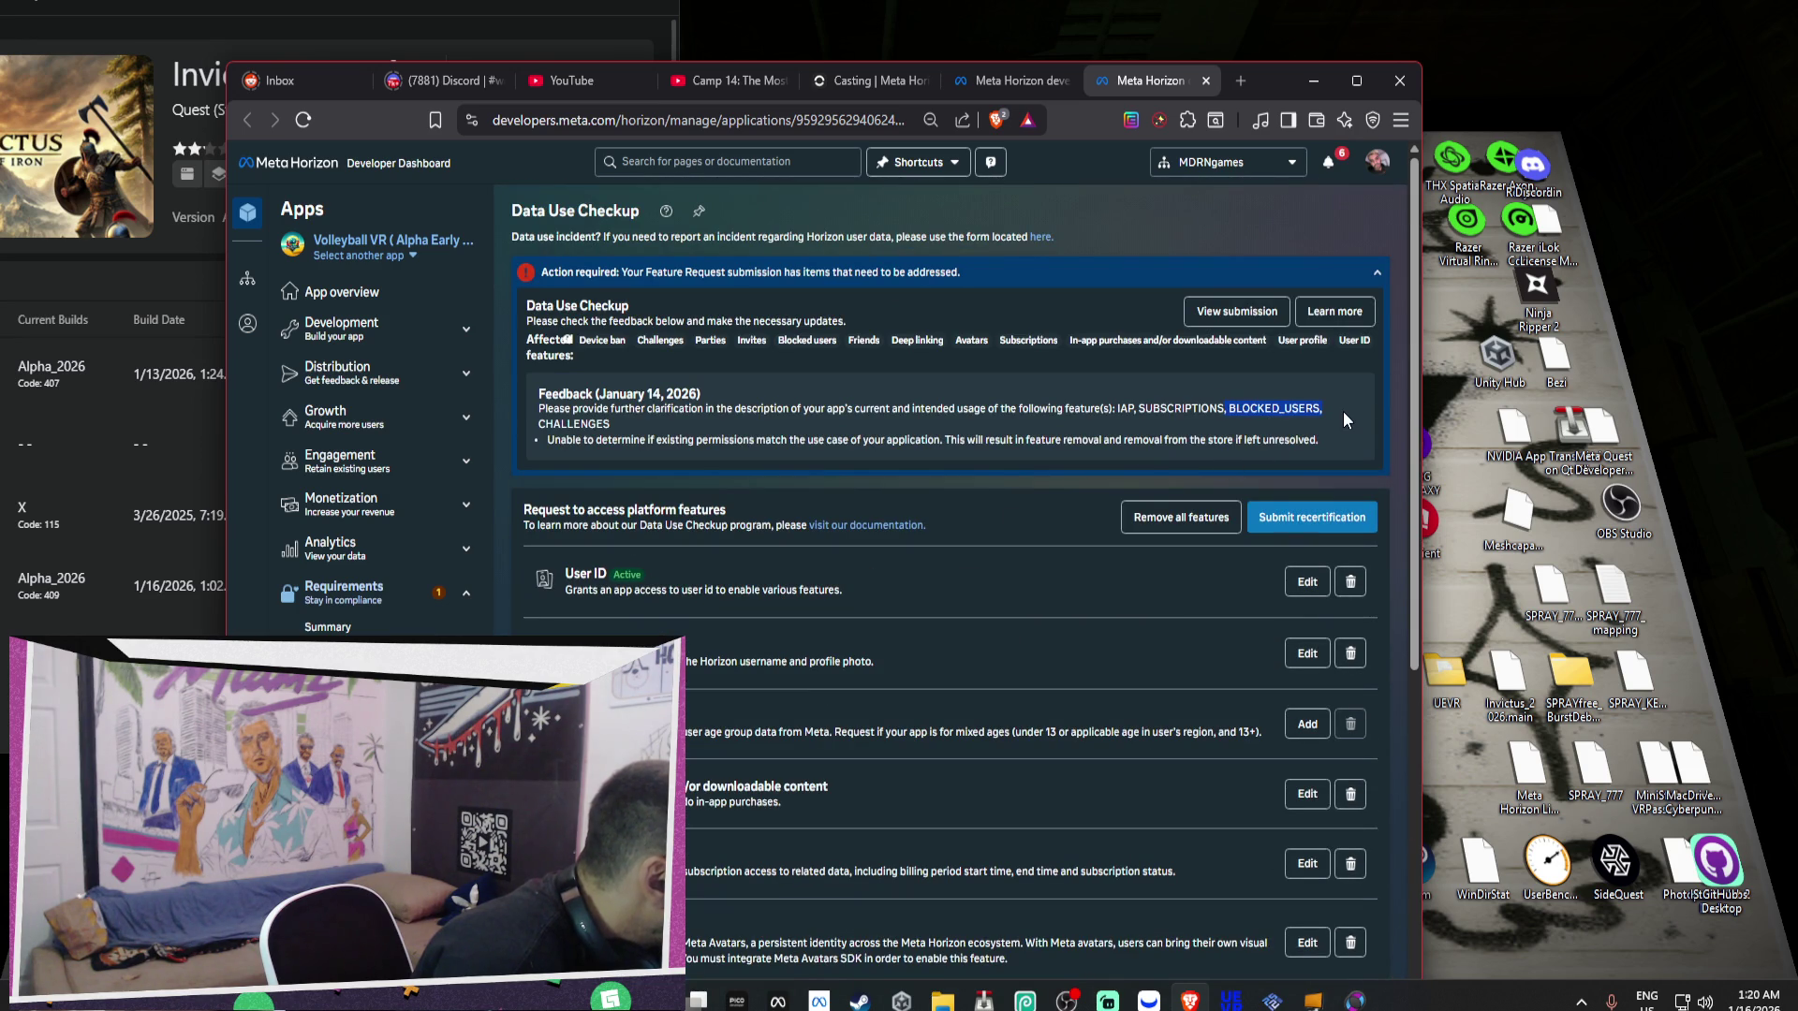
pyautogui.scroll(-6, 1339, 444)
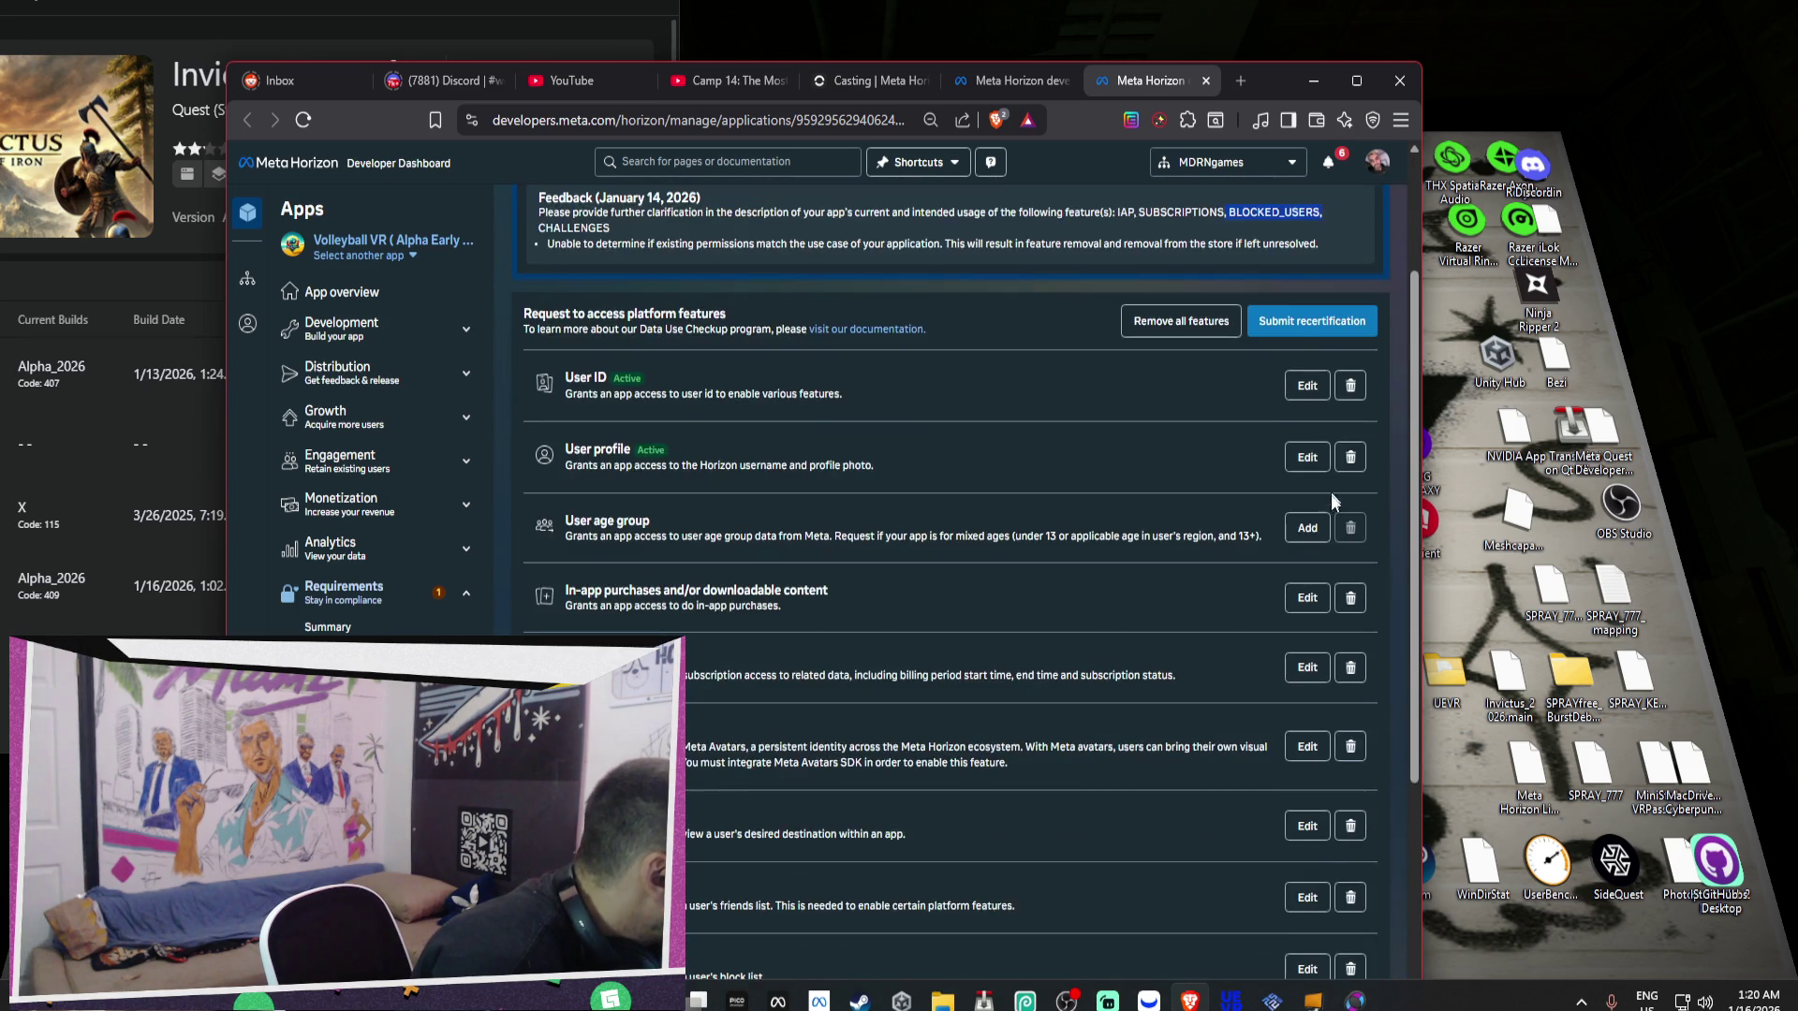
pyautogui.click(1351, 801)
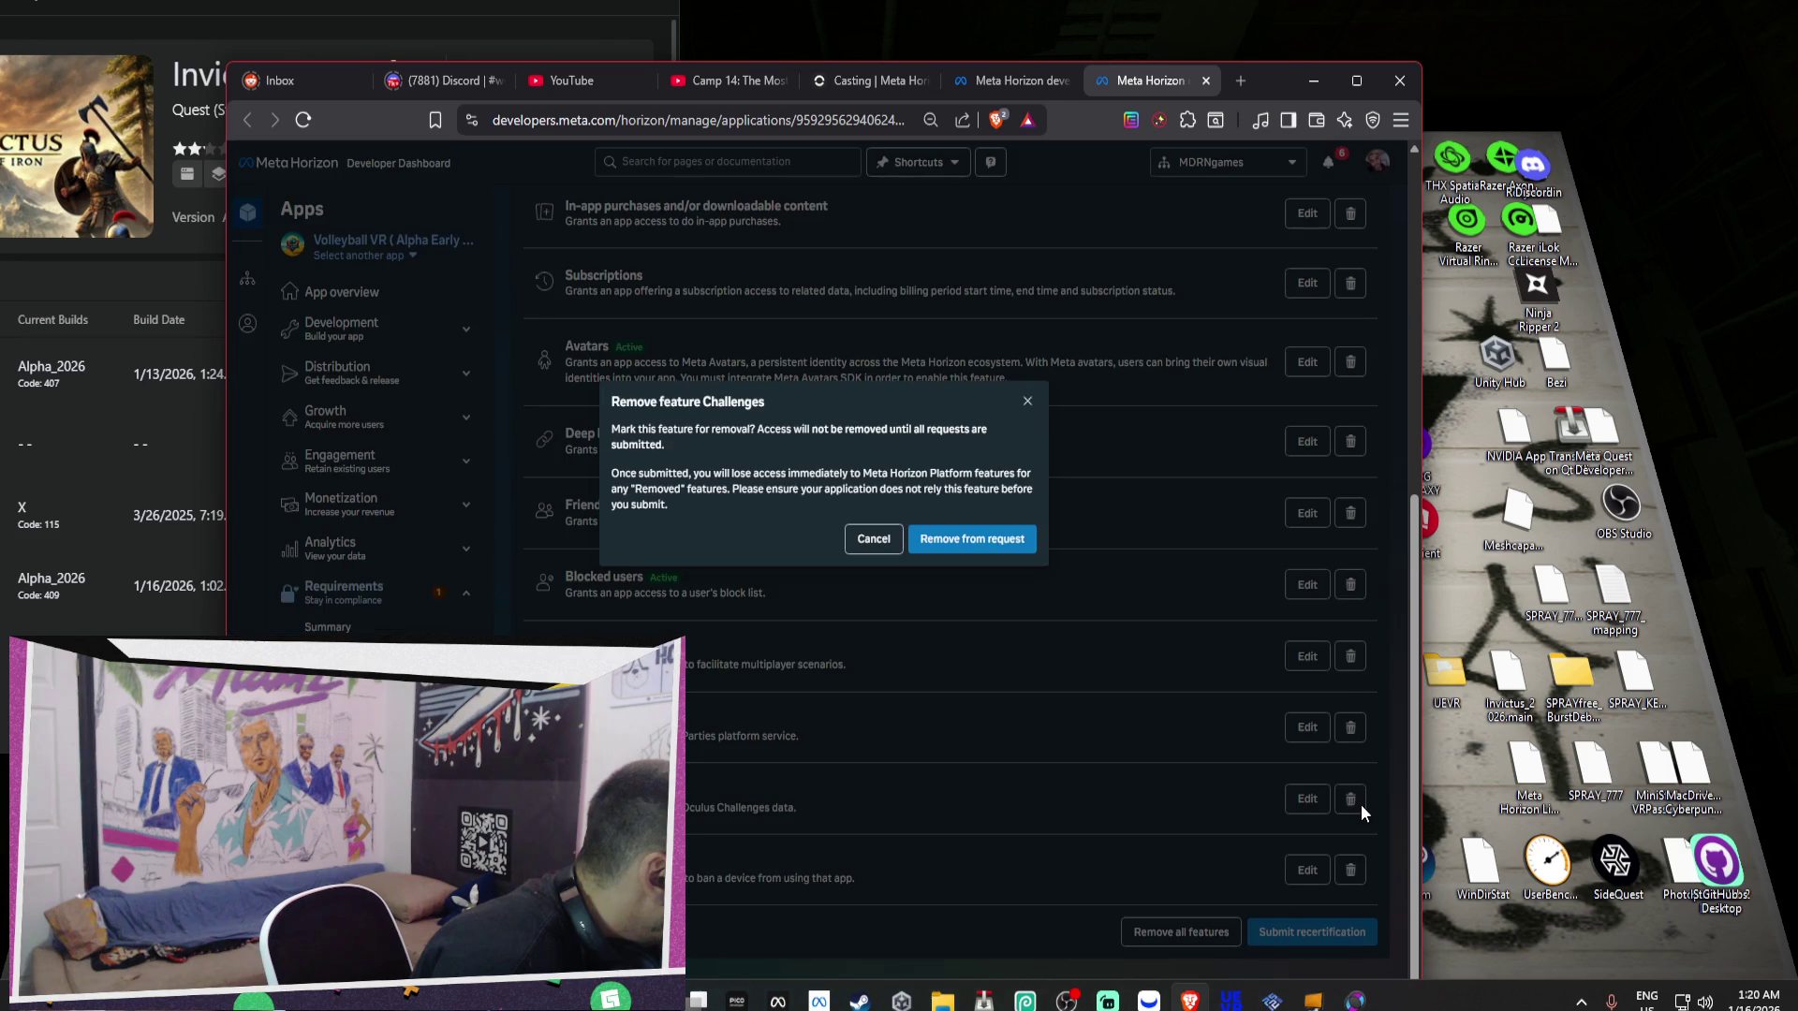
# Confirm removing Challenges from the platform feature request.
pyautogui.click(925, 535)
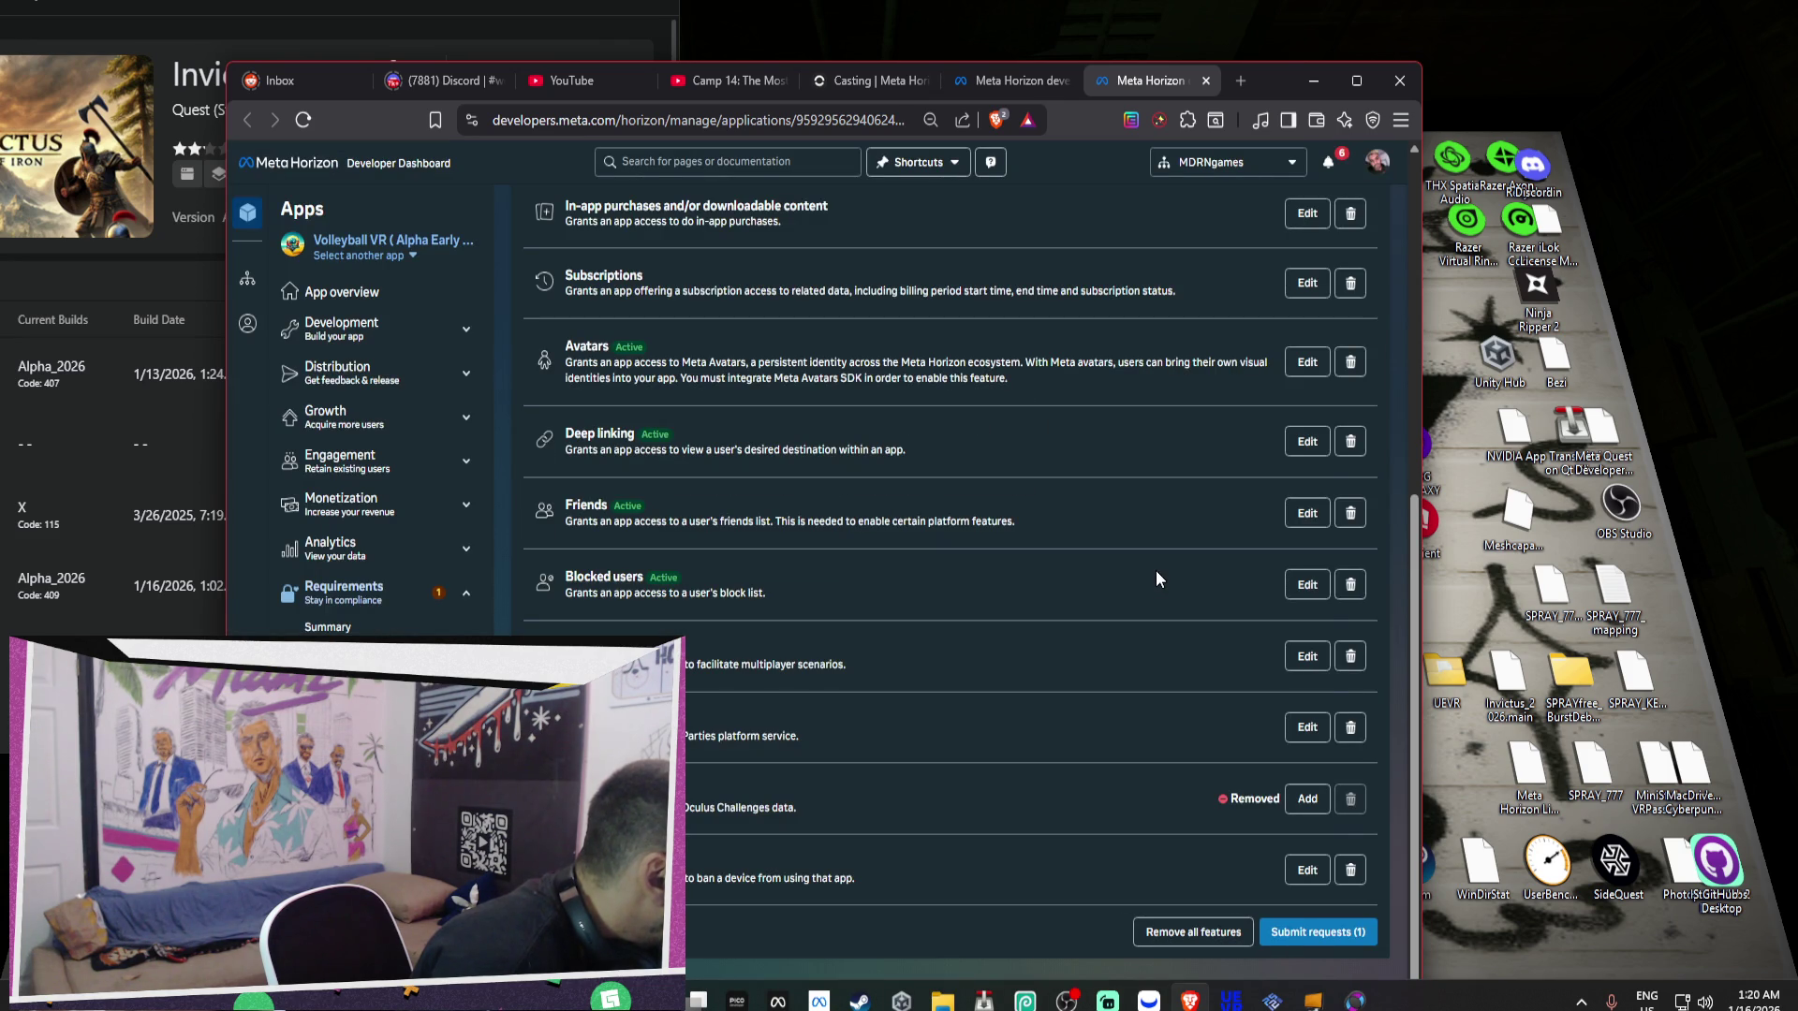
pyautogui.scroll(5, 1157, 579)
pyautogui.scroll(-3, 1268, 348)
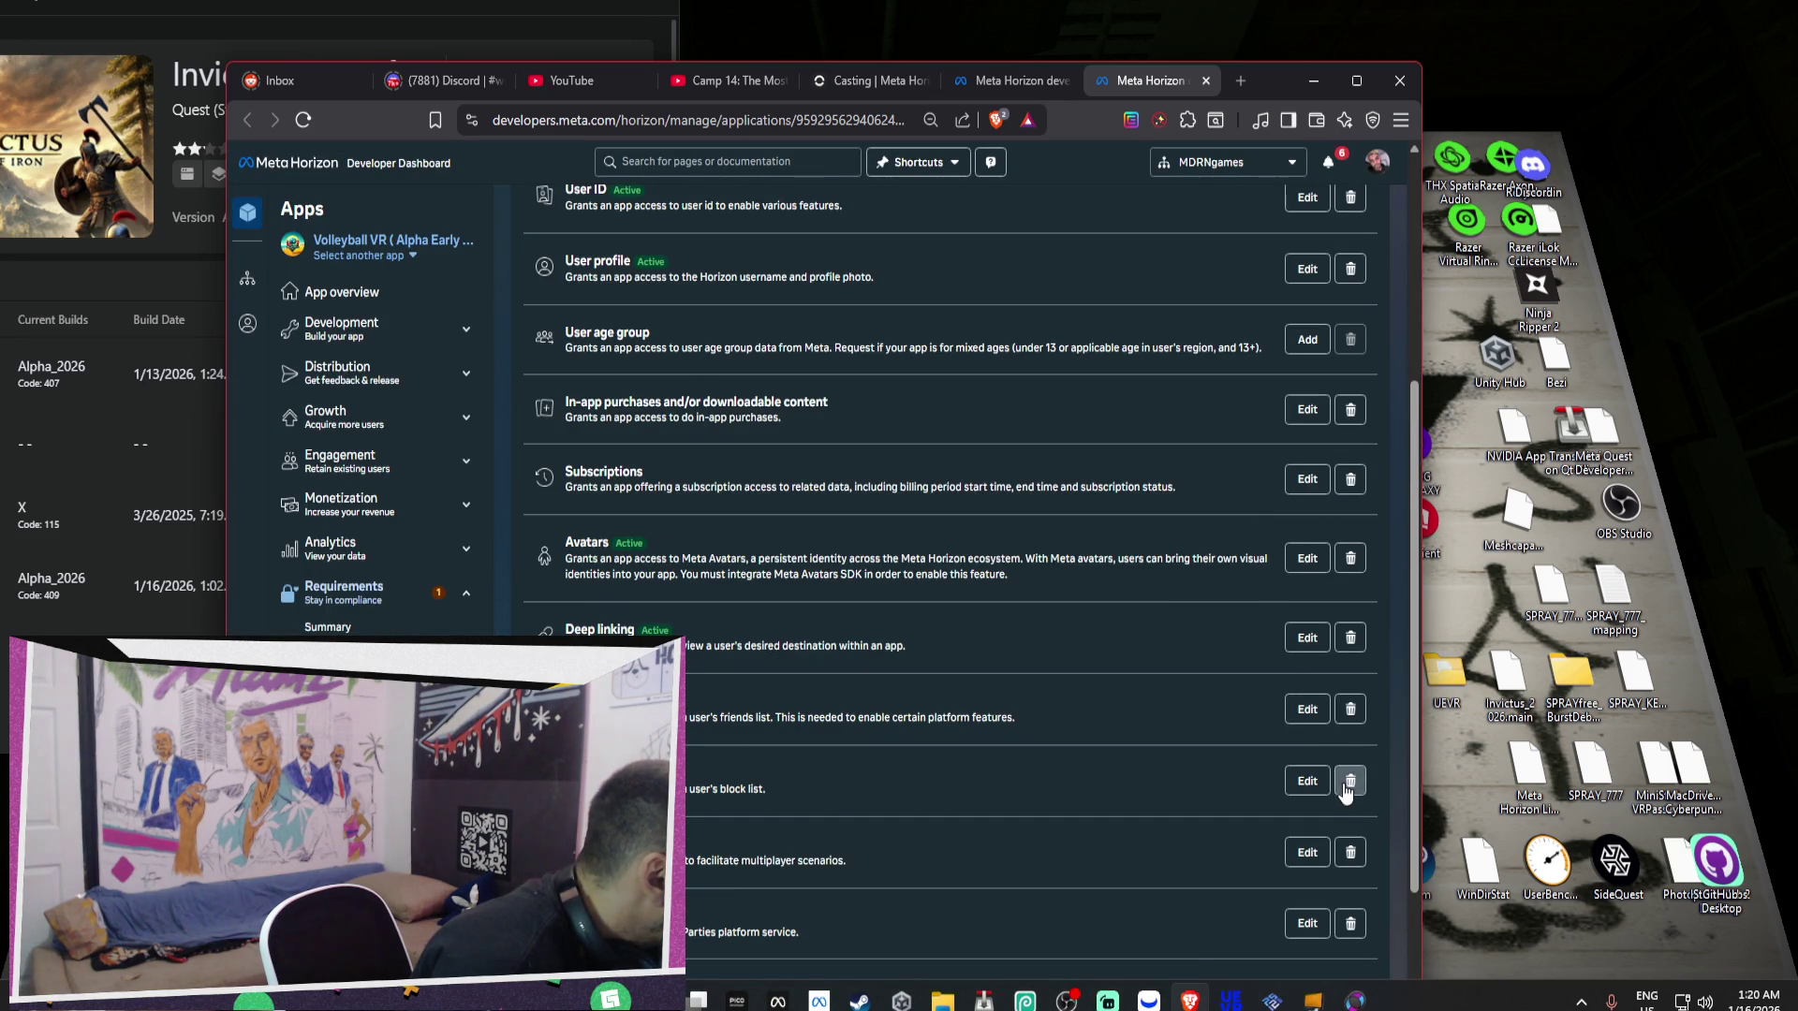
# Remove Blocked users from Volleyball VR's requested platform features.
pyautogui.click(1348, 783)
pyautogui.click(1003, 541)
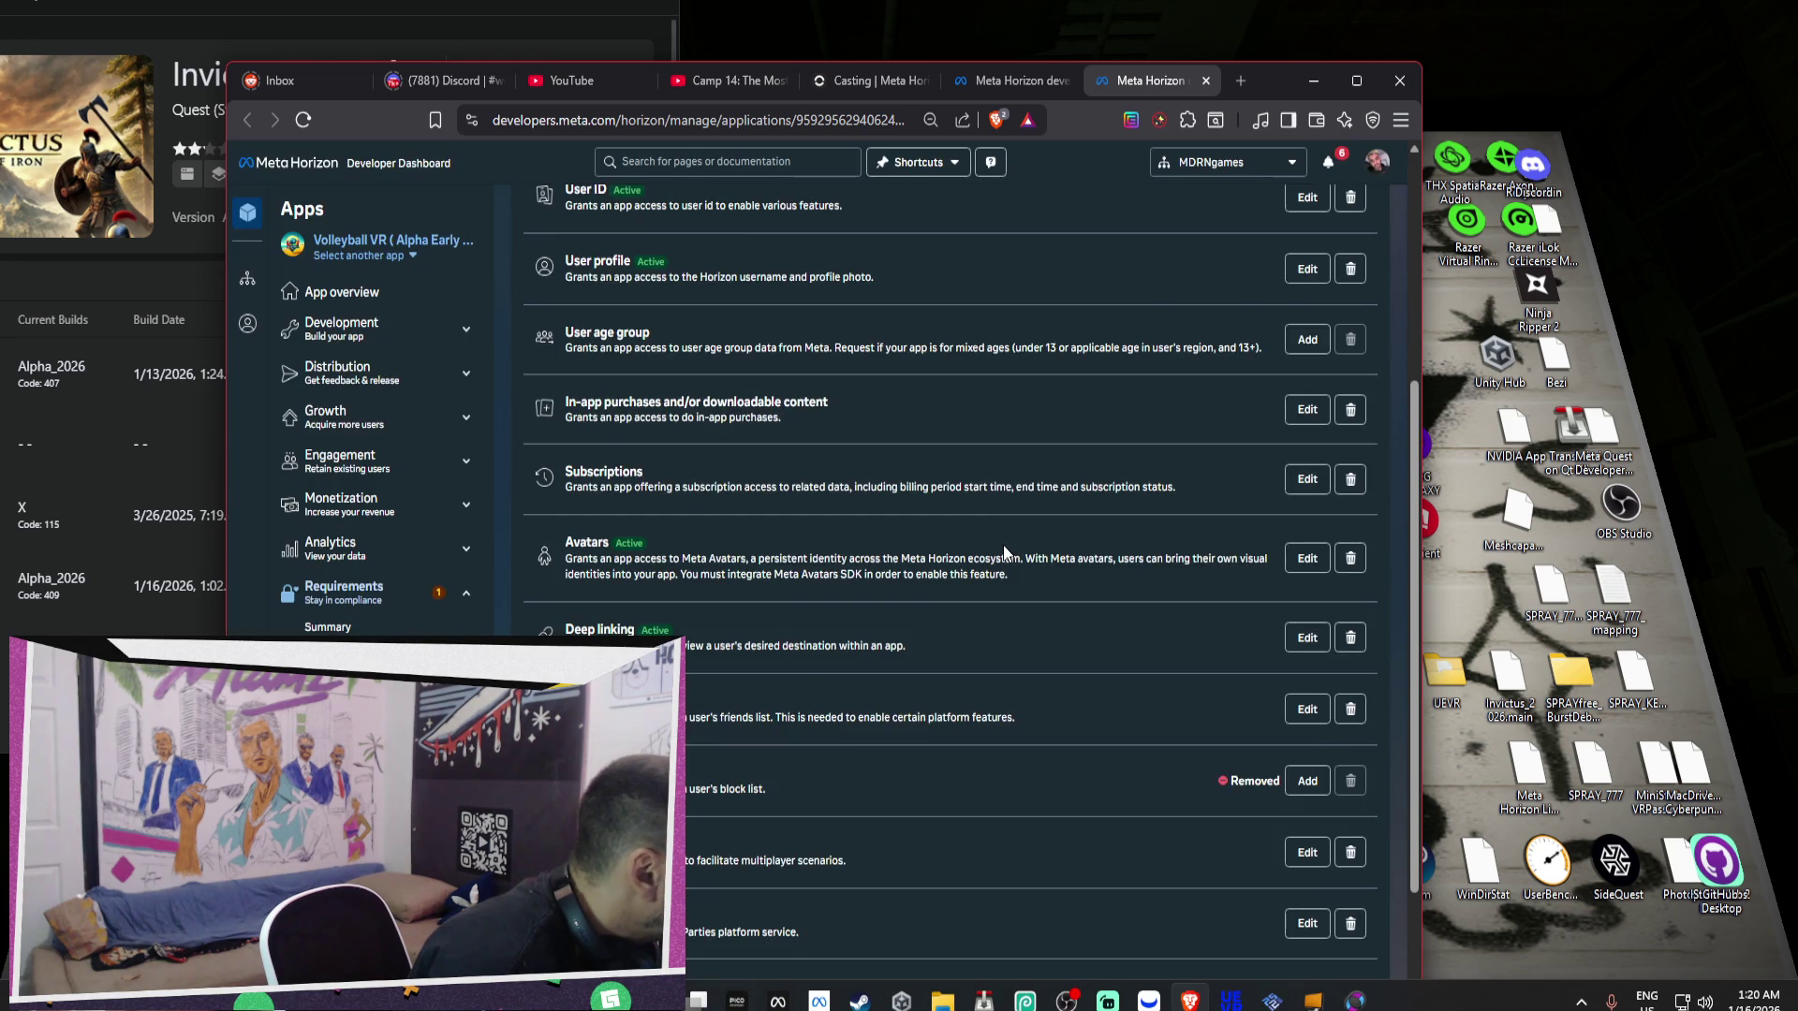
pyautogui.scroll(3, 1004, 542)
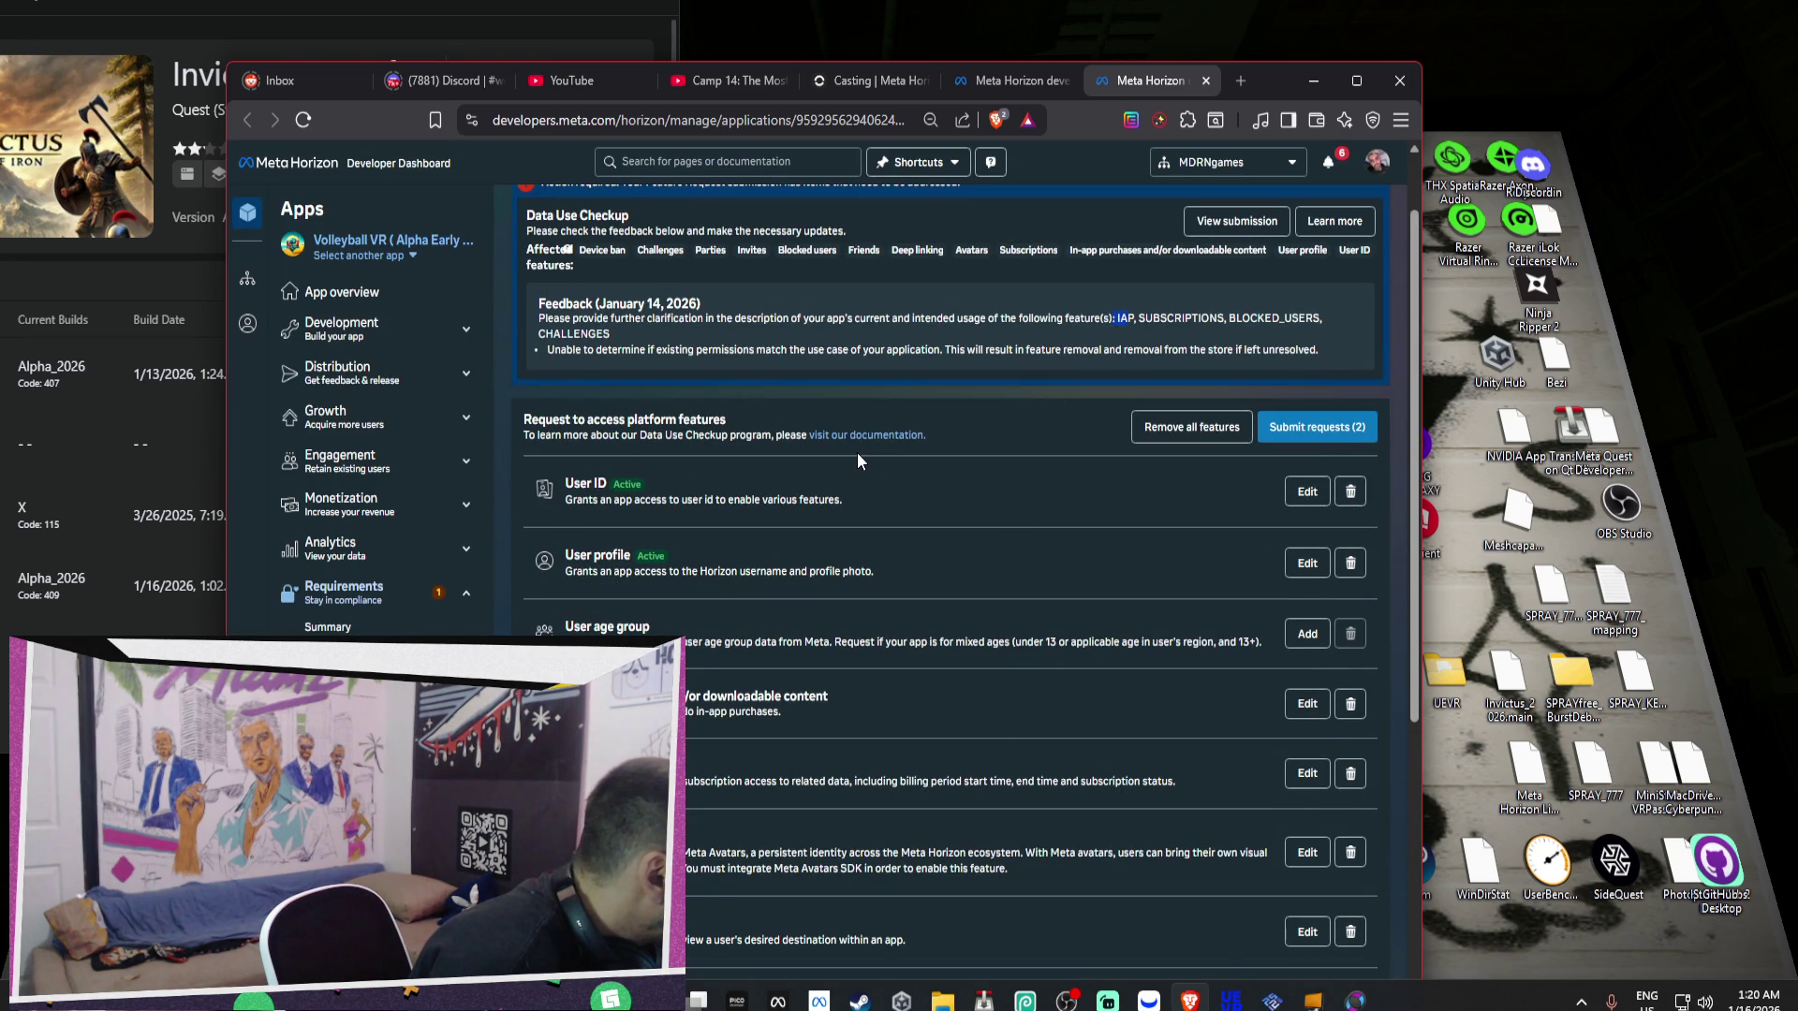
pyautogui.scroll(-1, 857, 452)
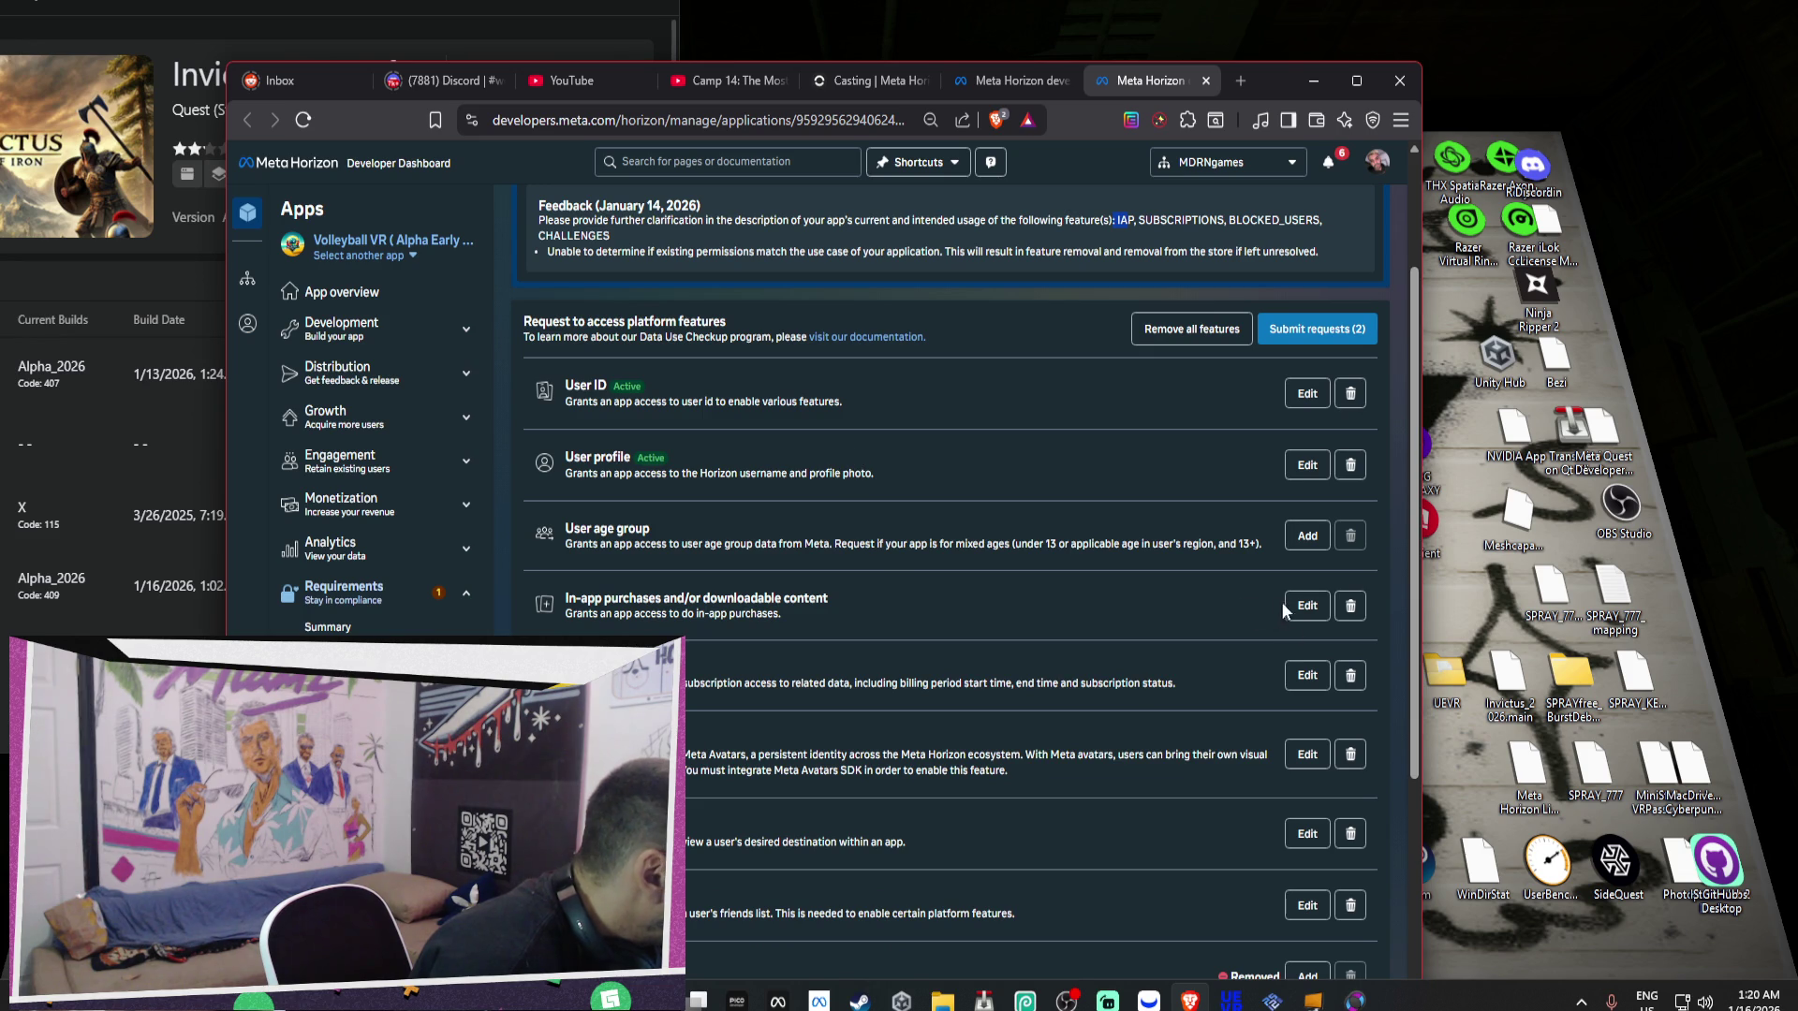
pyautogui.click(1307, 605)
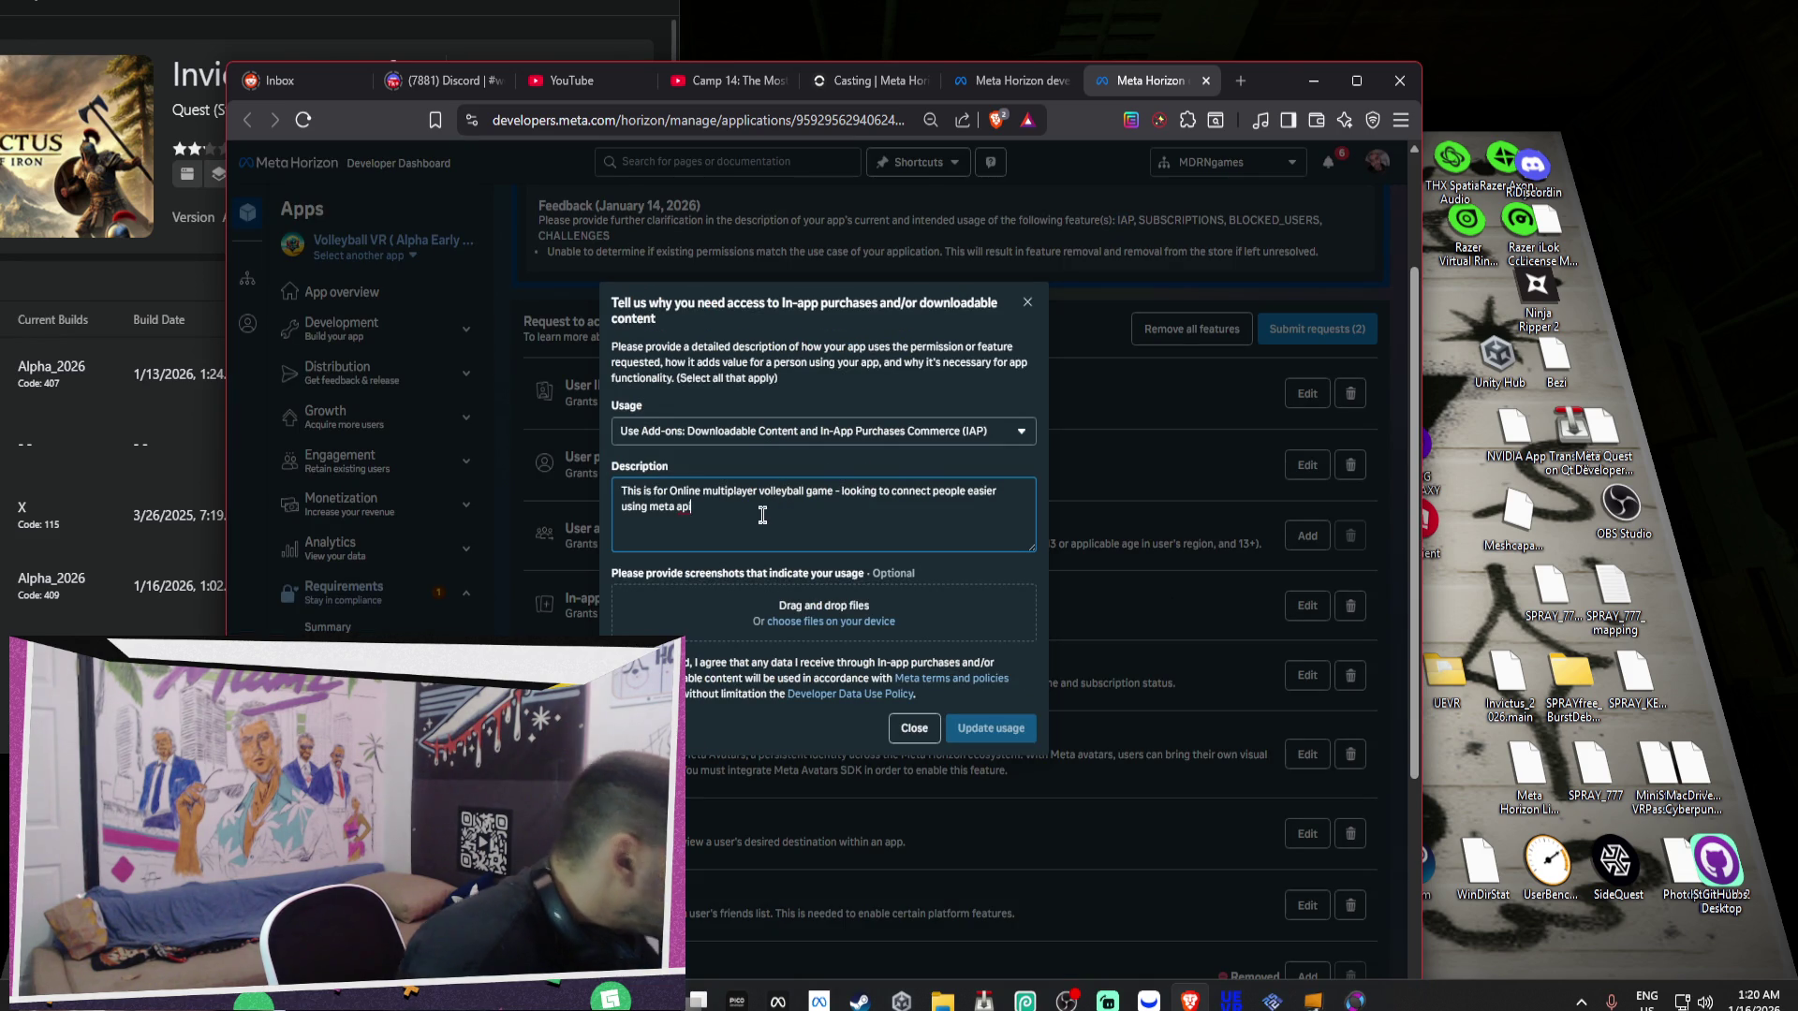
# Replace the In-app purchases description with 'The player will be able to buy new skins, volleyballs'.
pyautogui.hotkey('ctrl', 'a')
pyautogui.write('The pl')
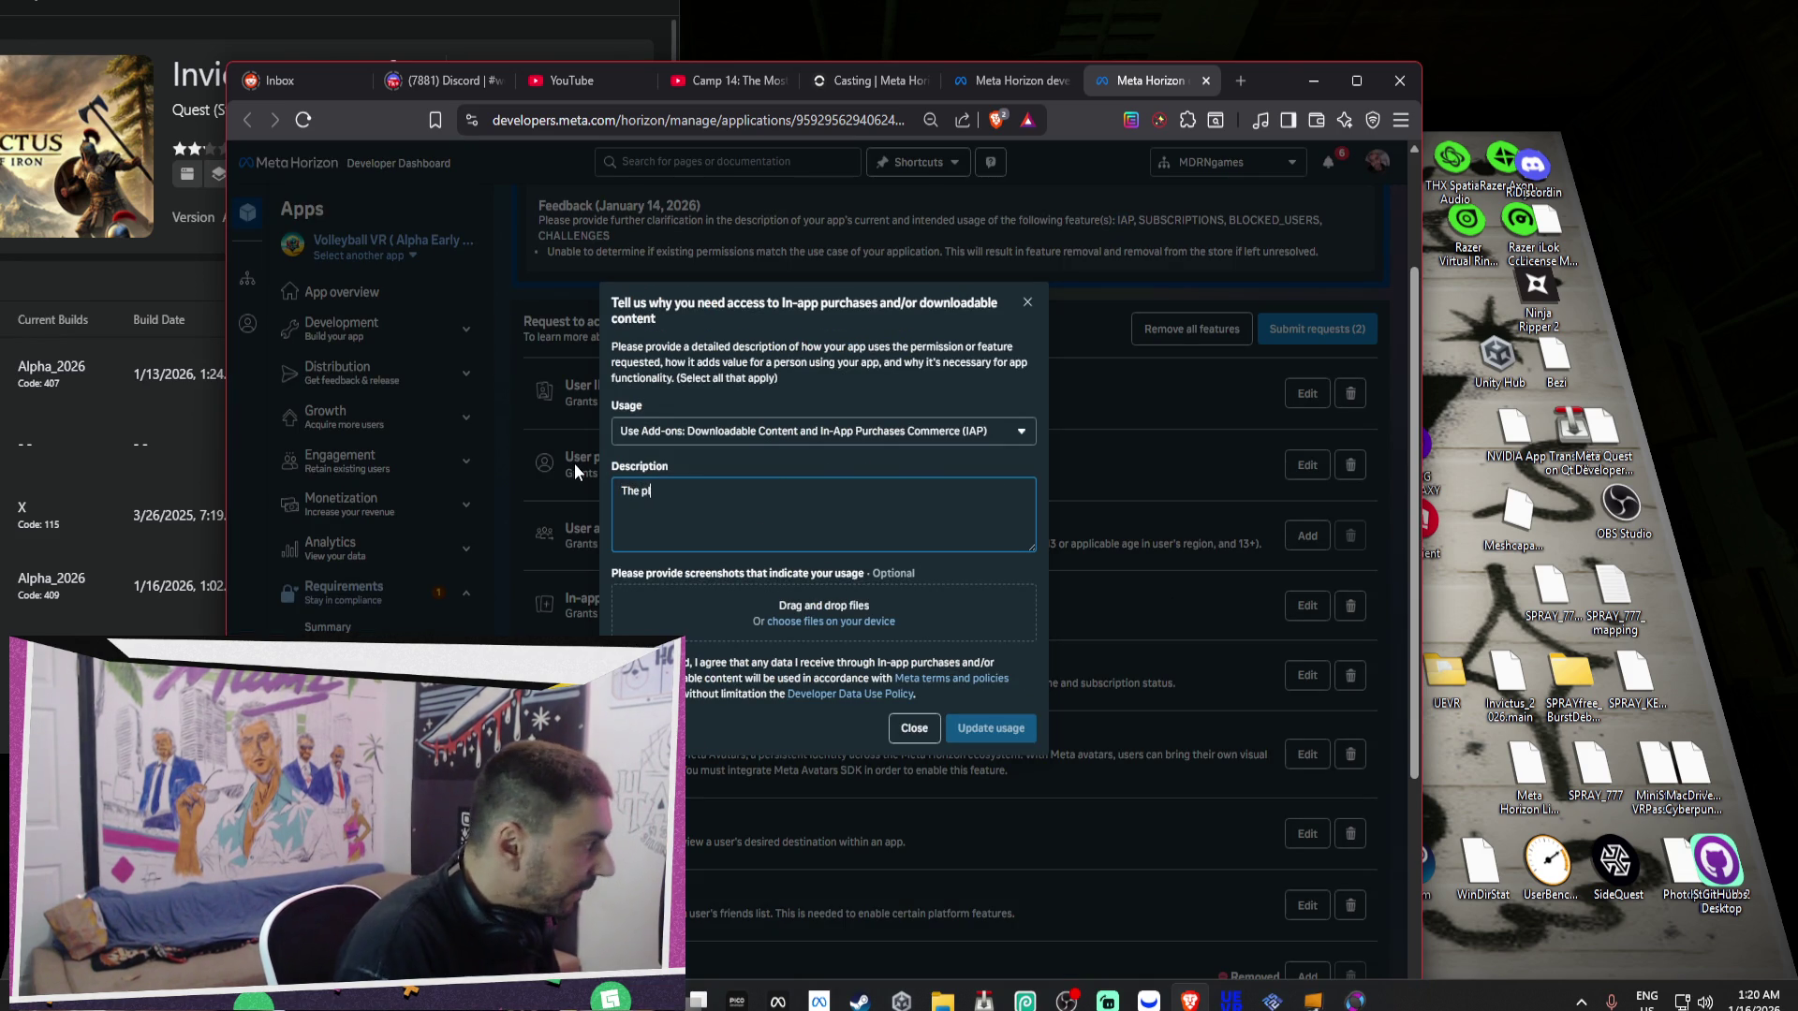
pyautogui.write('ayer wil')
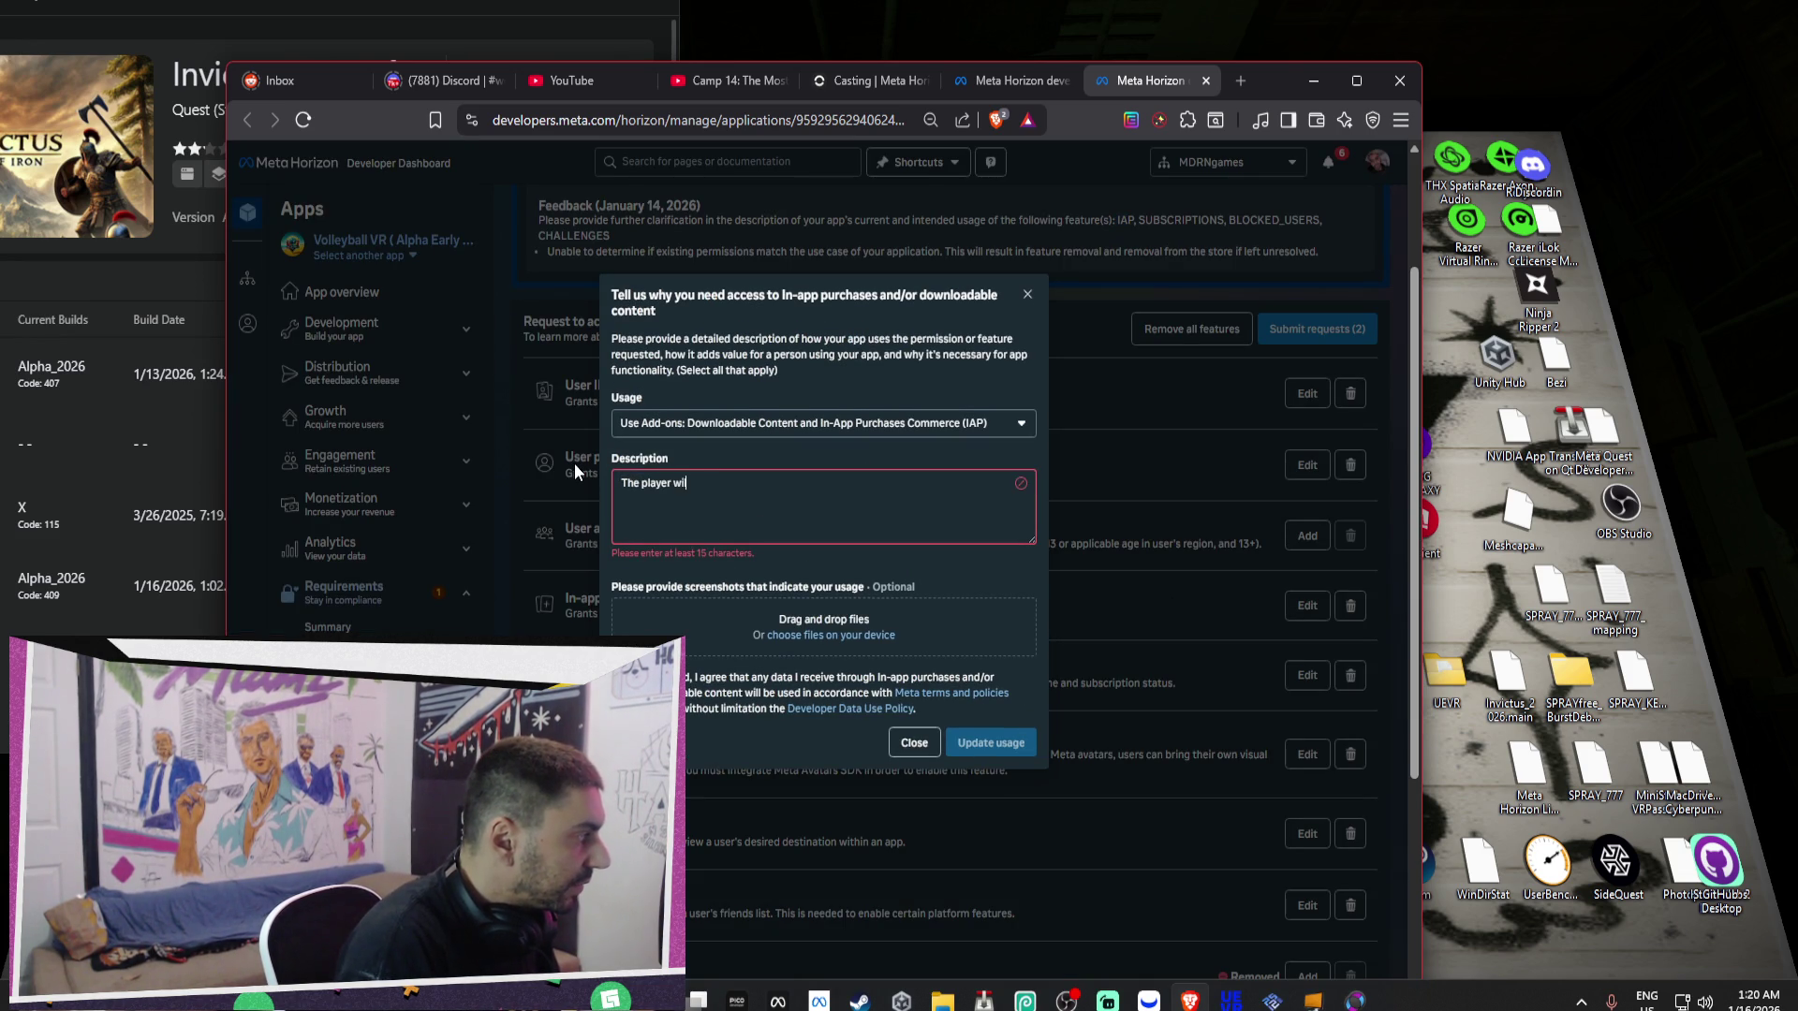
pyautogui.write('l be able to buy')
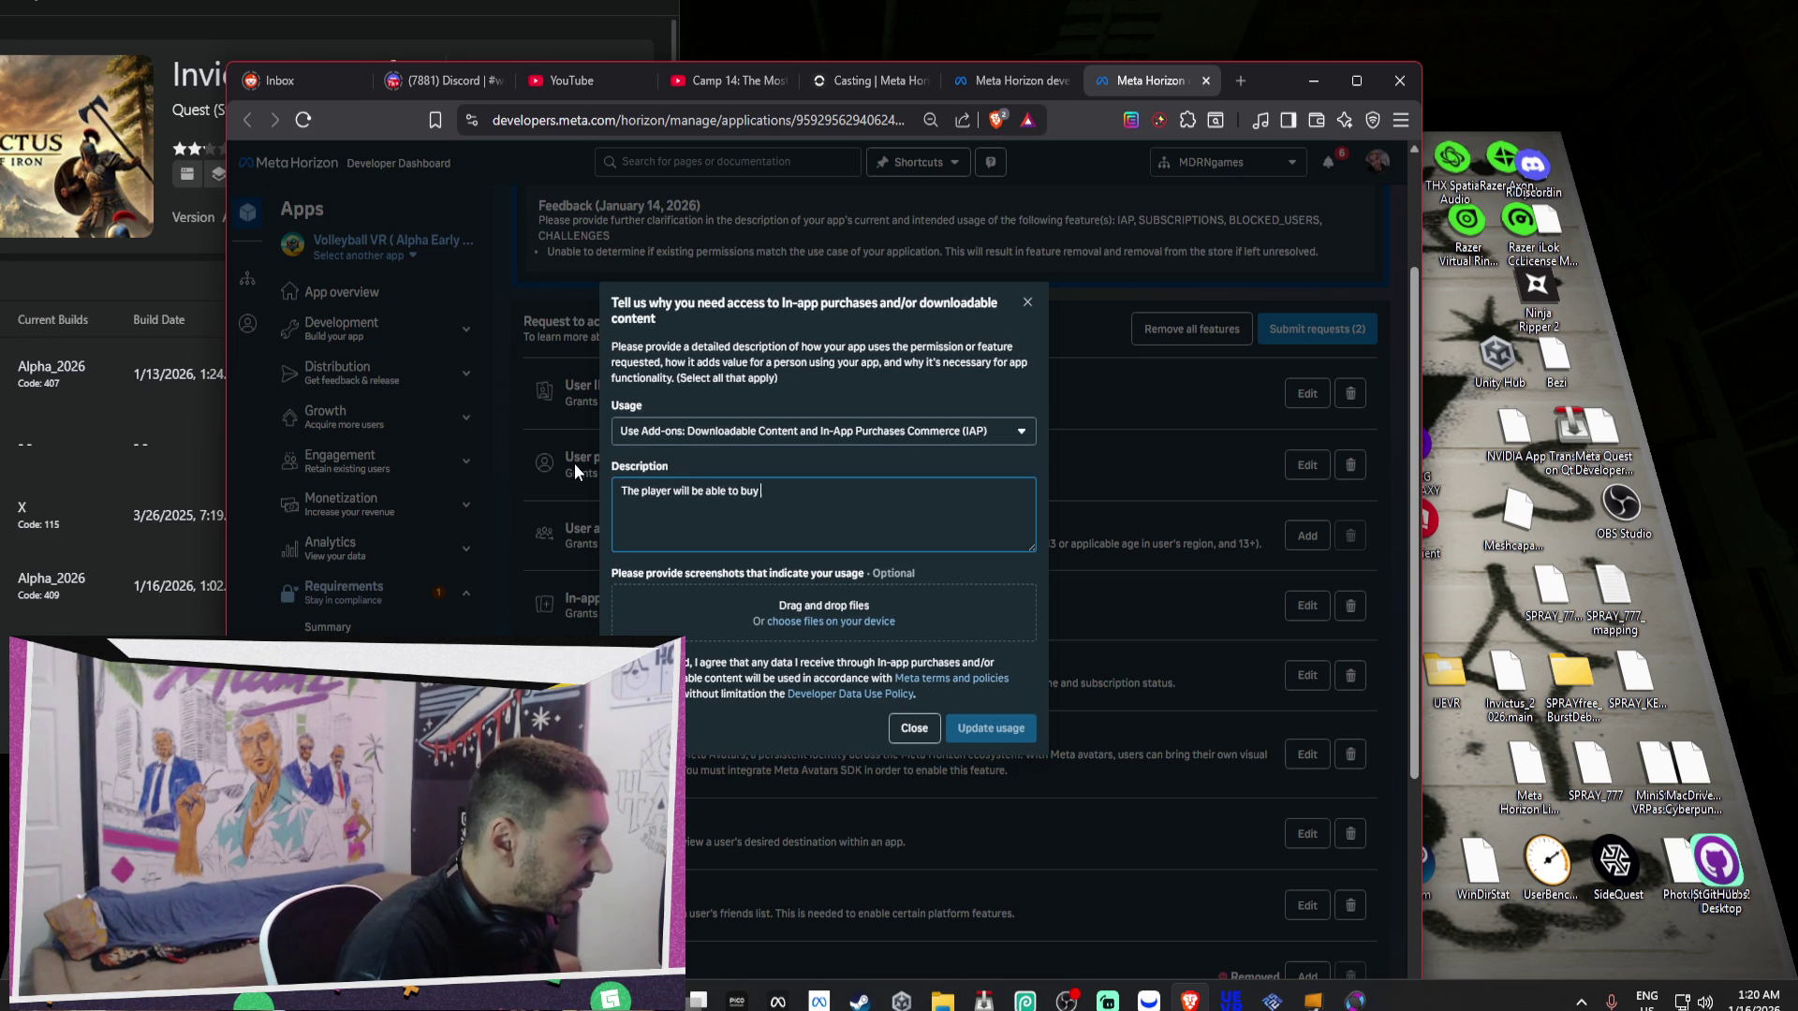
pyautogui.write(' new ')
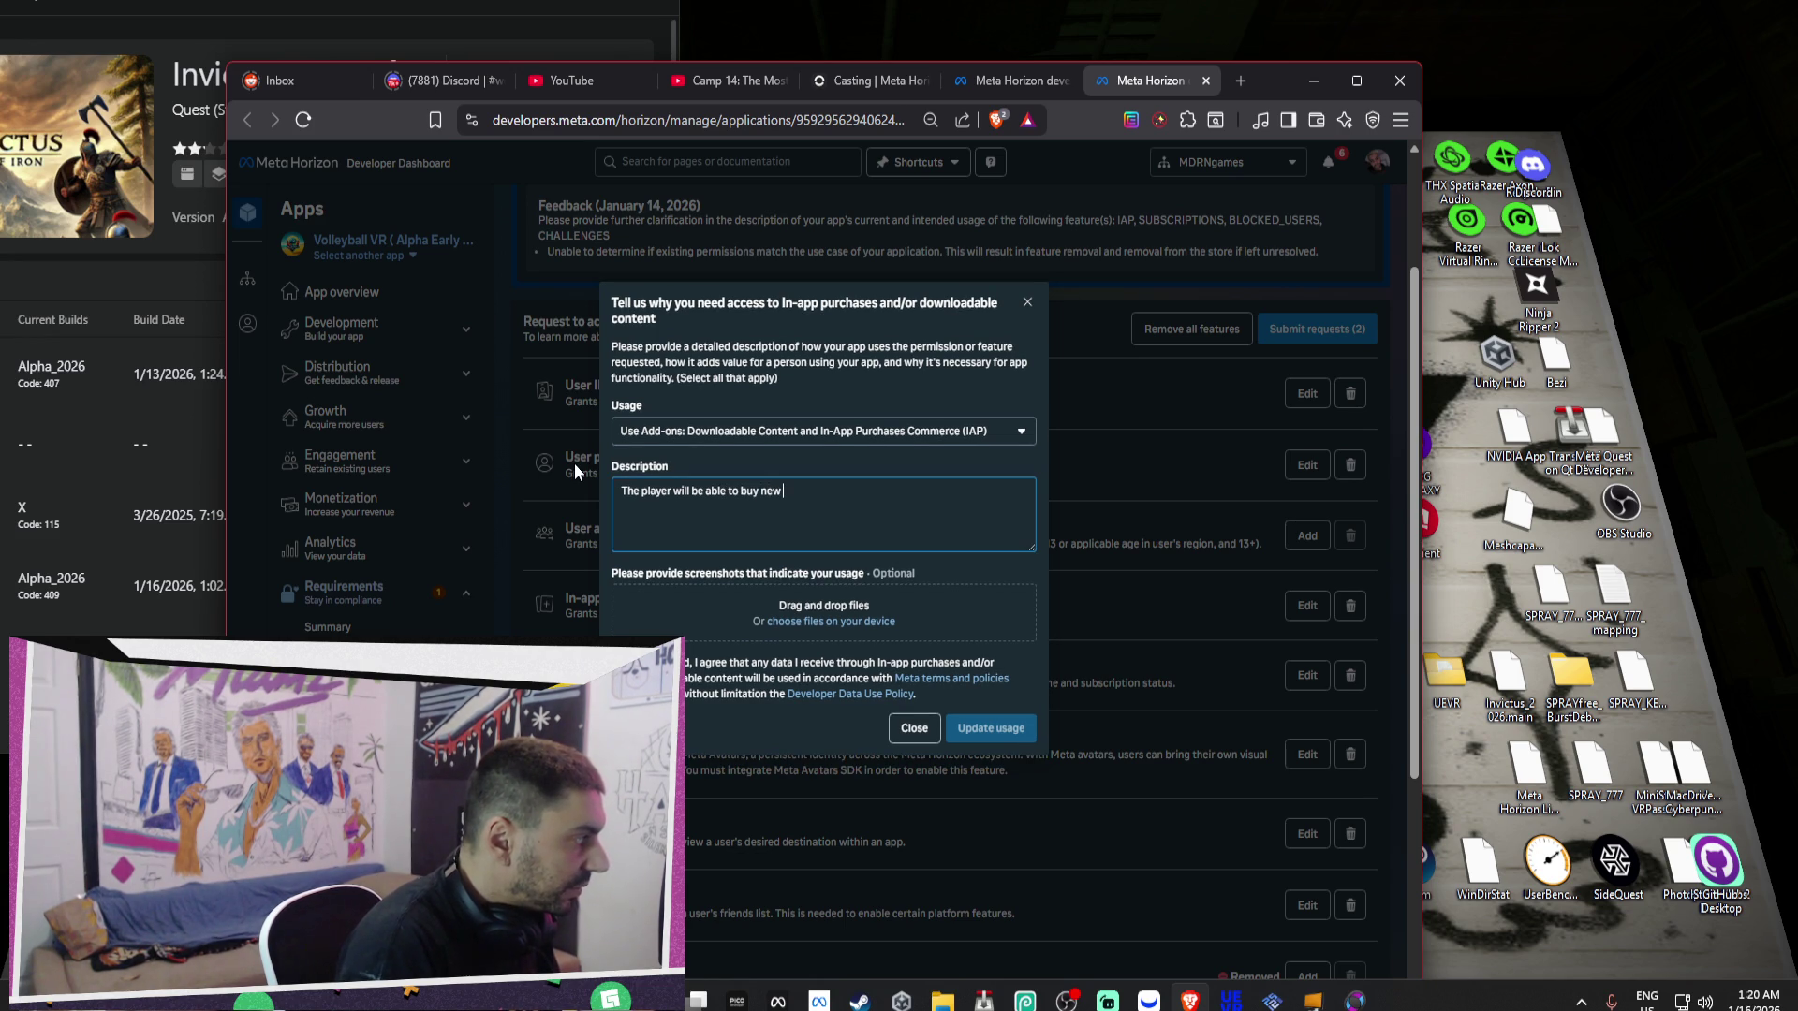
pyautogui.write('skins and wit')
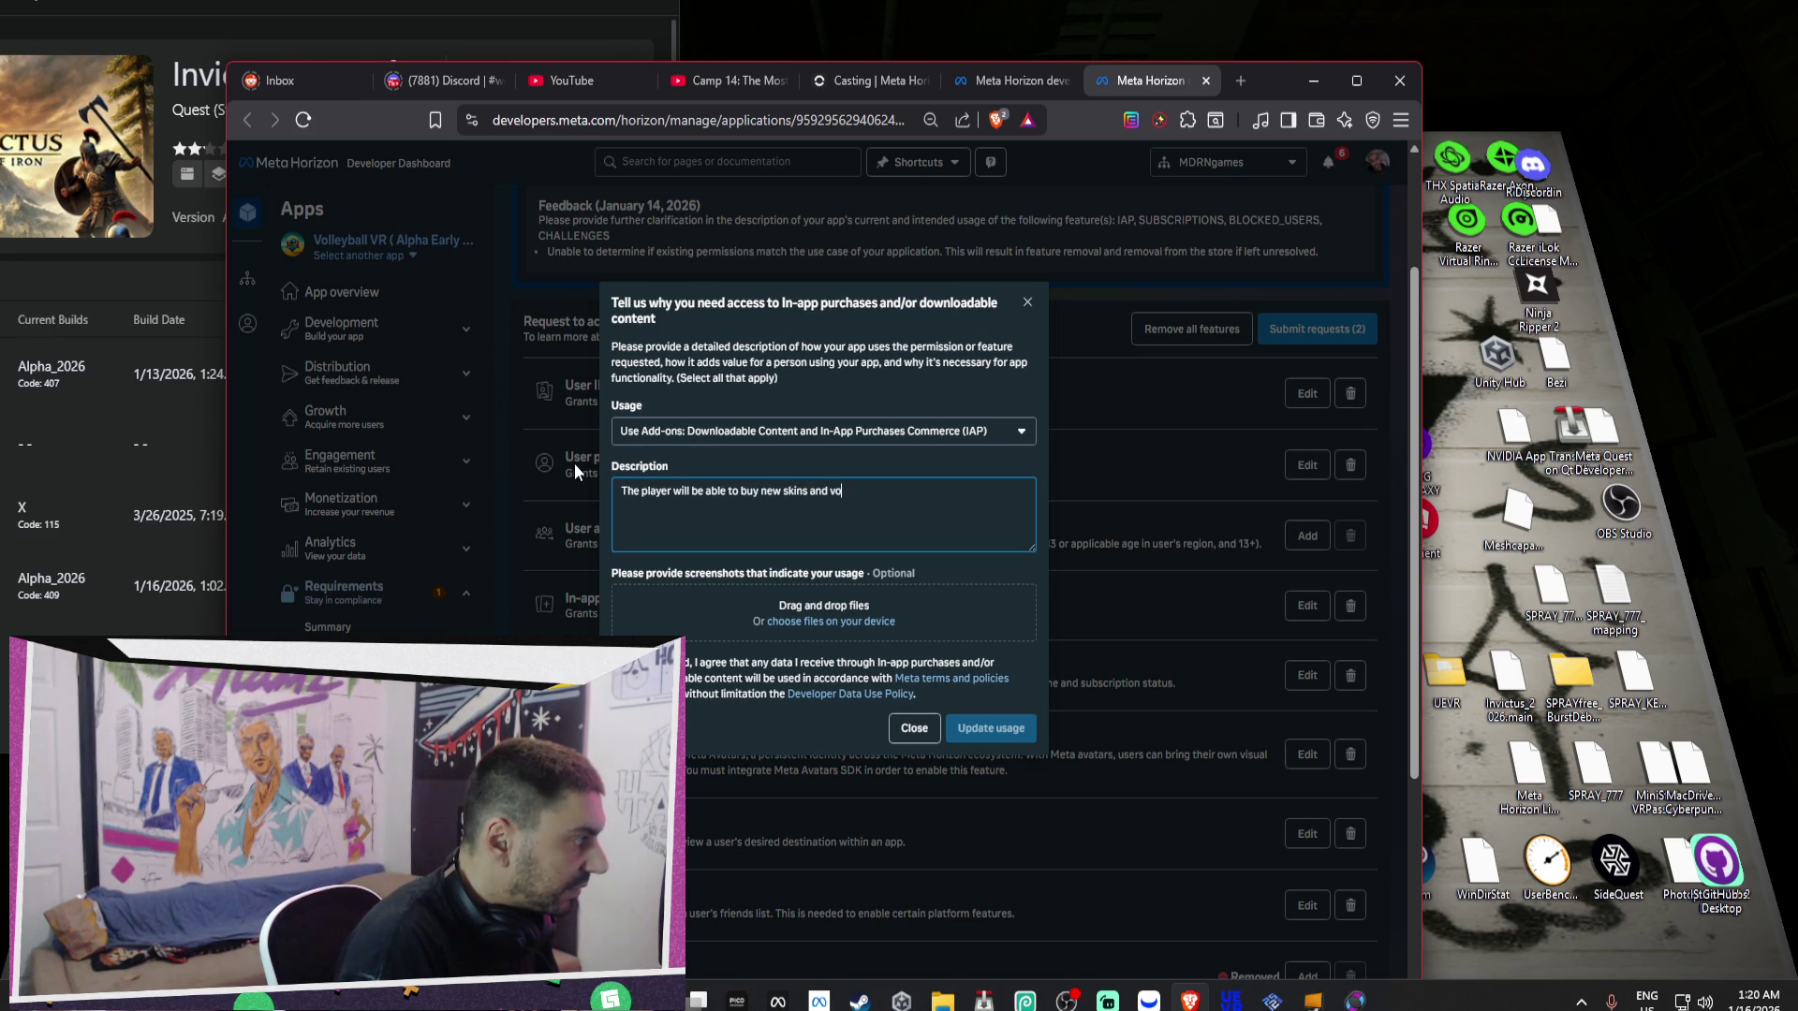
pyautogui.press('BackSpace')
pyautogui.press('BackSpace')
pyautogui.press('BackSpace')
pyautogui.press('BackSpace')
pyautogui.press('BackSpace')
pyautogui.write(', volleyballs,')
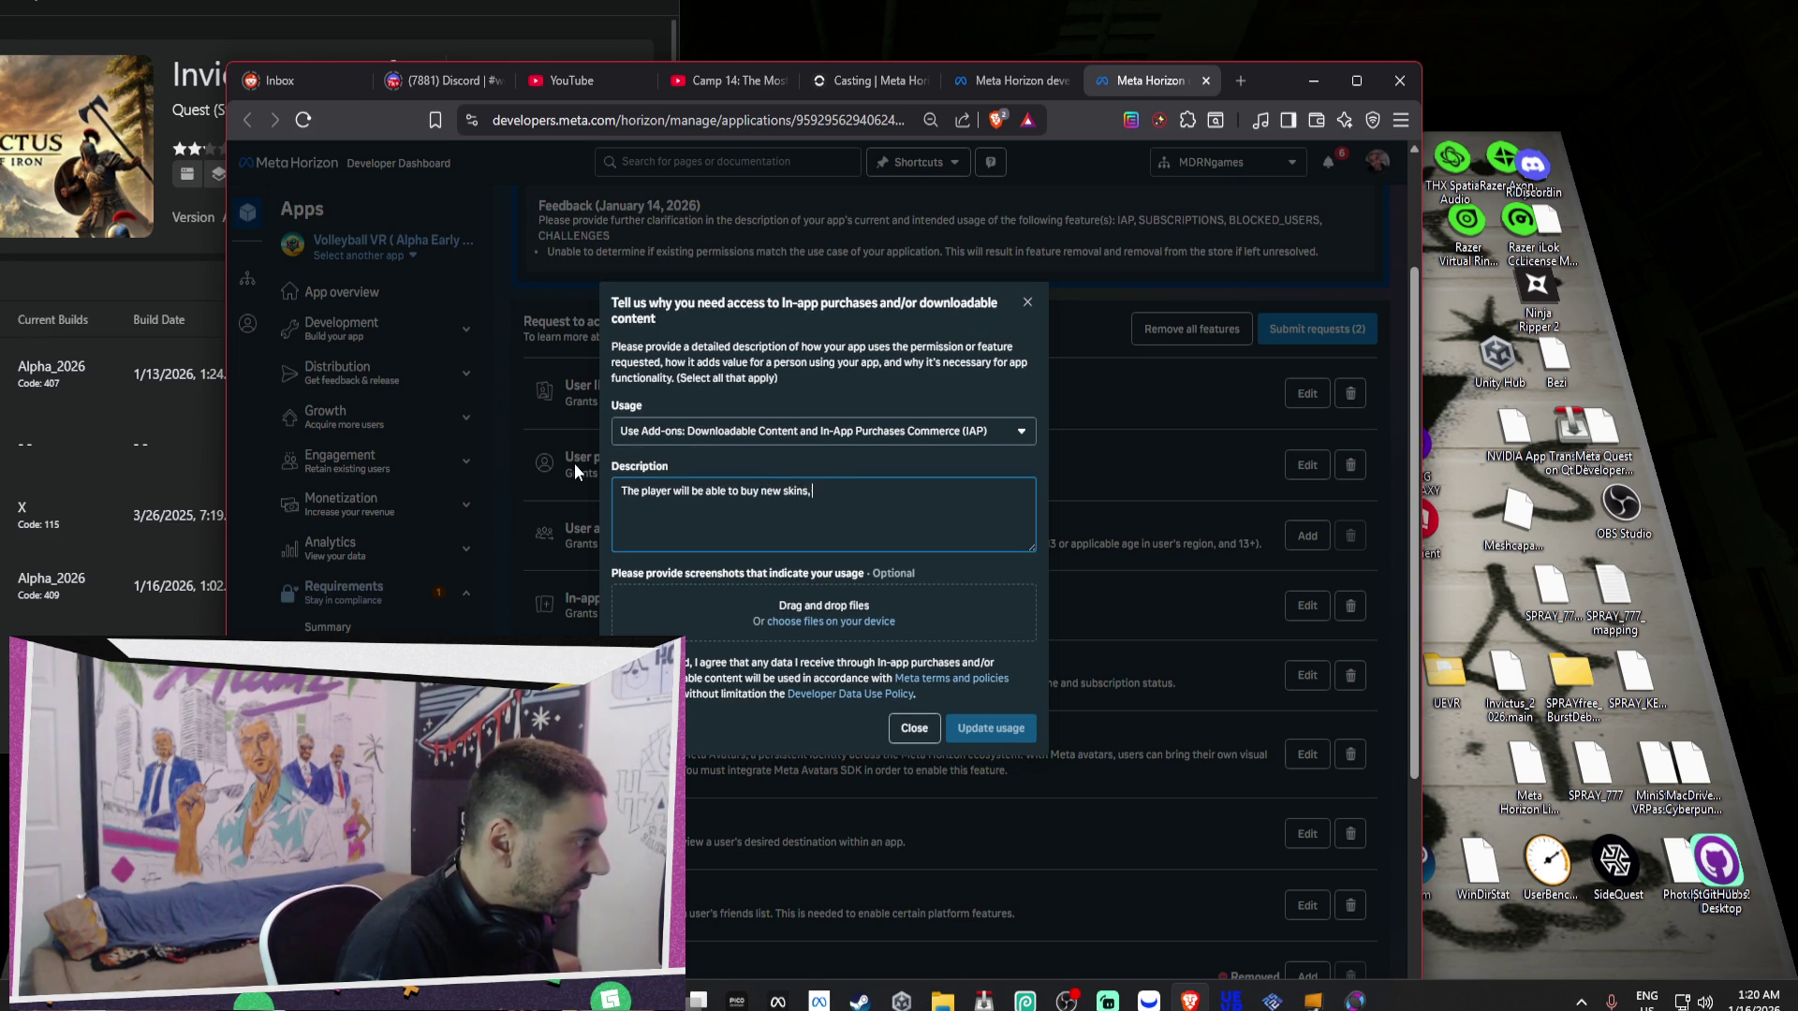
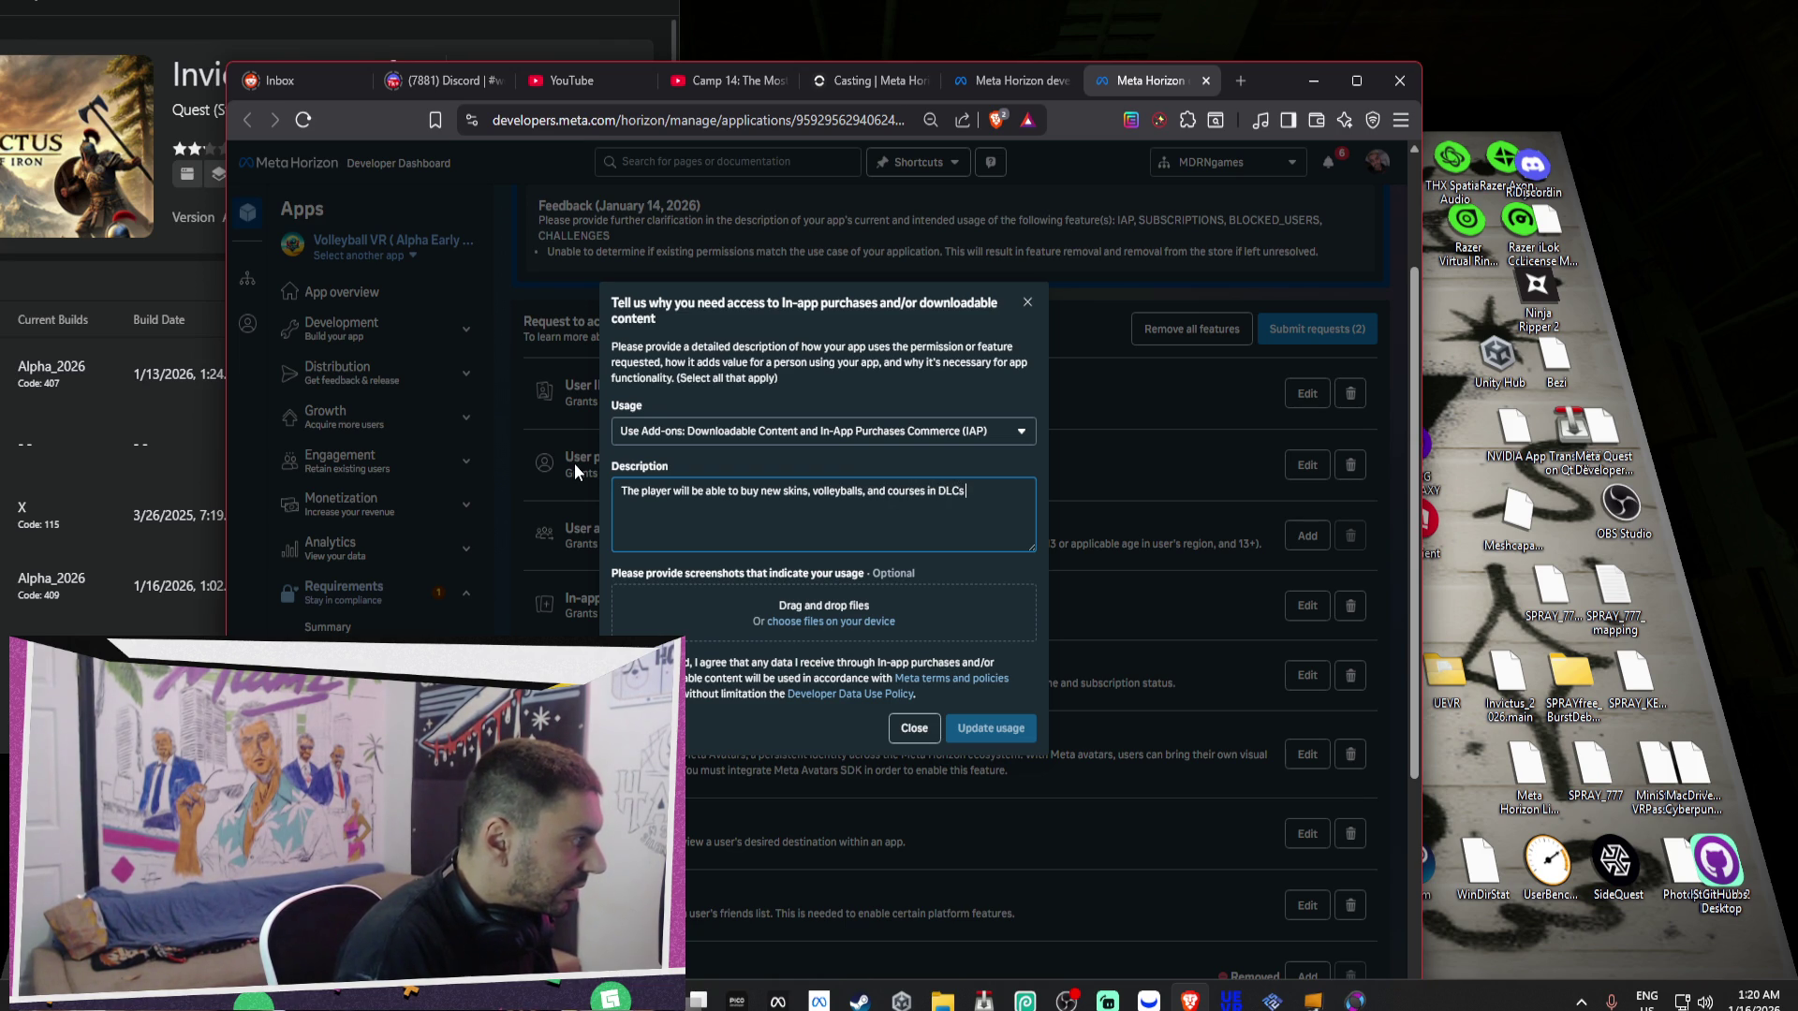
# Save the 'IAP' in-app purchases usage description and submit the pending feature access requests.
pyautogui.write(' / IAP')
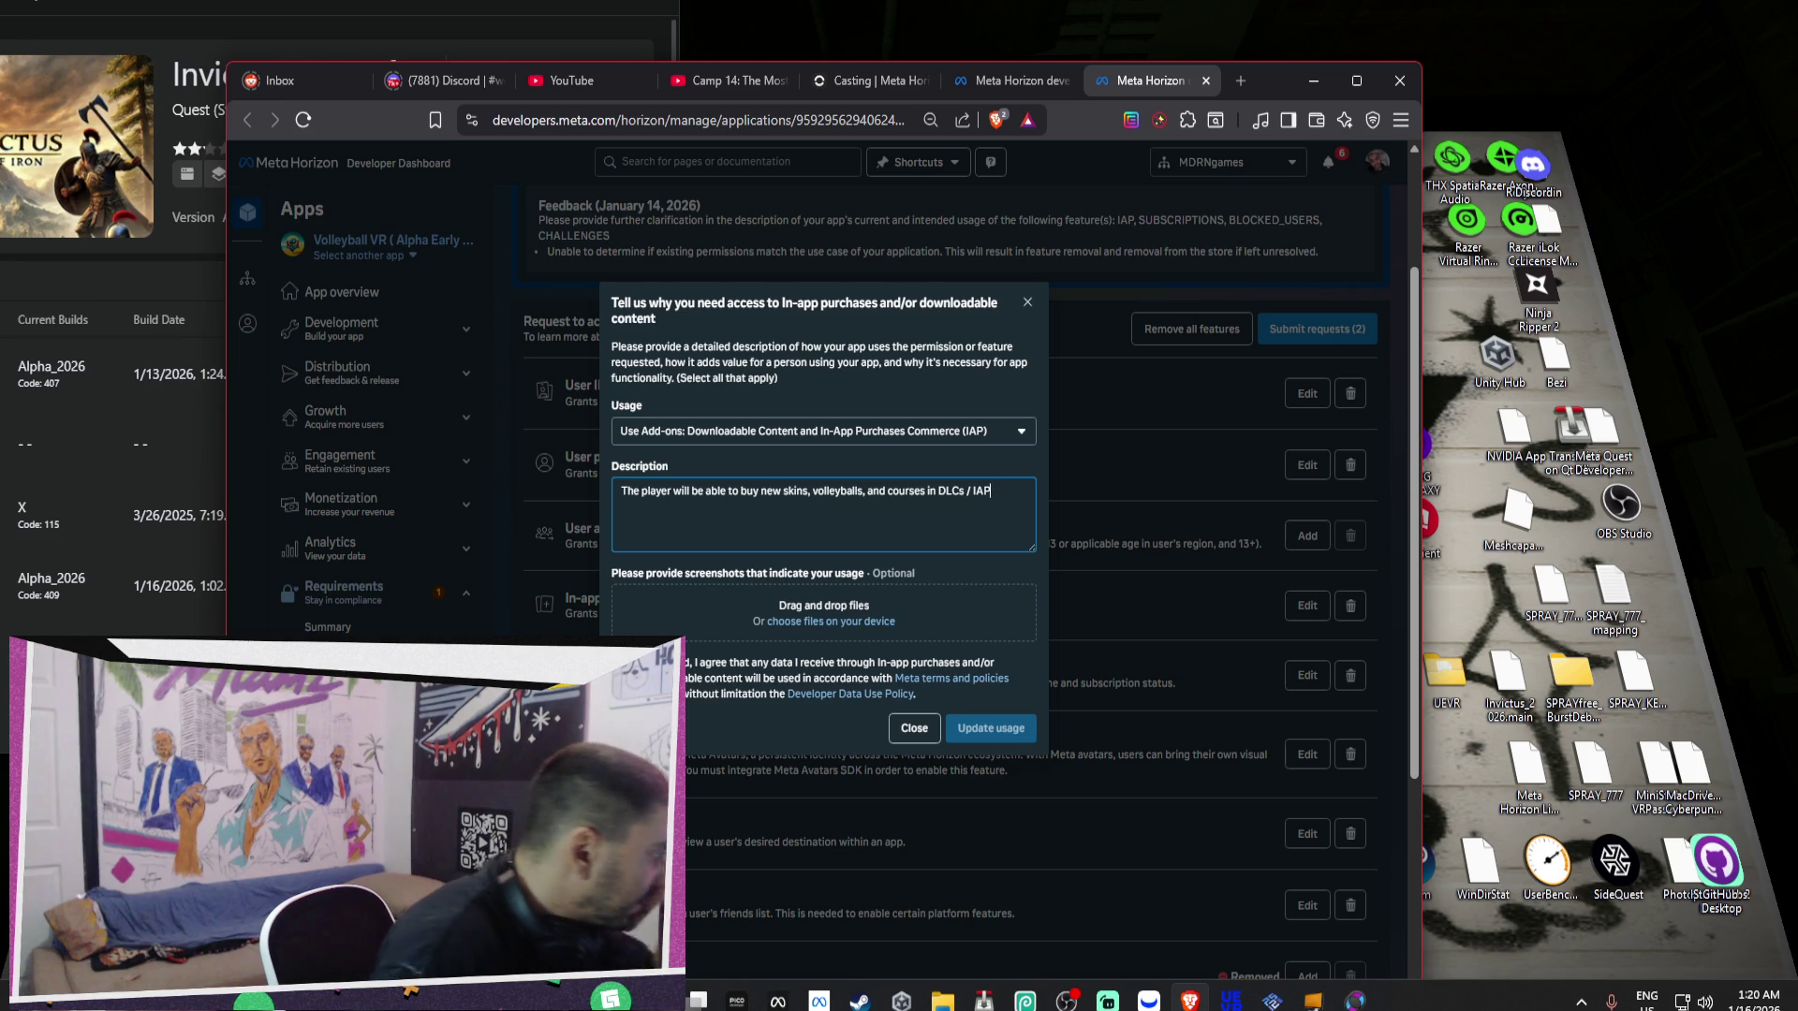
pyautogui.click(991, 728)
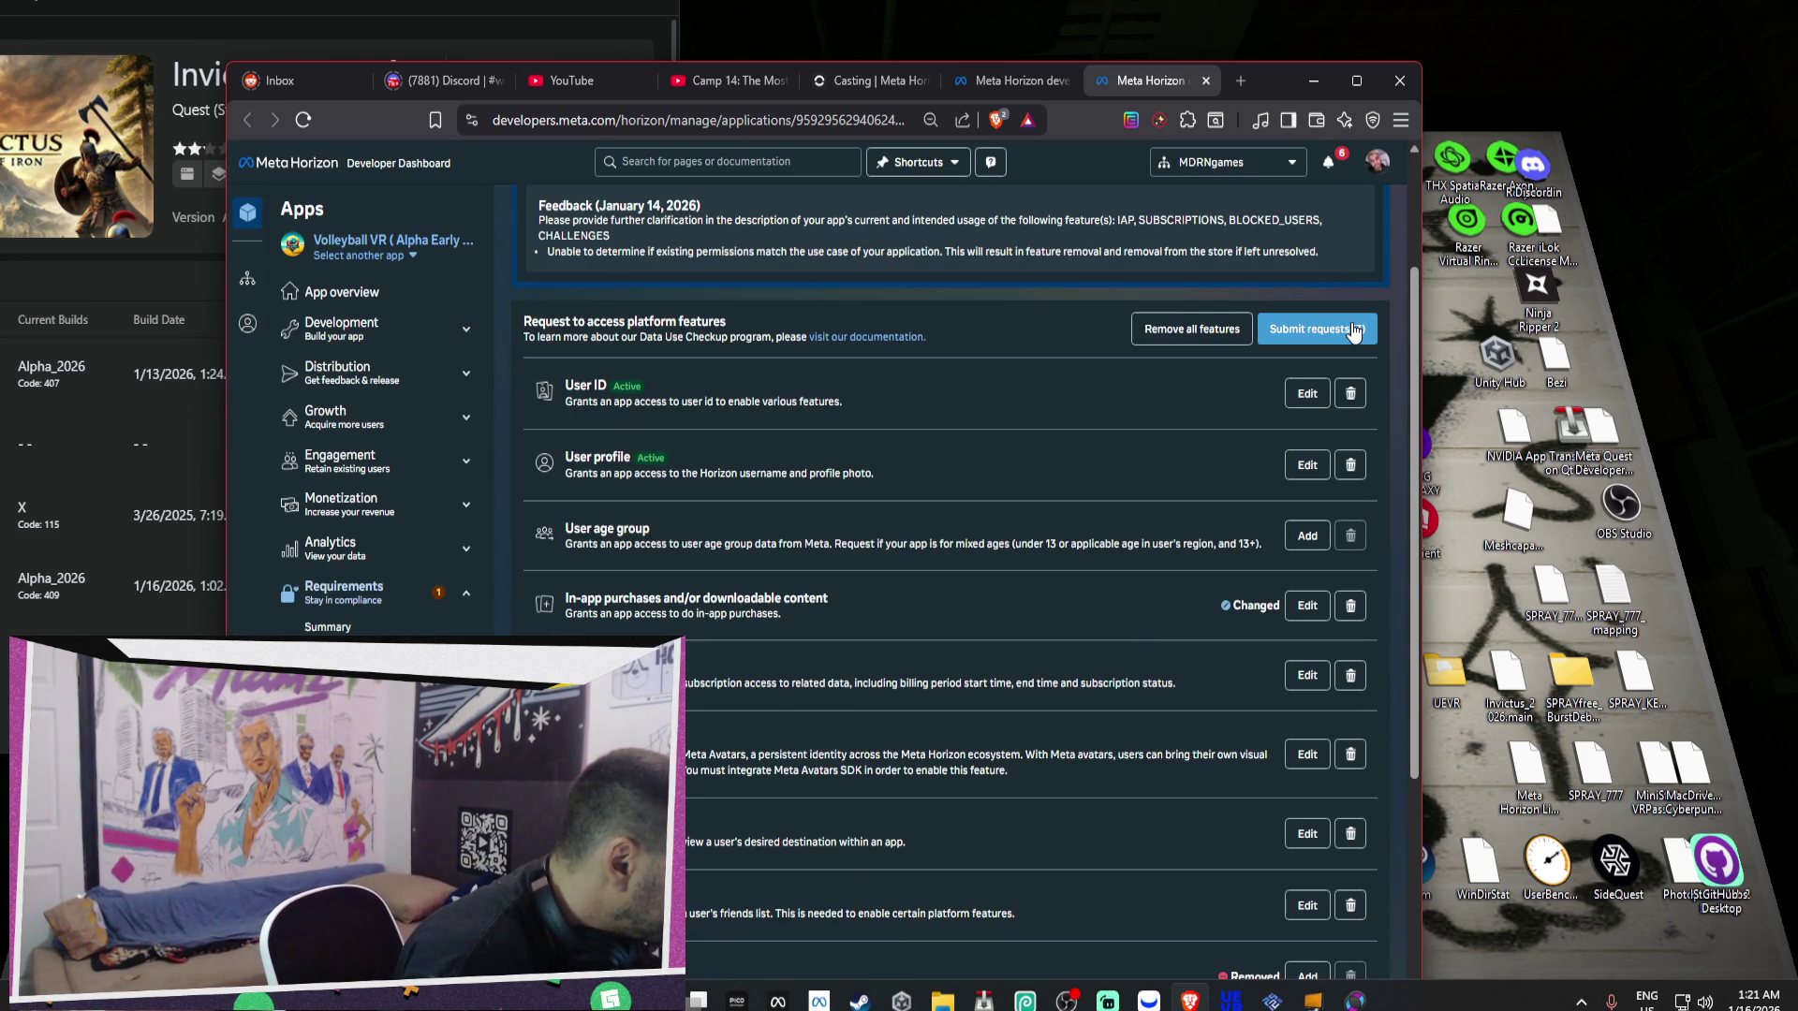
pyautogui.click(1344, 329)
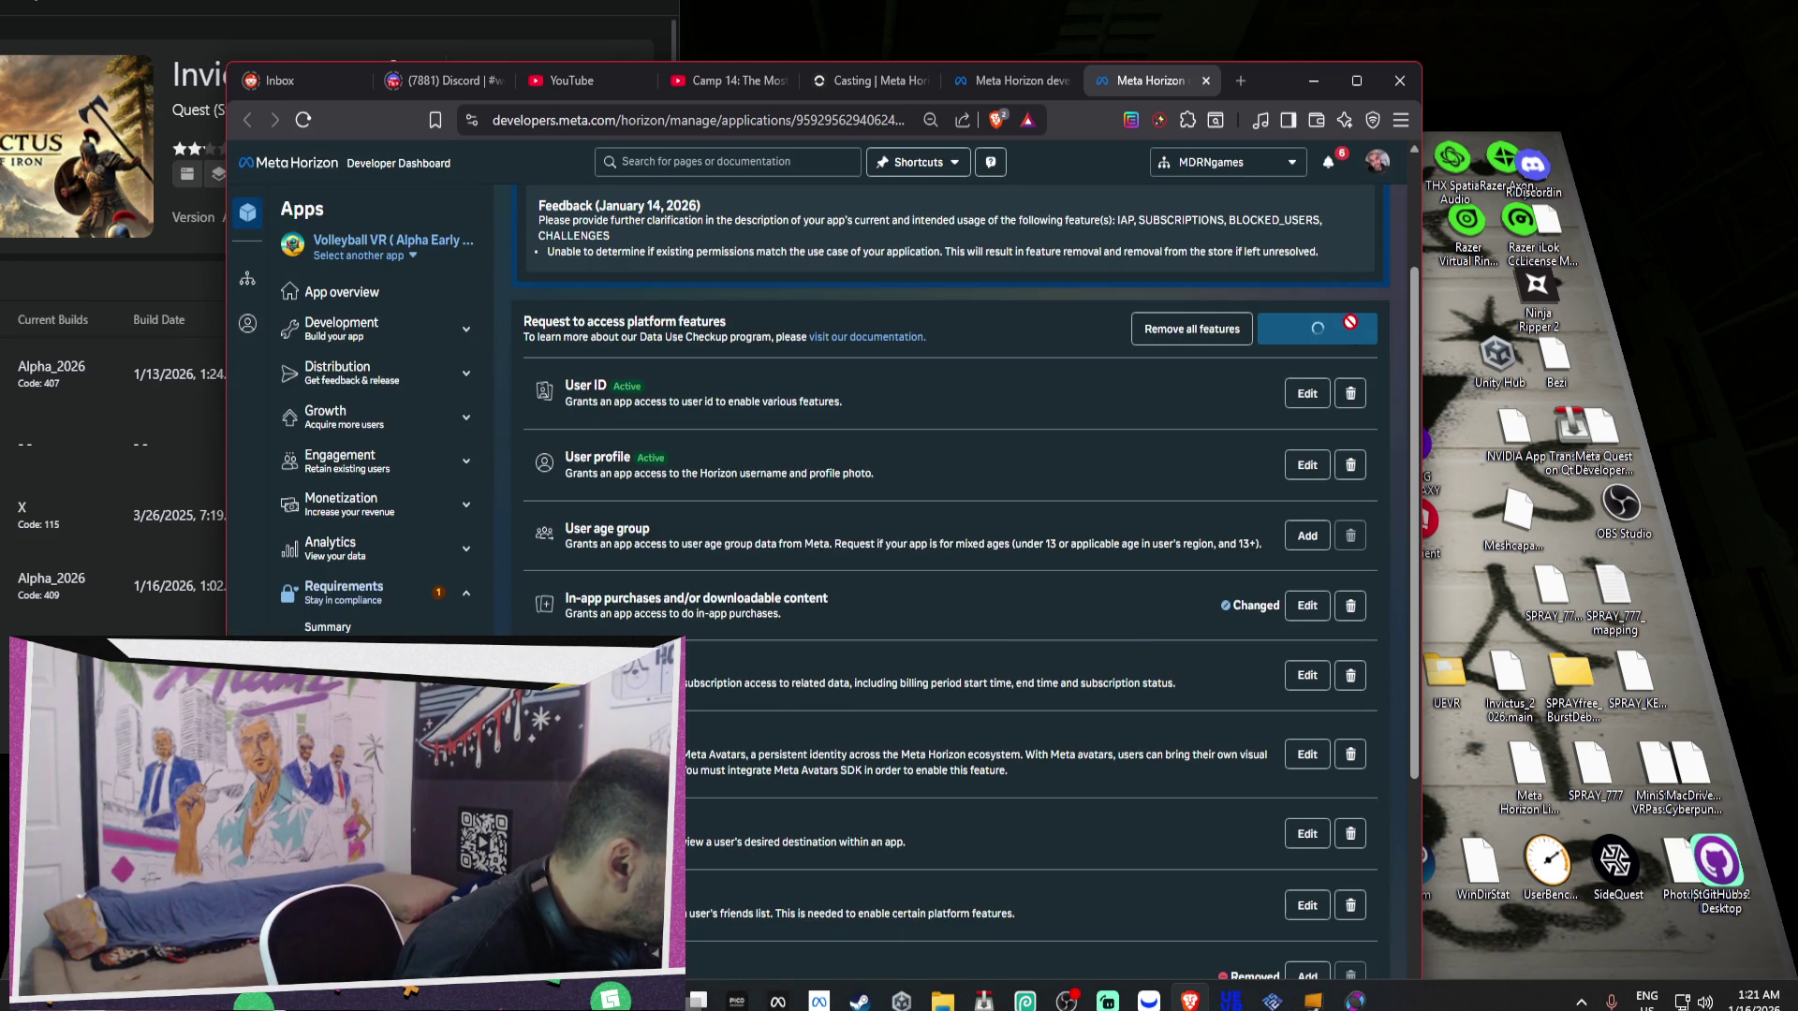
pyautogui.scroll(-5, 1077, 749)
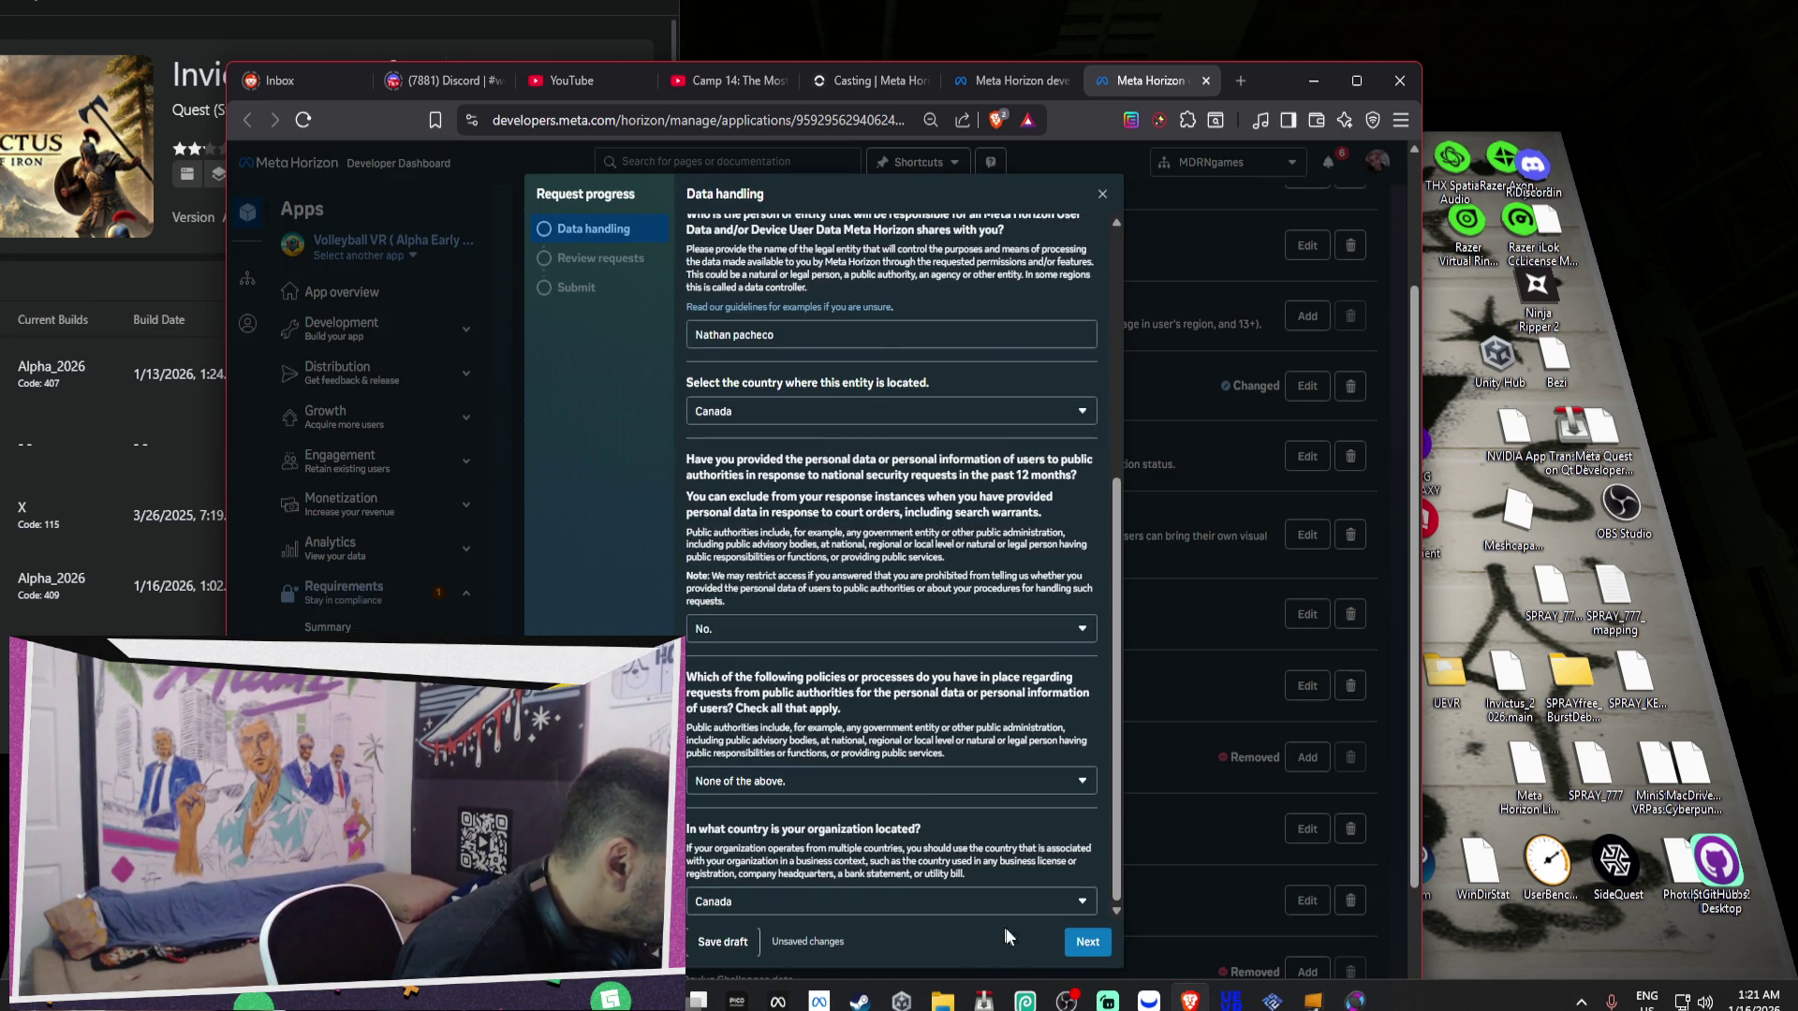
# Pass the Data handling and Review pages, certify compliance, submit for review, and return to overview.
pyautogui.click(1087, 942)
pyautogui.click(1086, 713)
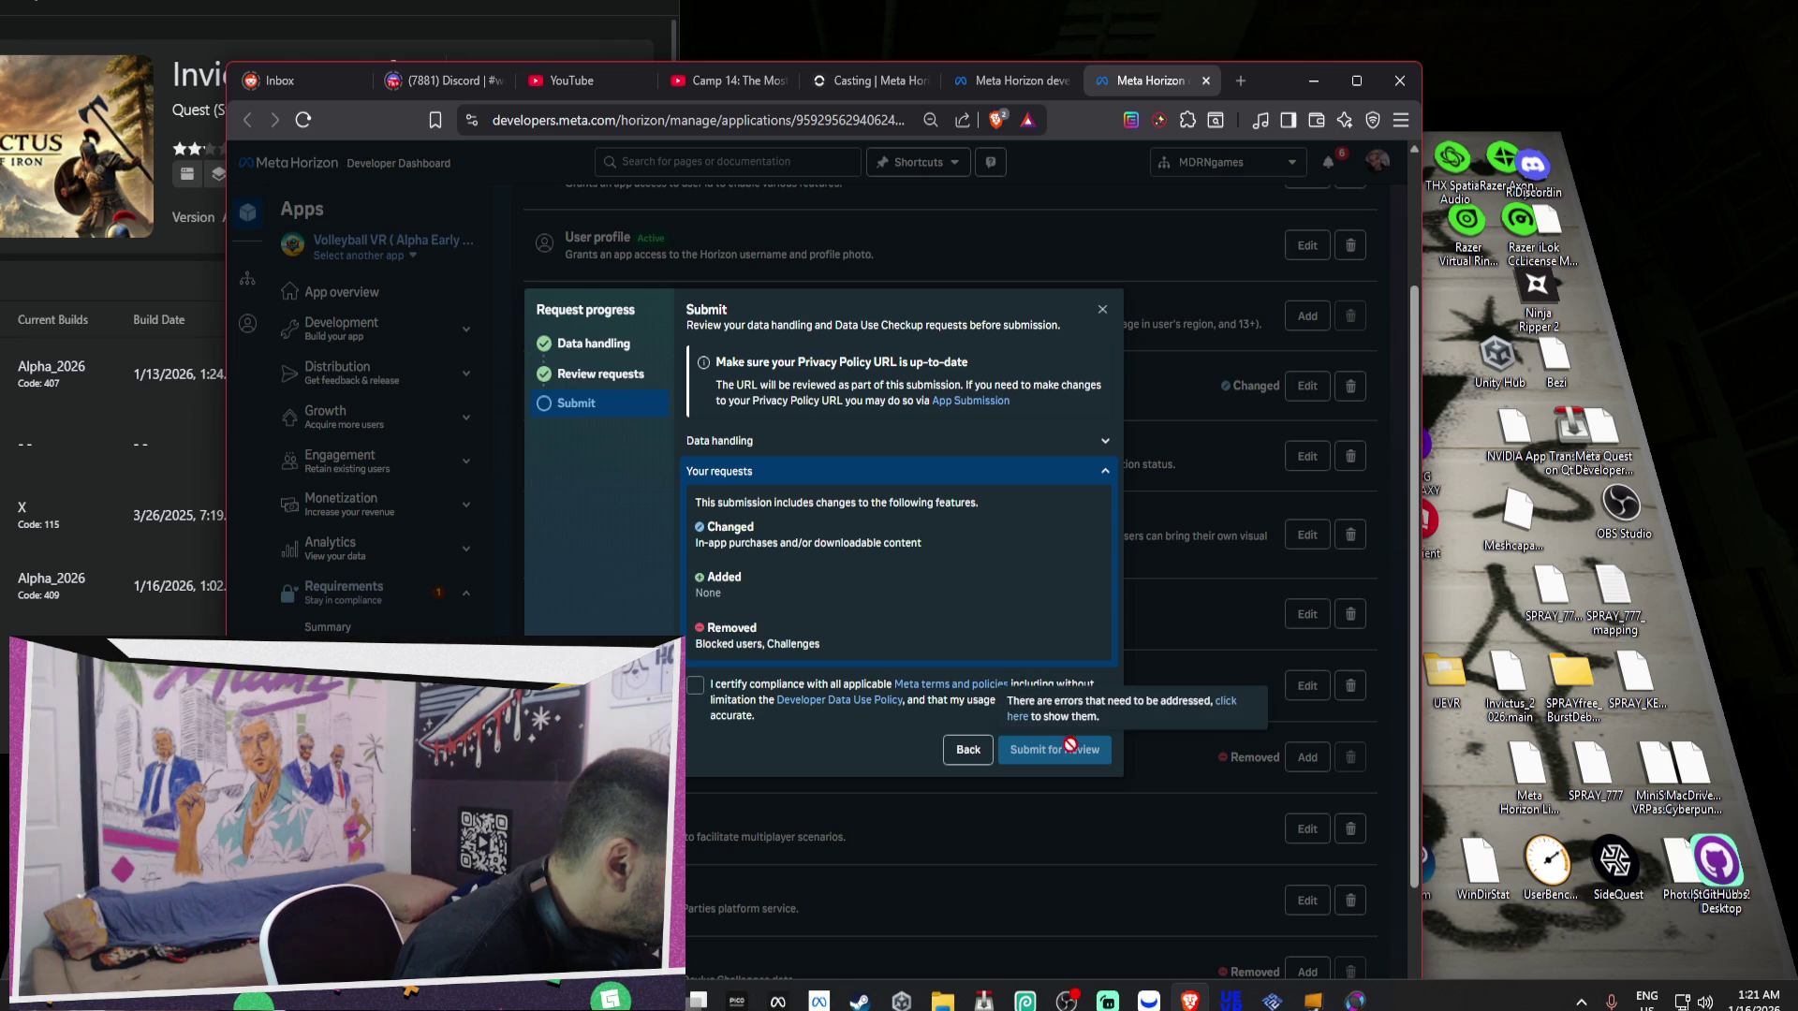
pyautogui.click(694, 686)
pyautogui.click(1055, 750)
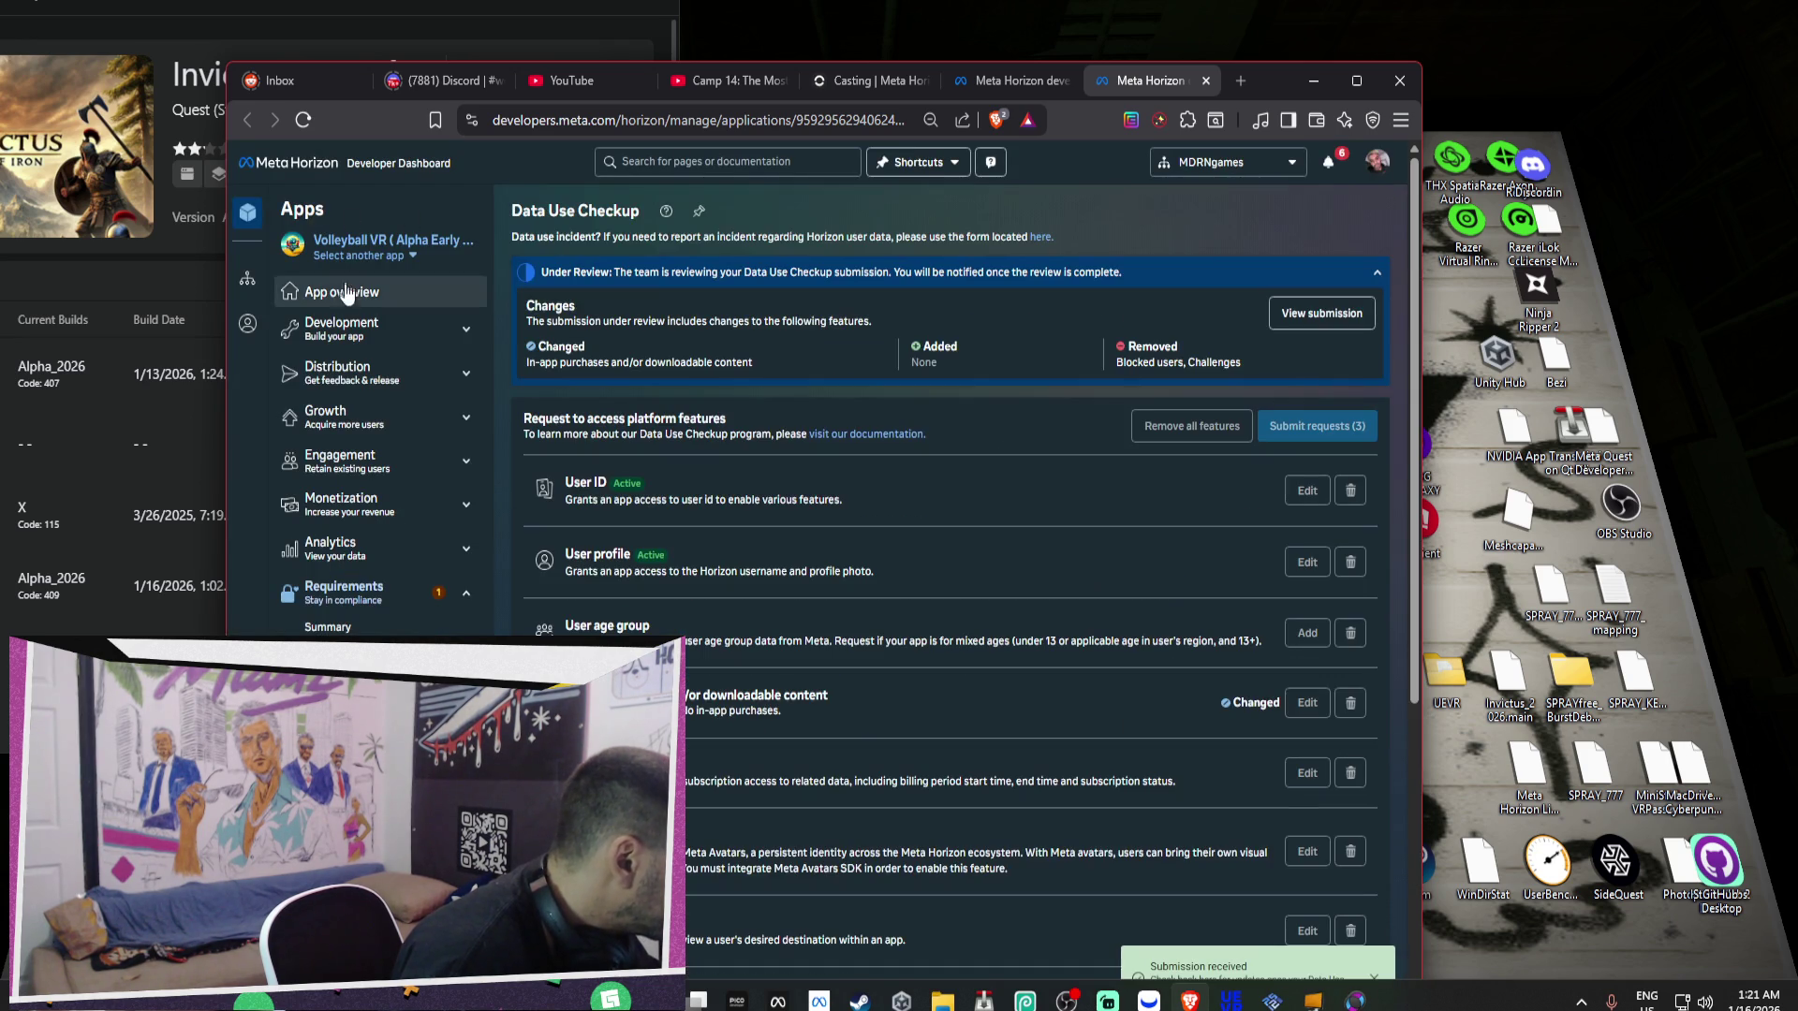
pyautogui.click(346, 292)
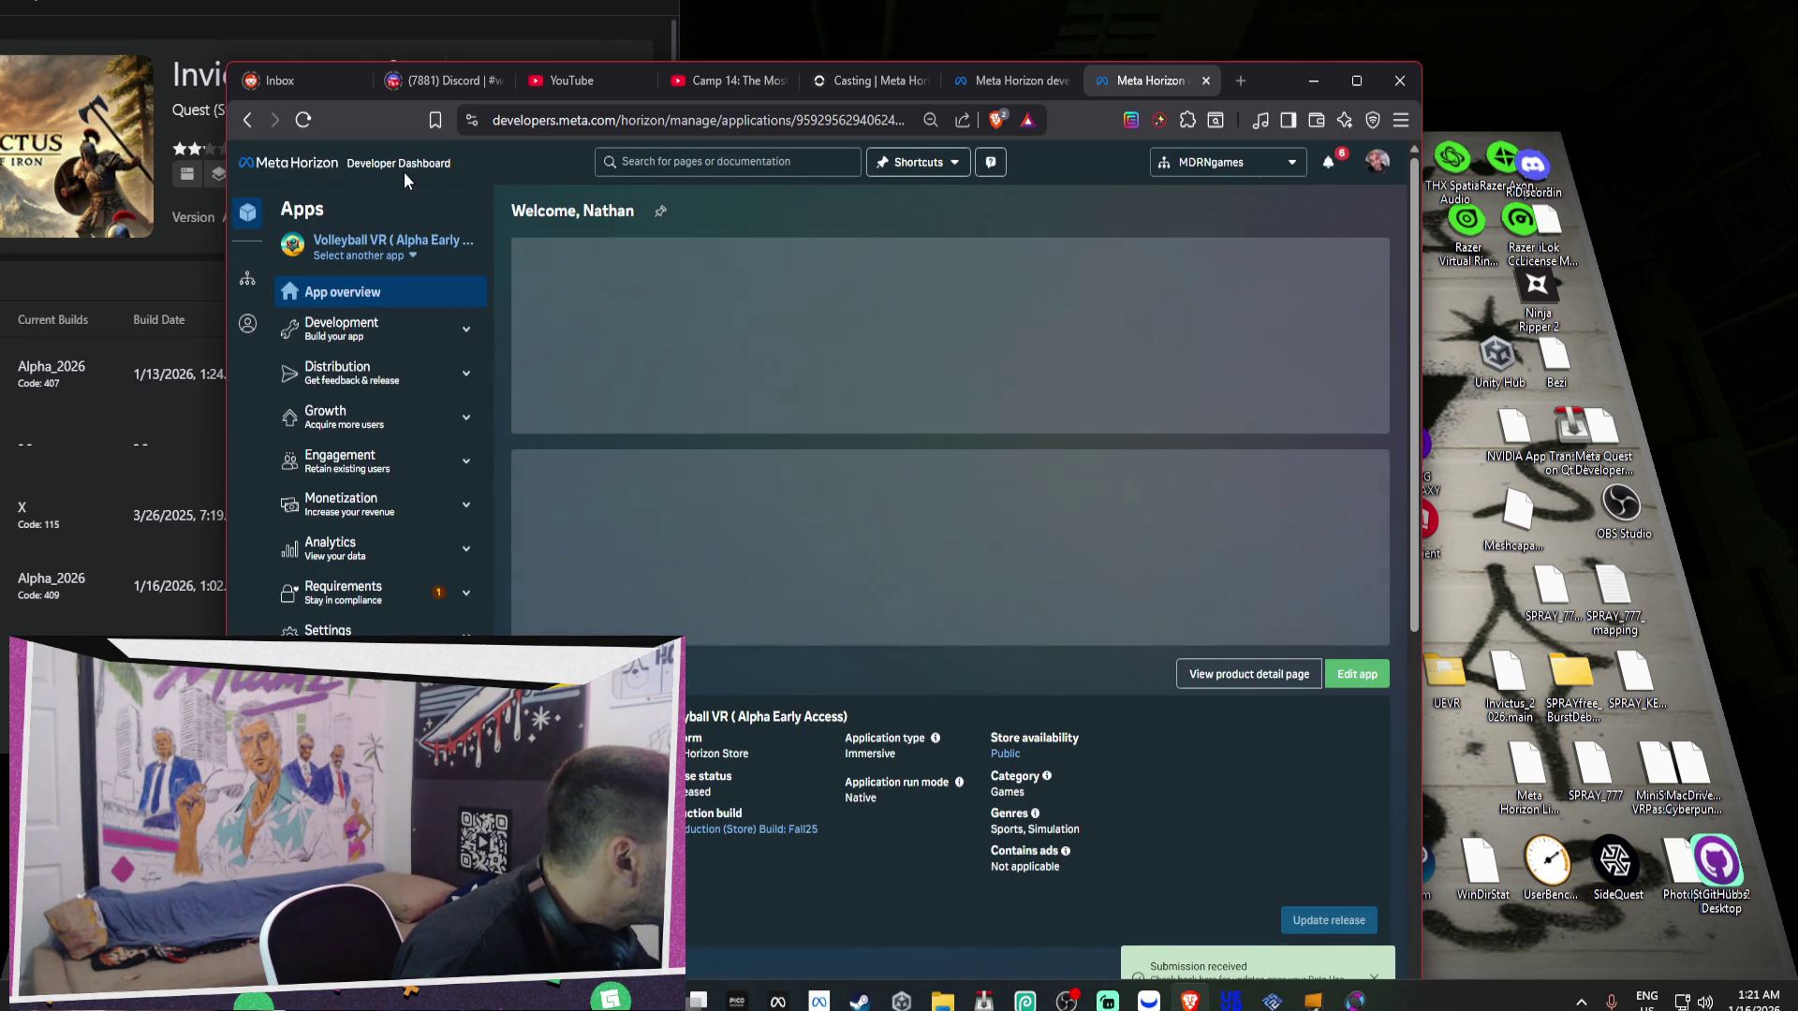
# Go back to My apps and open the Streets of Miami app.
pyautogui.click(401, 165)
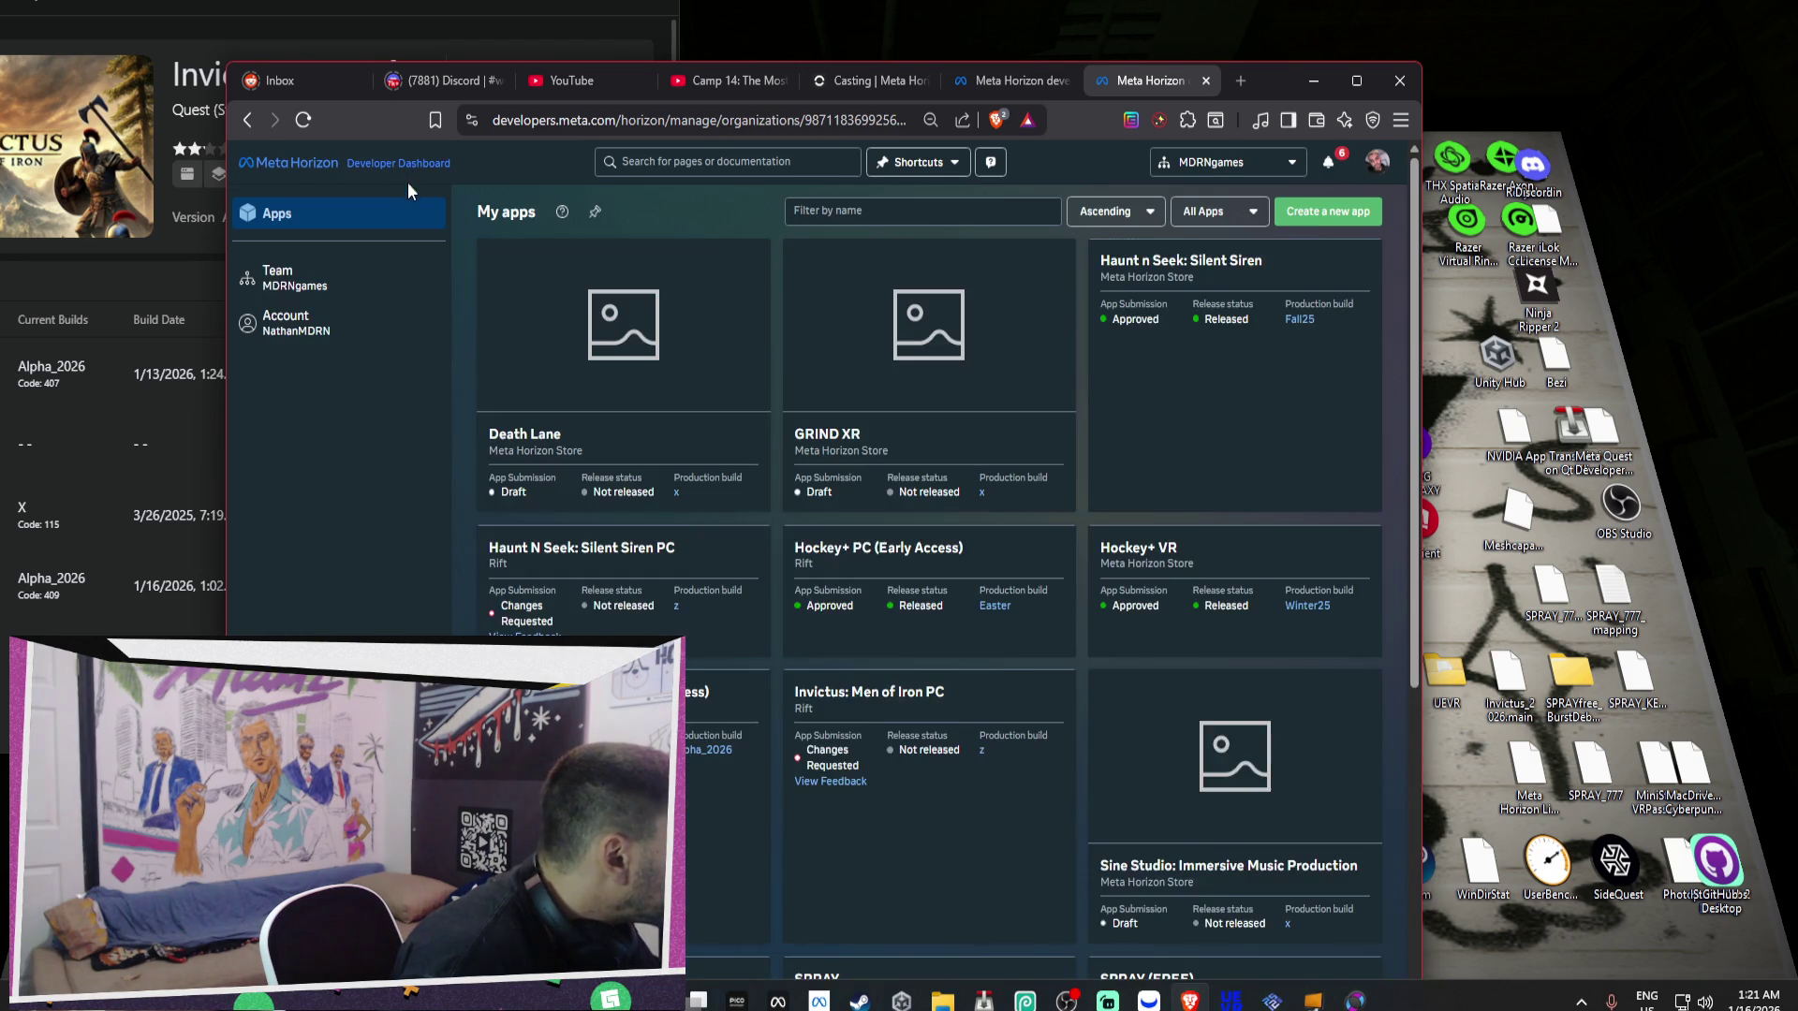
pyautogui.scroll(-3, 405, 406)
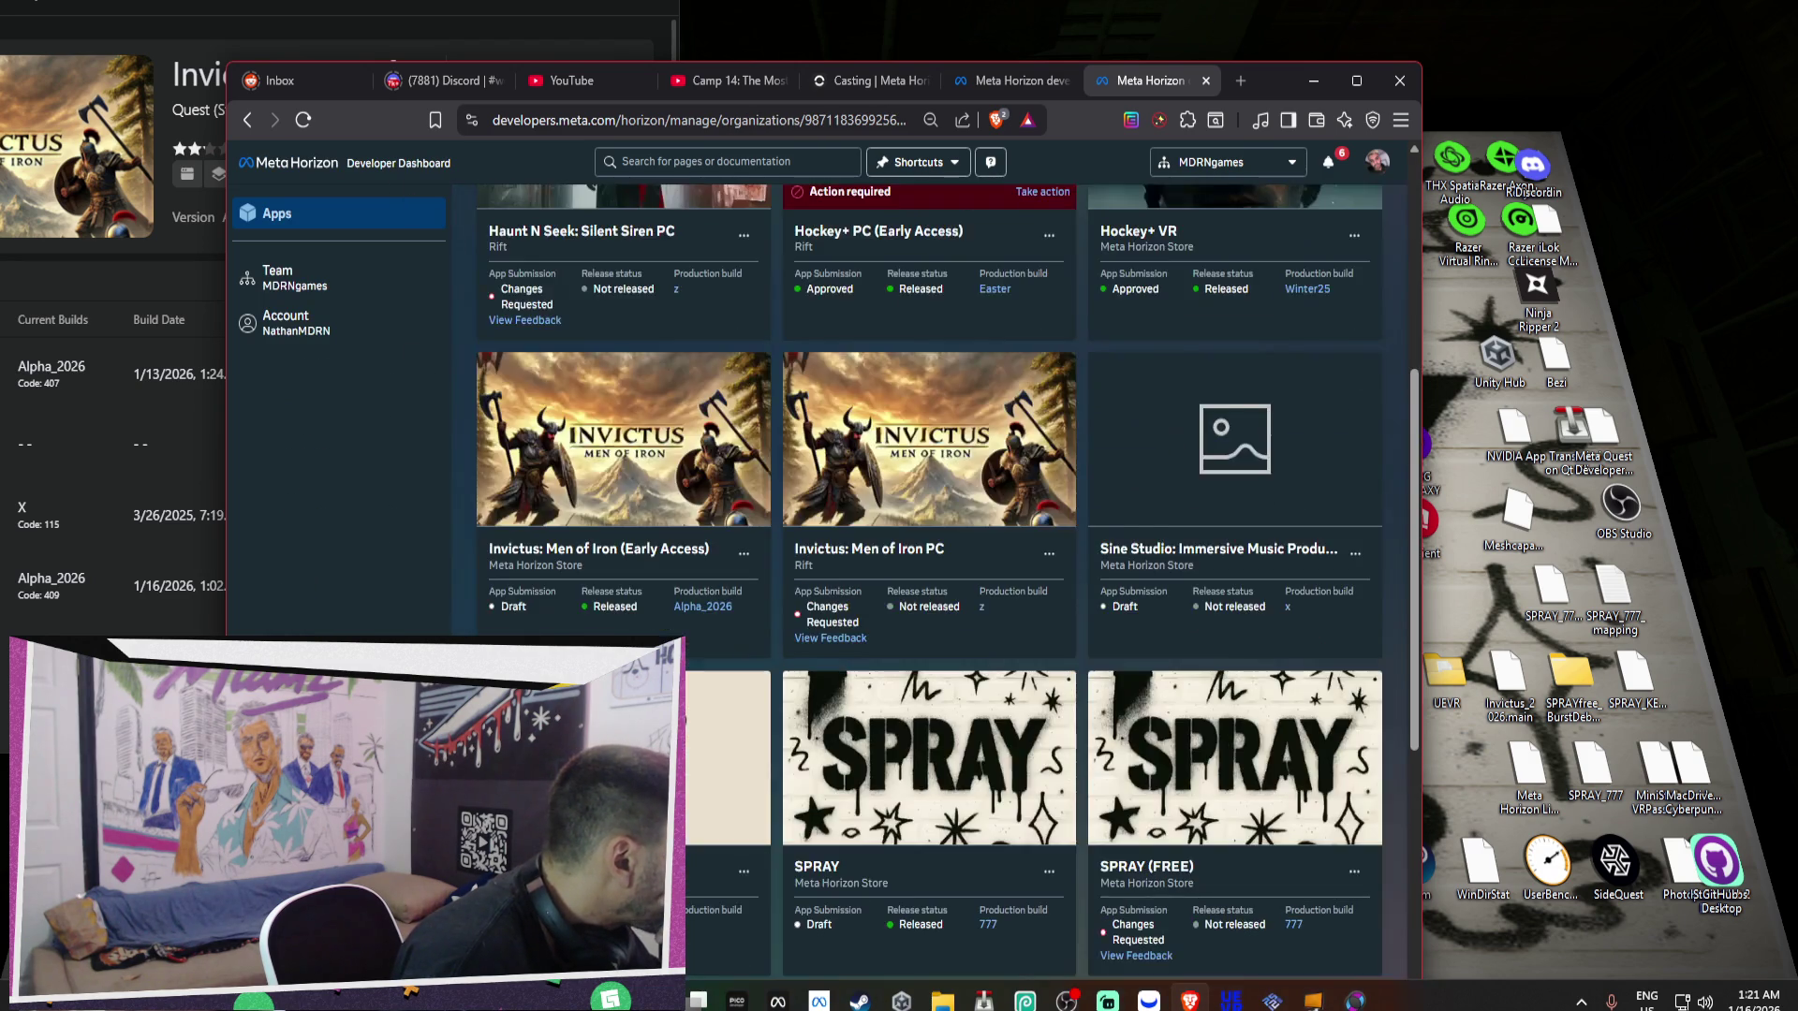
pyautogui.scroll(-6, 941, 581)
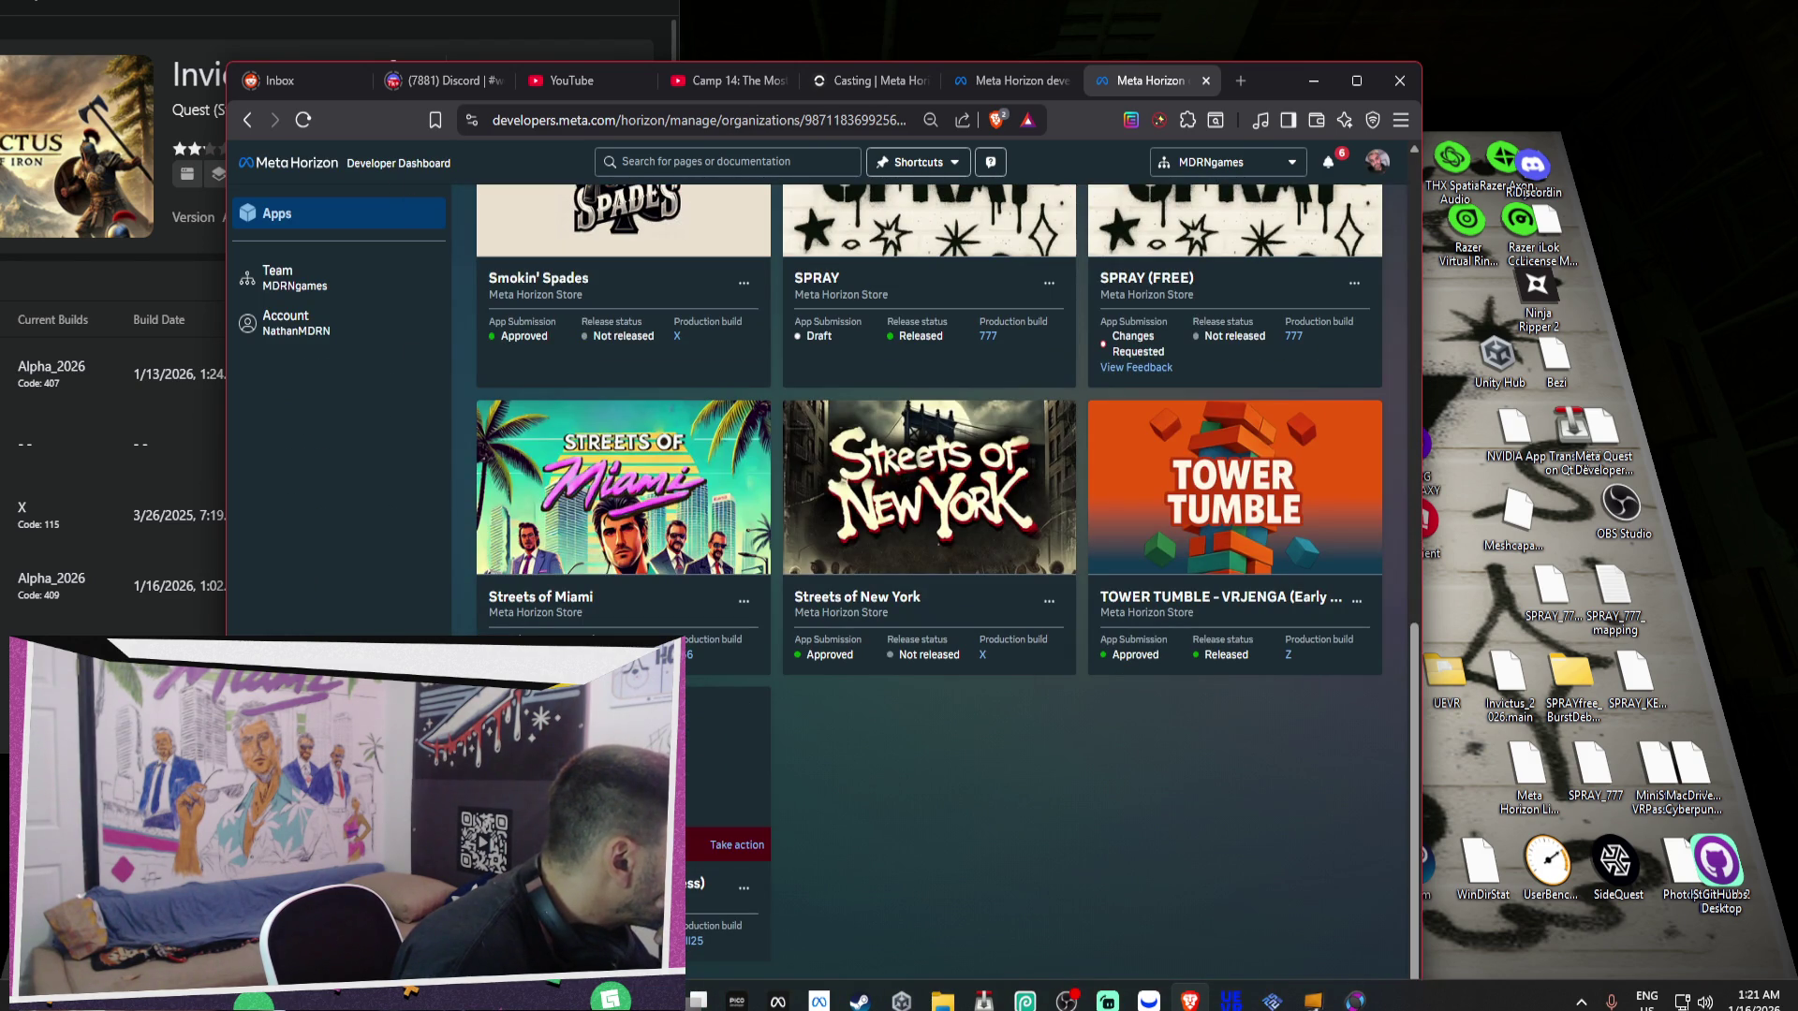
pyautogui.click(625, 568)
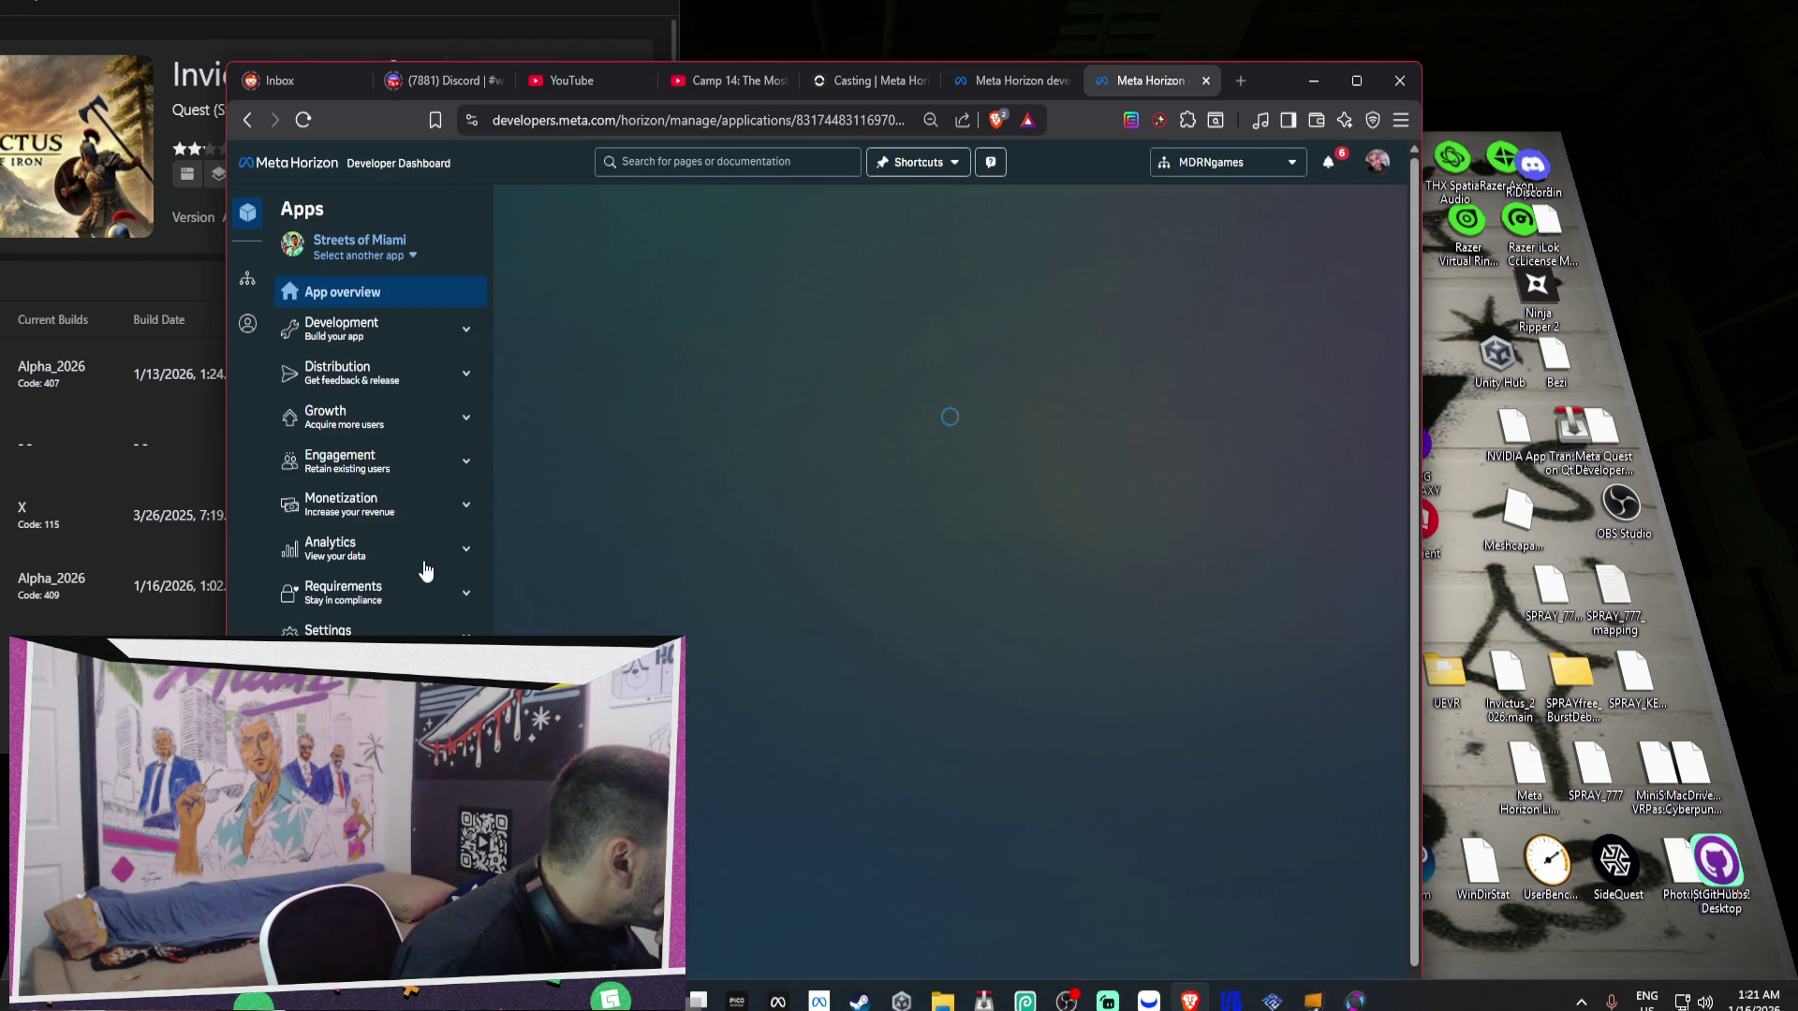
# Review the Streets of Miami funnel analytics, then return to its app overview.
pyautogui.click(423, 554)
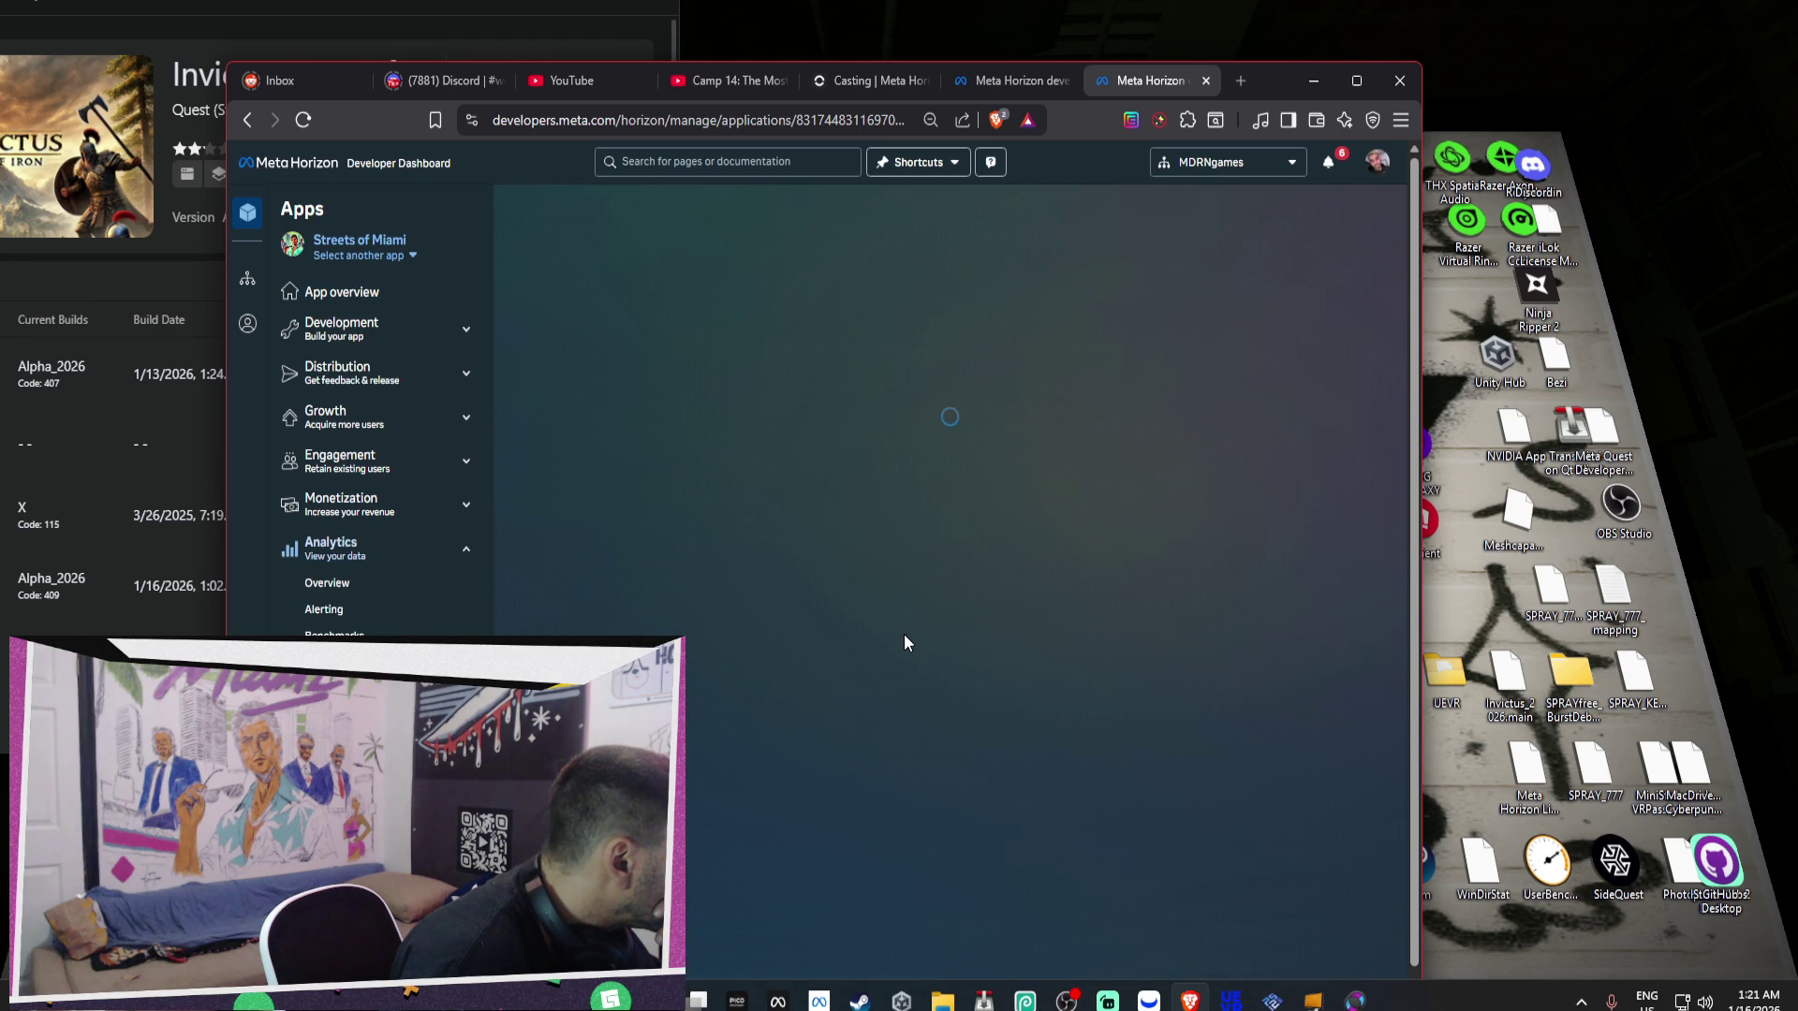
pyautogui.scroll(-4, 903, 636)
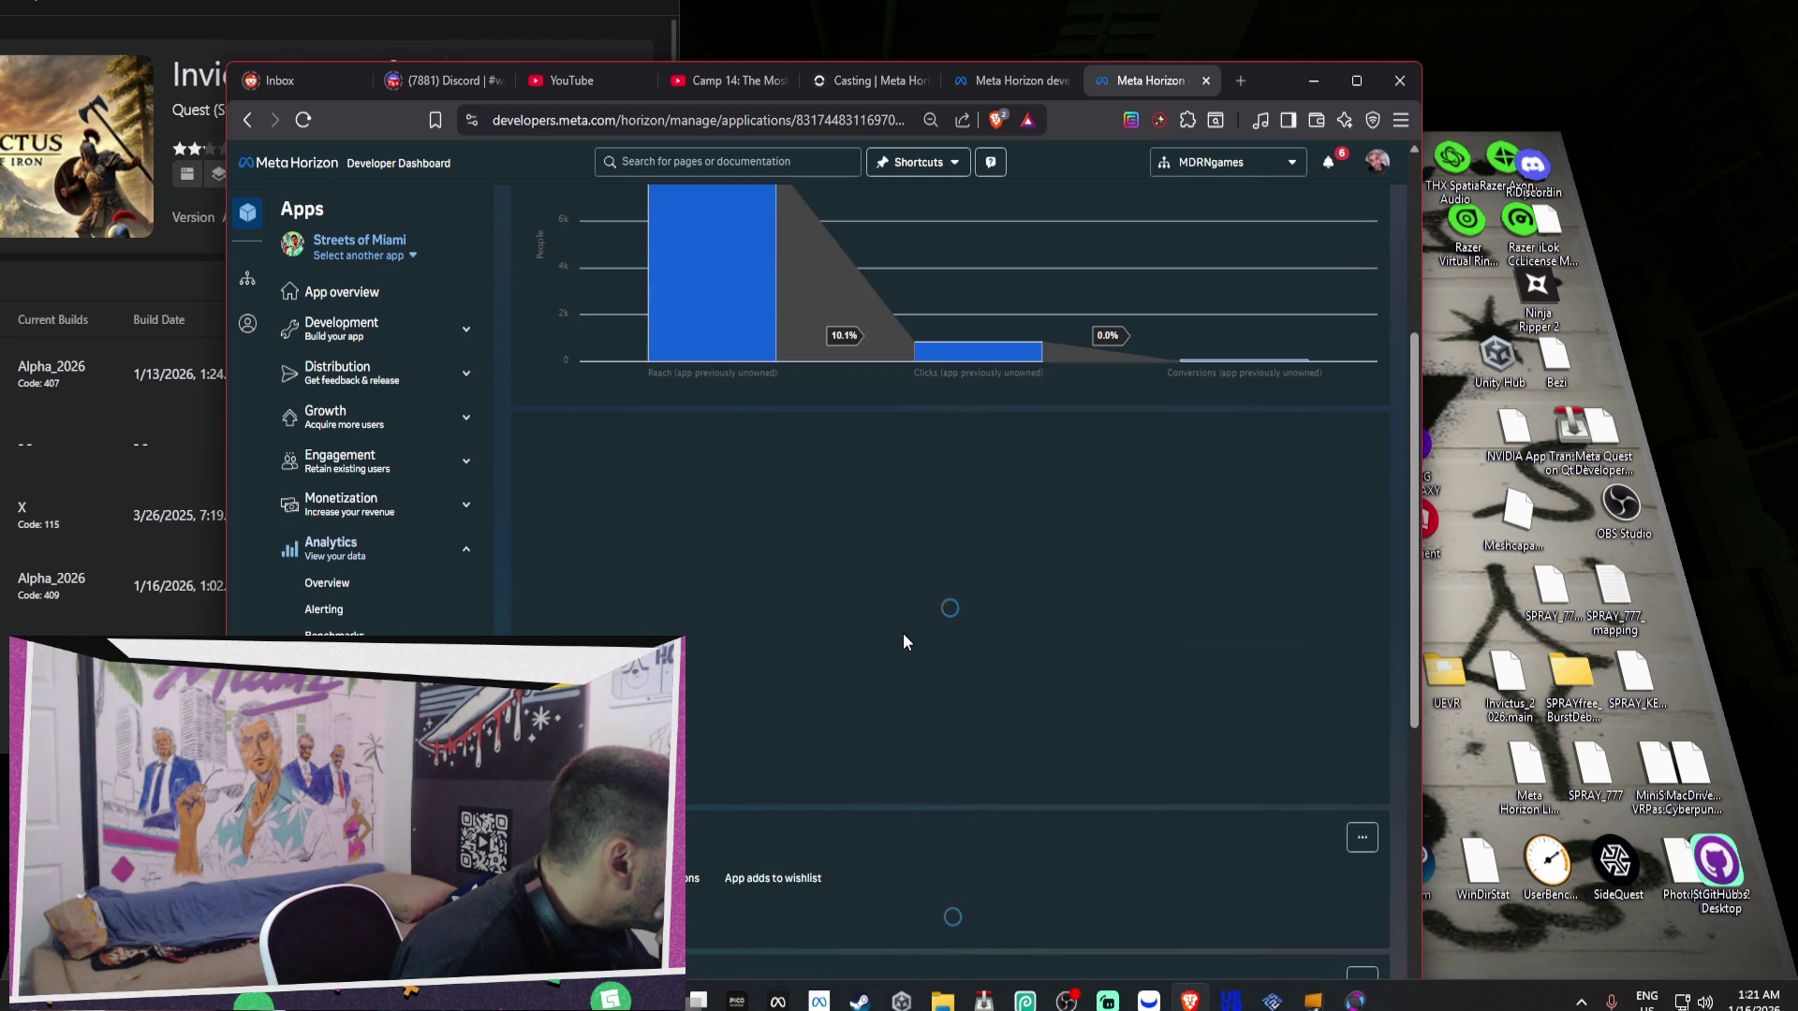
pyautogui.scroll(-3, 904, 637)
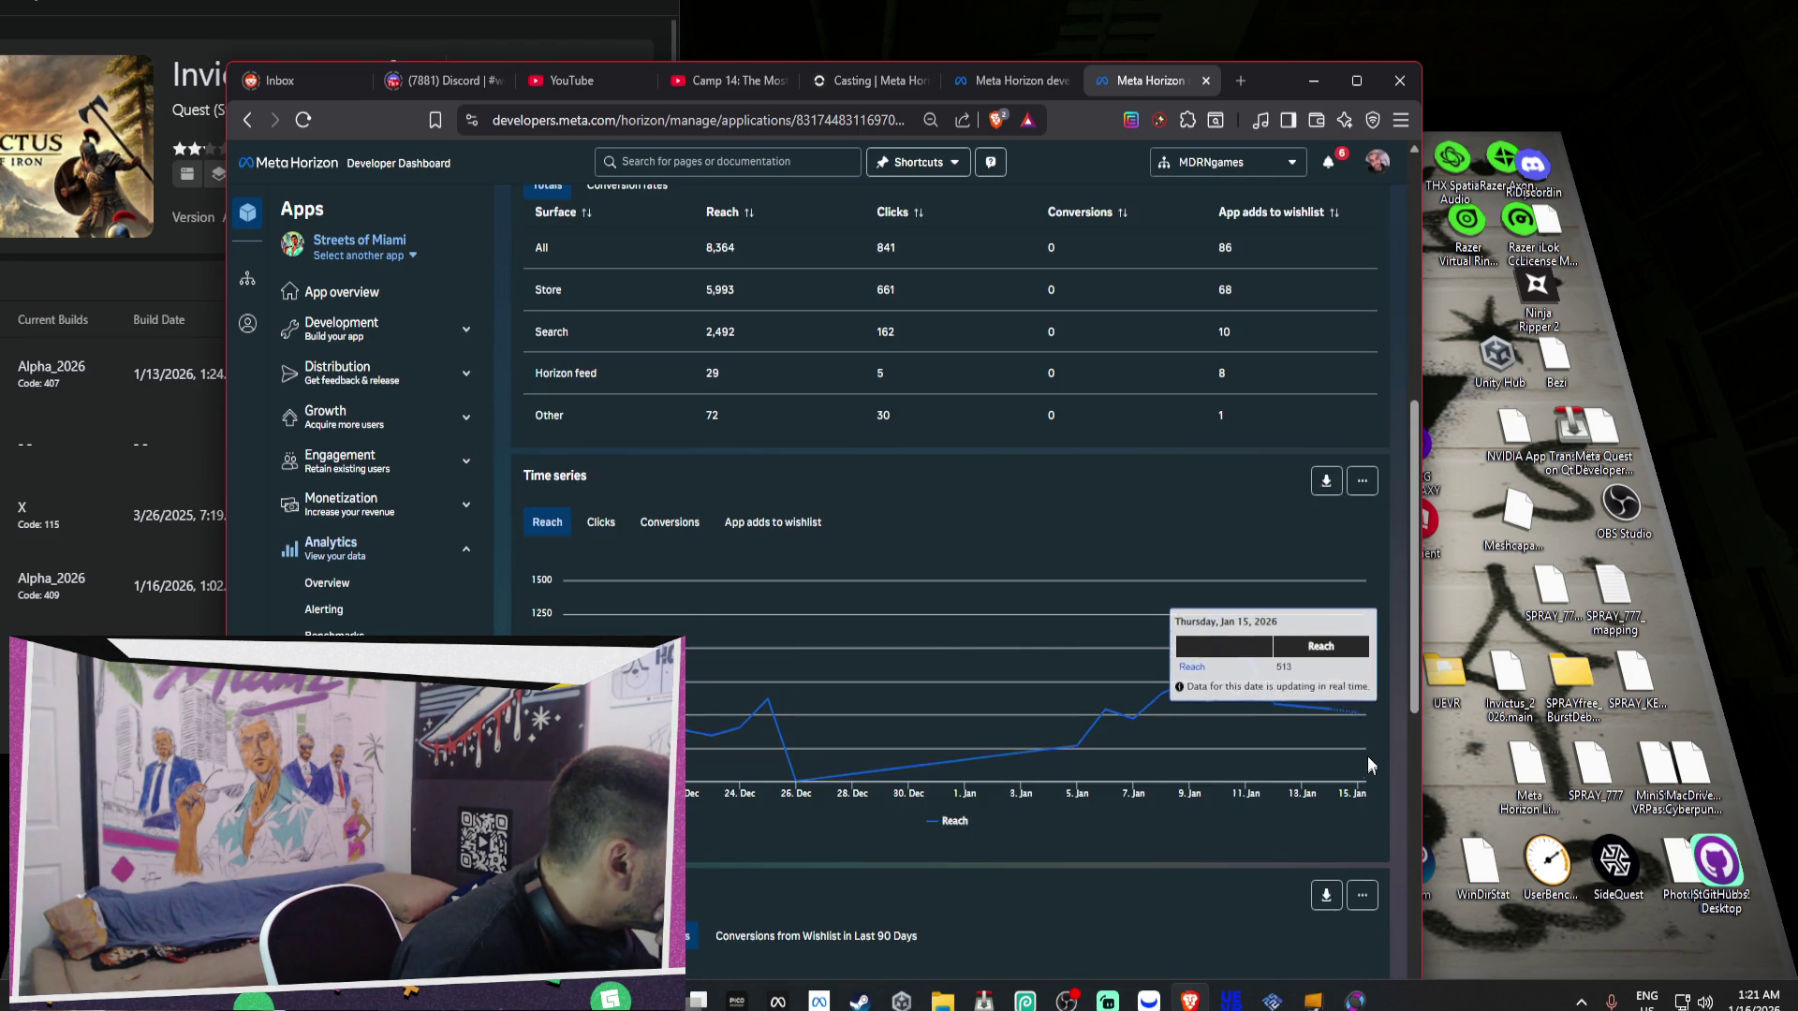
pyautogui.scroll(8, 1368, 761)
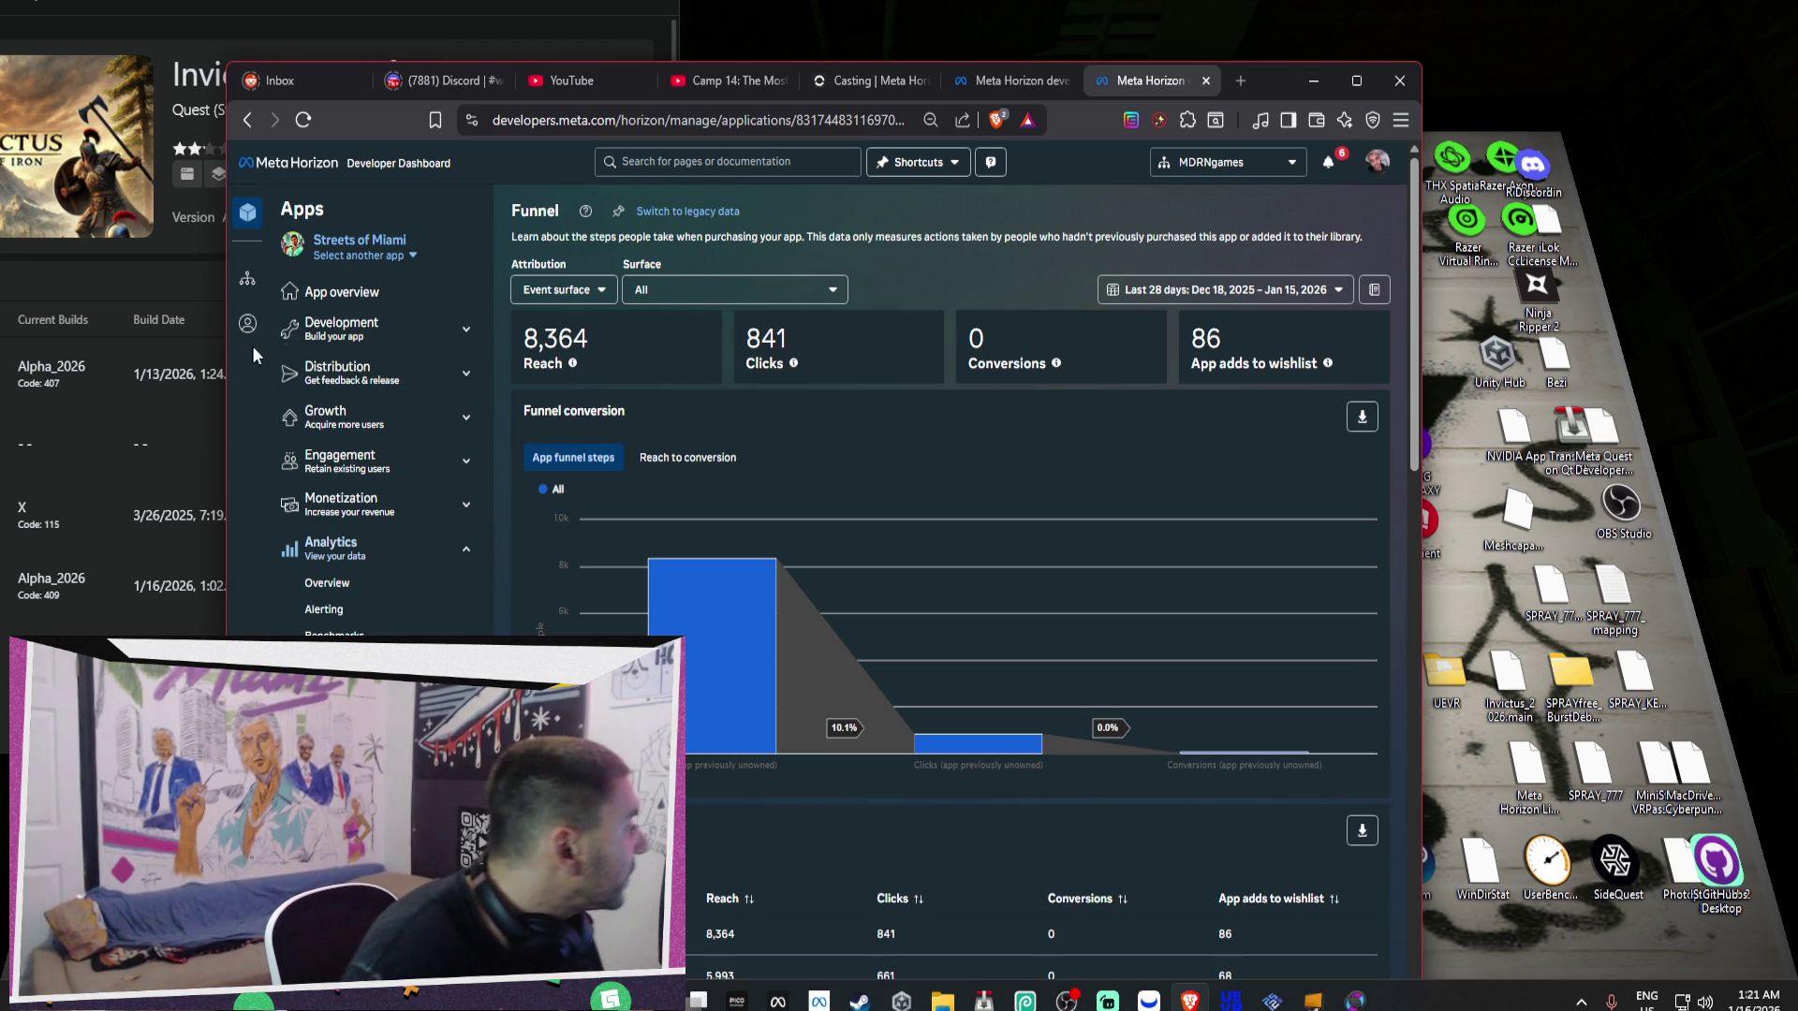
pyautogui.click(401, 294)
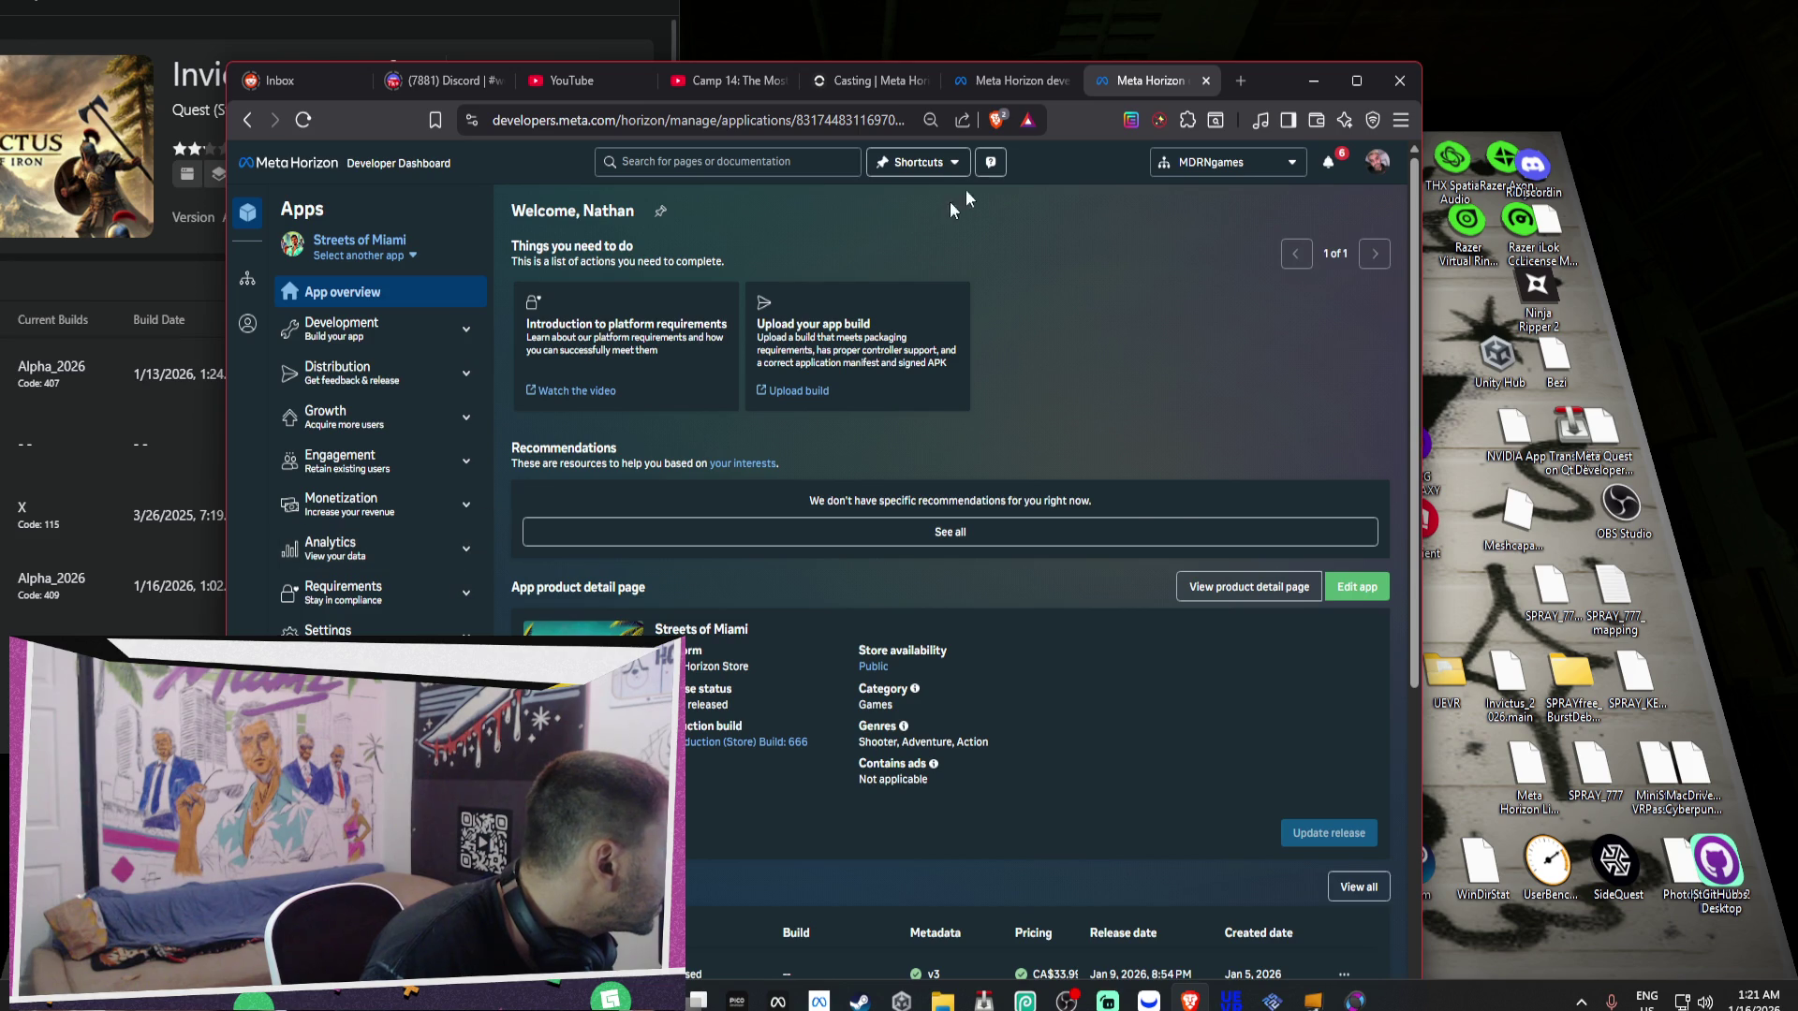
pyautogui.click(1034, 84)
# Close both Meta Horizon dashboard tabs, the Casting tab and the Camp 14 video tab.
pyautogui.click(1064, 81)
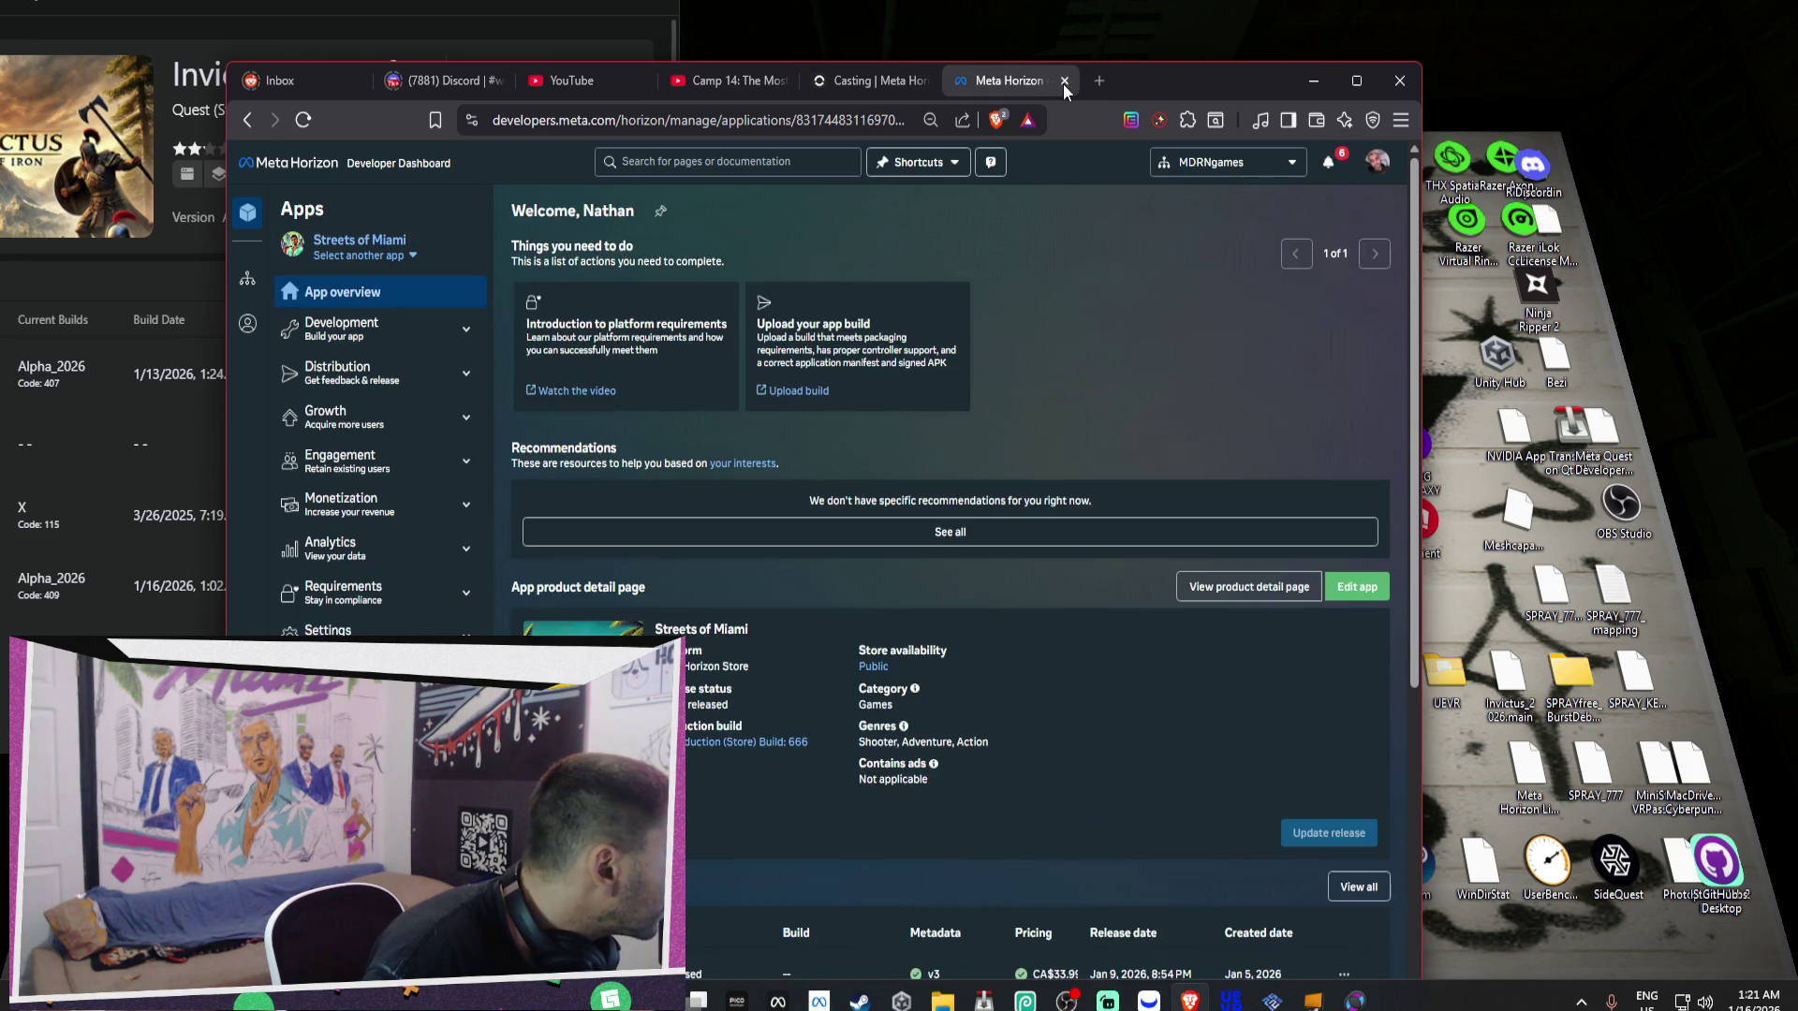
pyautogui.click(1064, 81)
pyautogui.click(1064, 82)
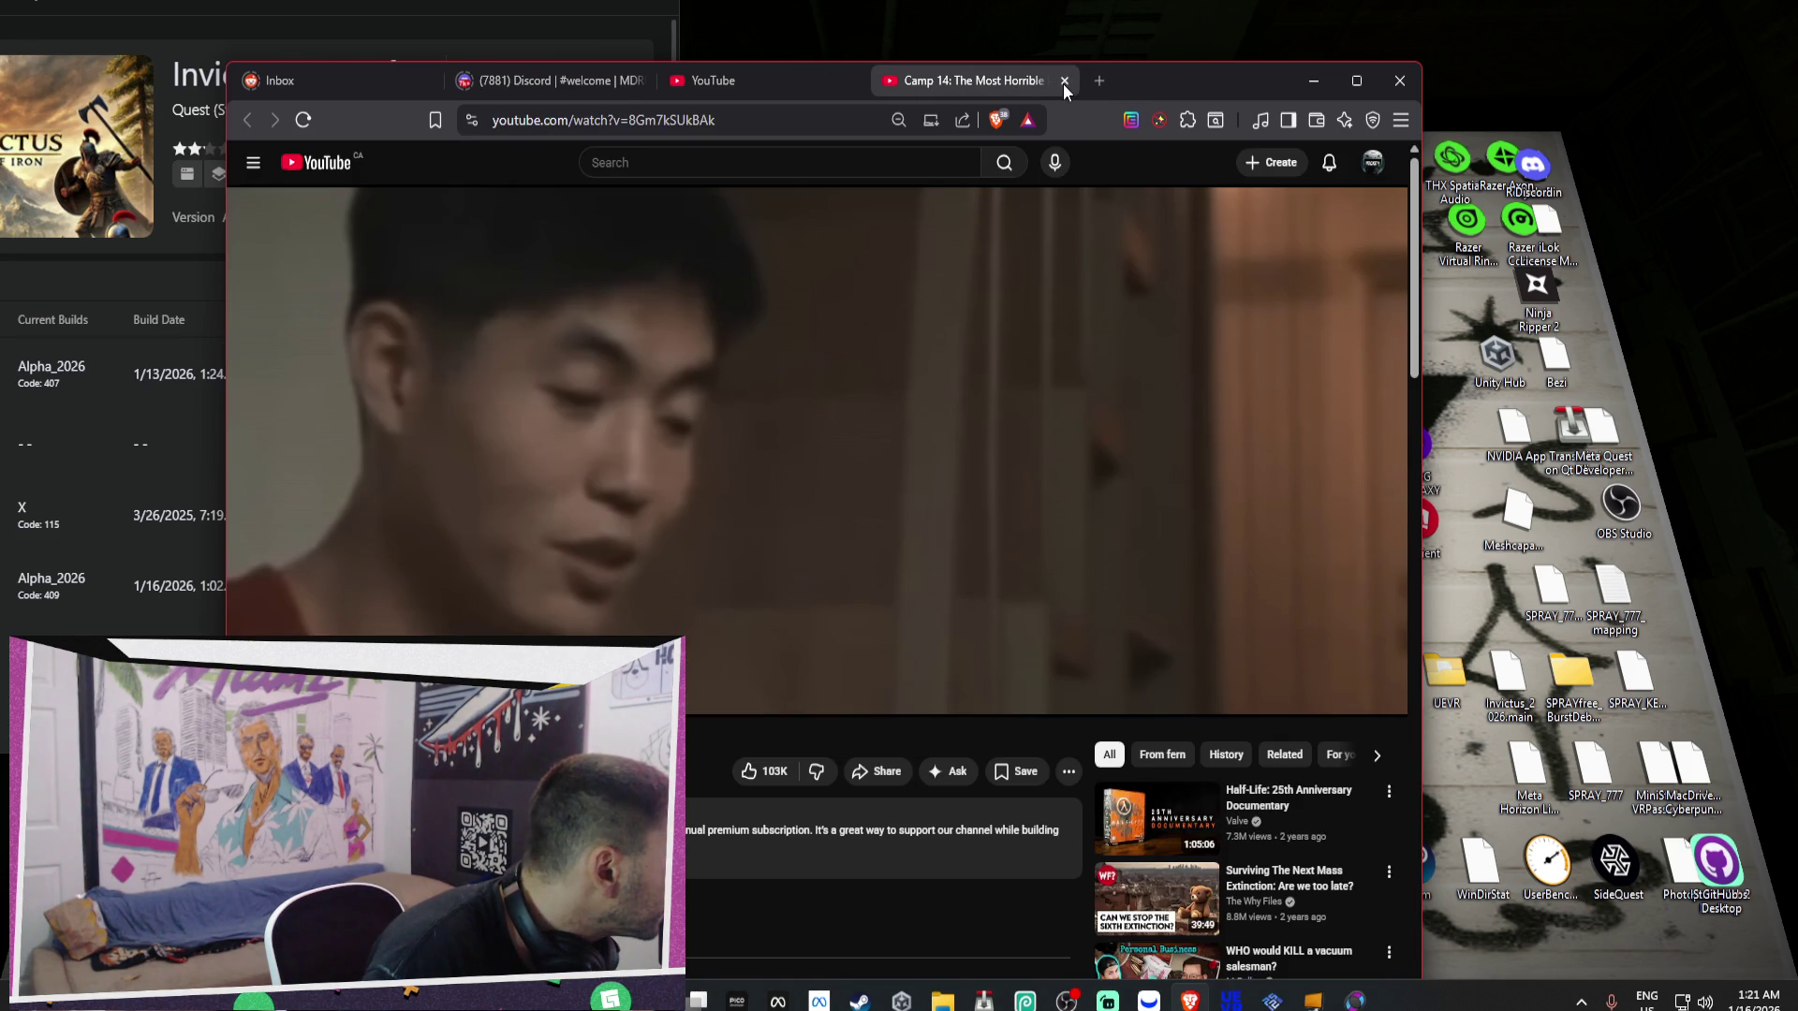
pyautogui.click(1063, 83)
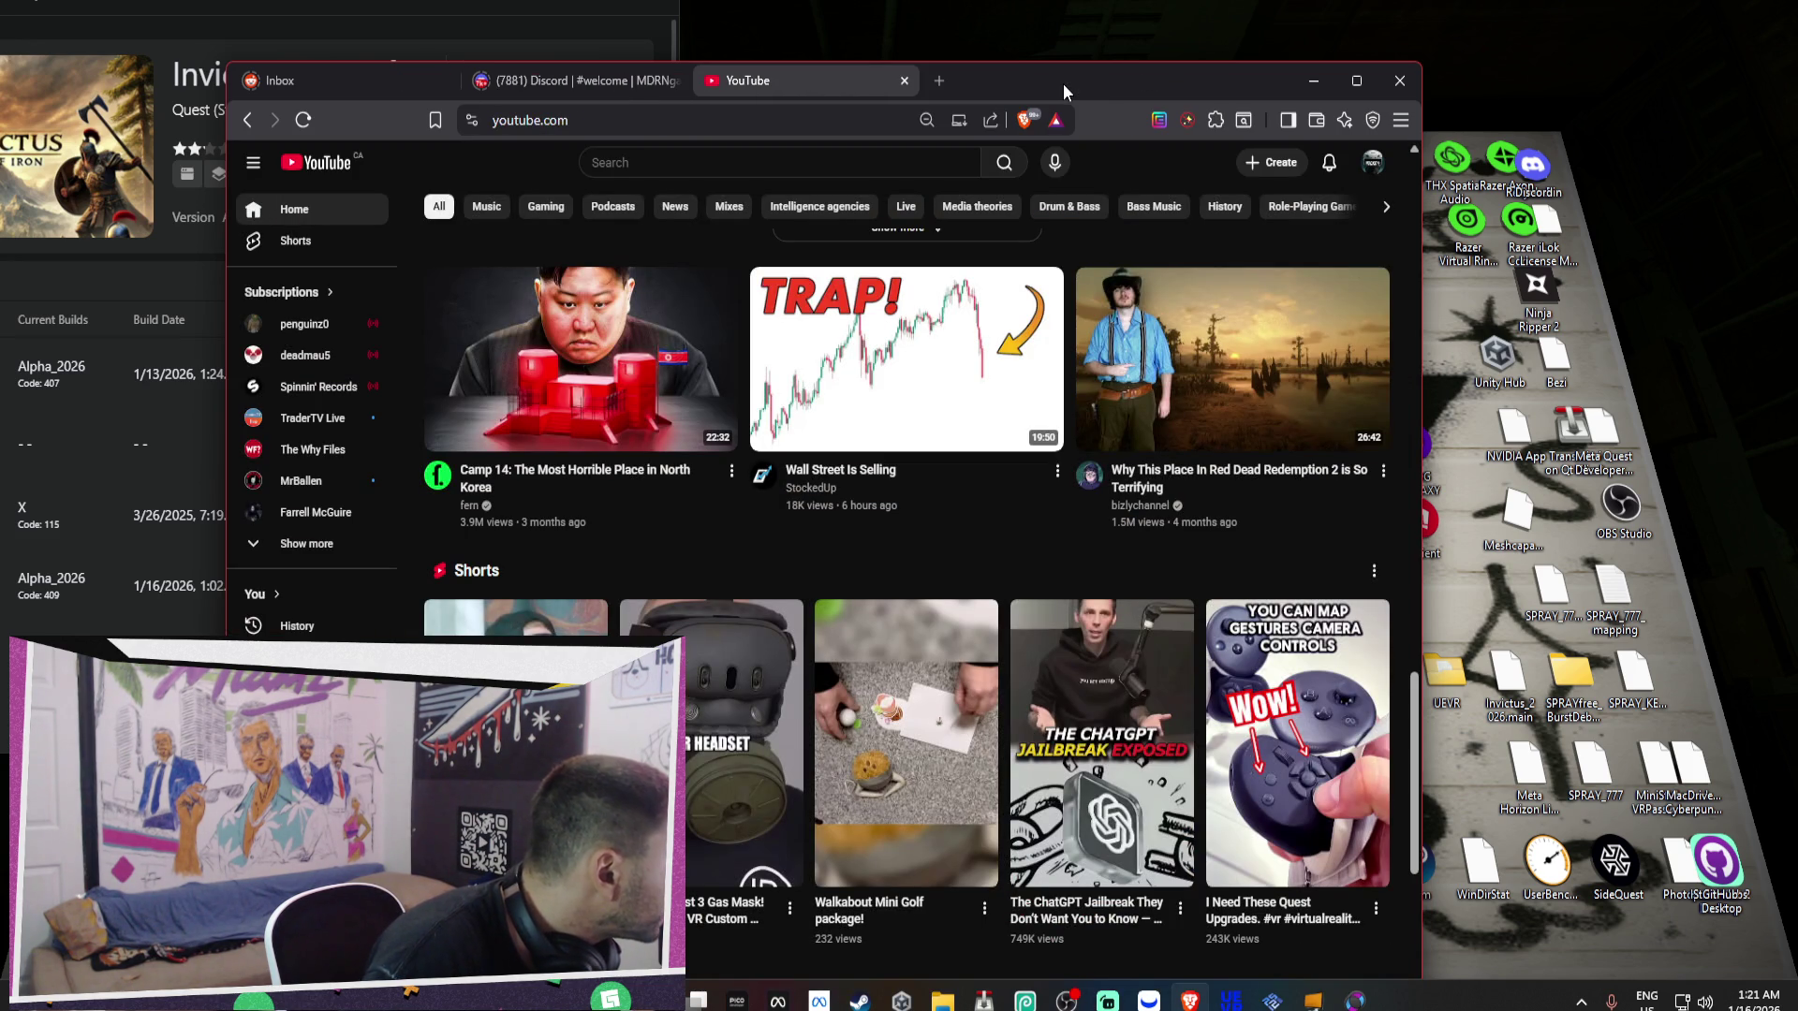
# Switch to the Discord tab, then bring up Unity Hub's projects list.
pyautogui.scroll(-1, 1174, 262)
pyautogui.moveTo(1177, 270)
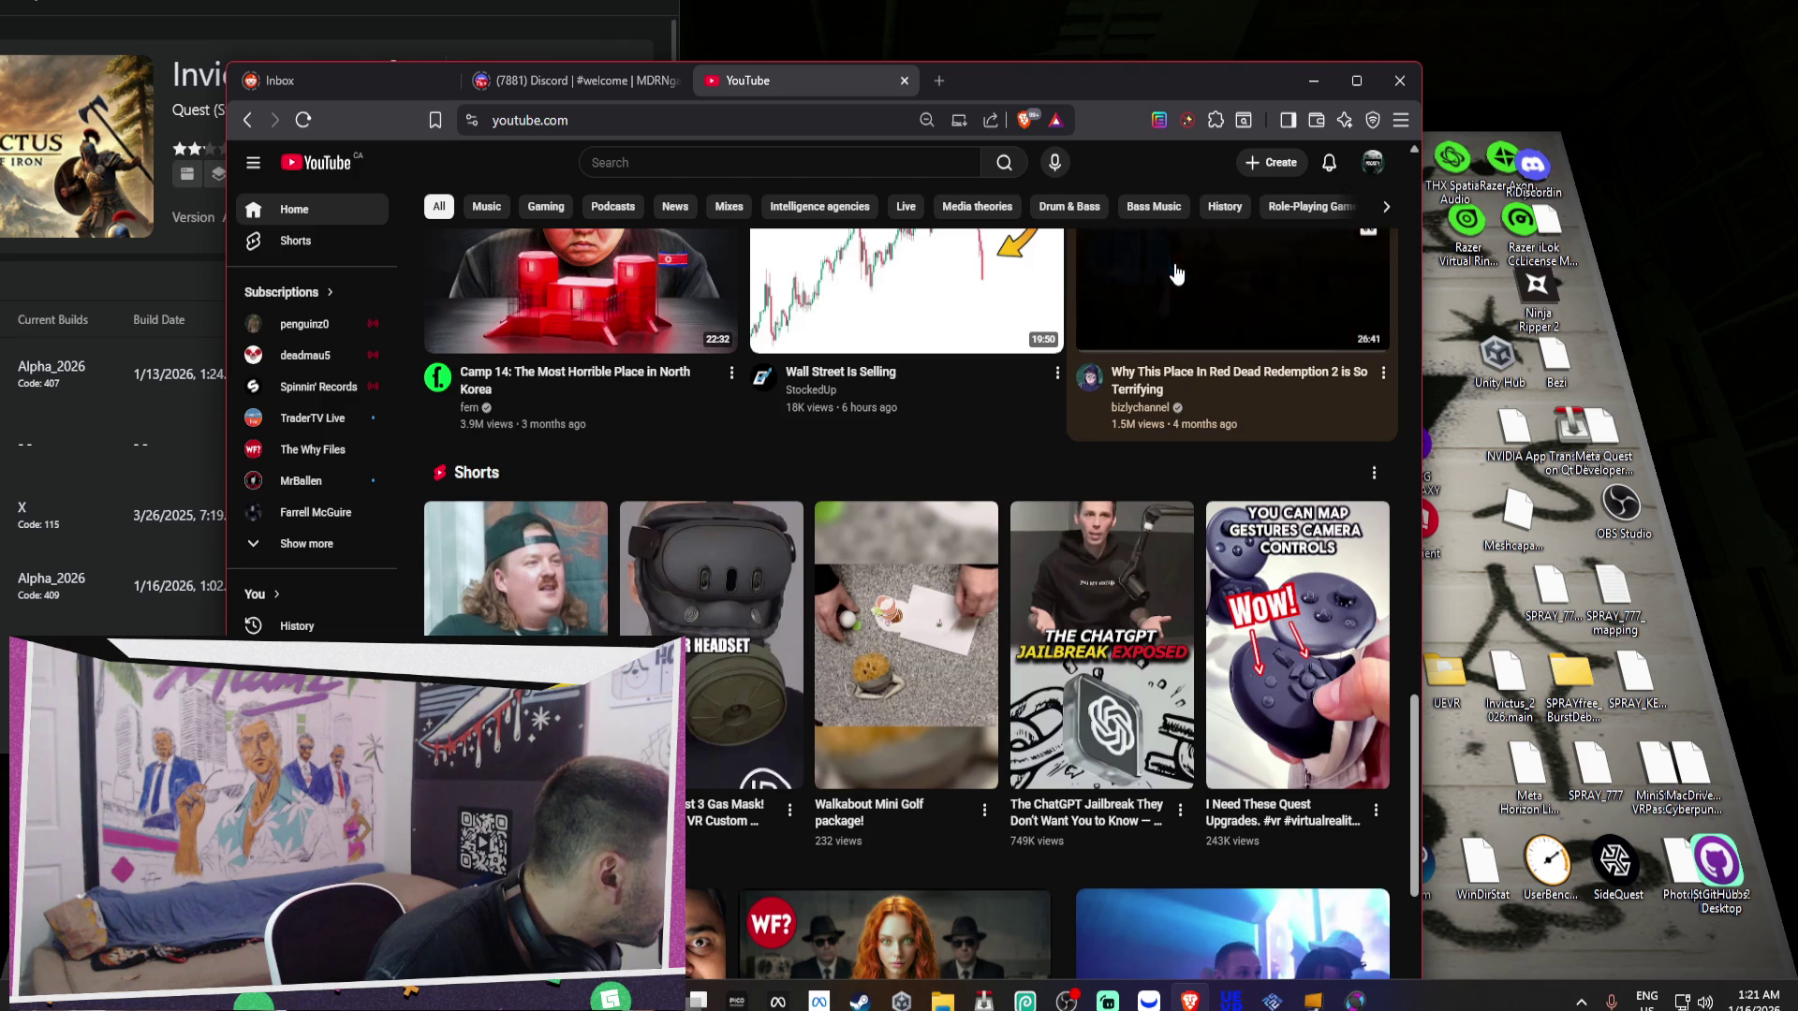
pyautogui.scroll(-5, 1177, 273)
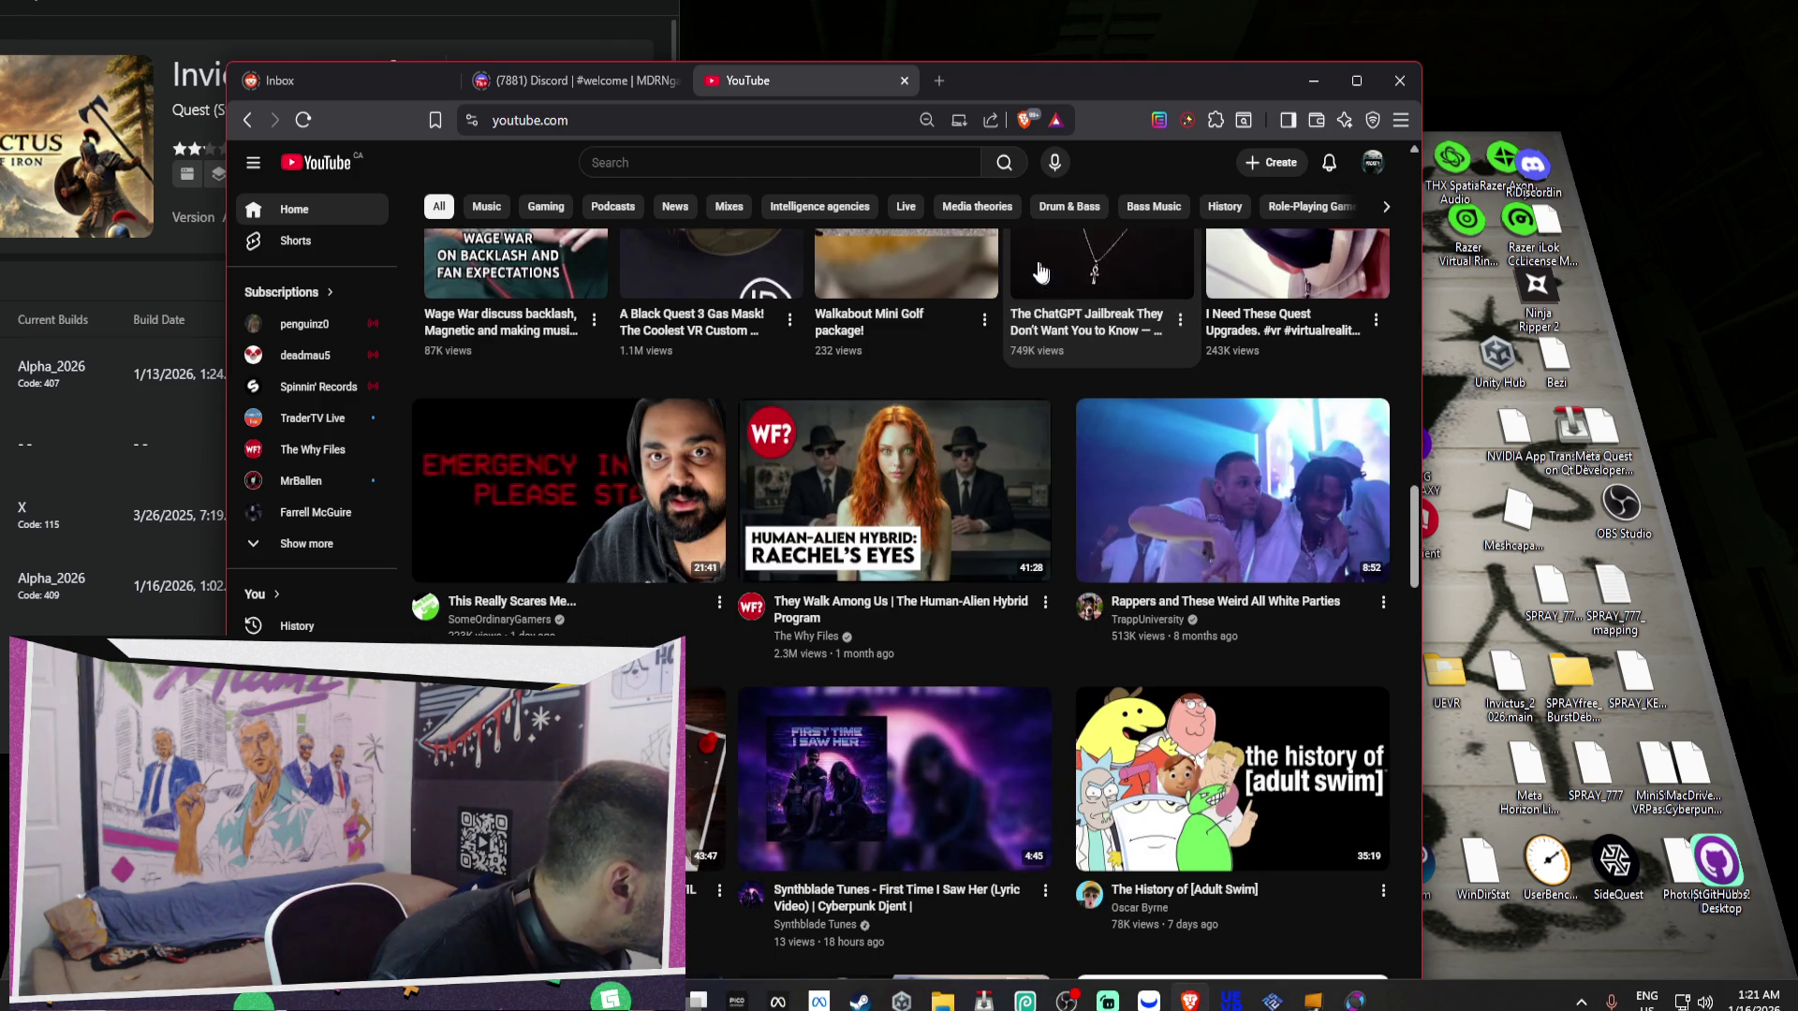
pyautogui.click(549, 78)
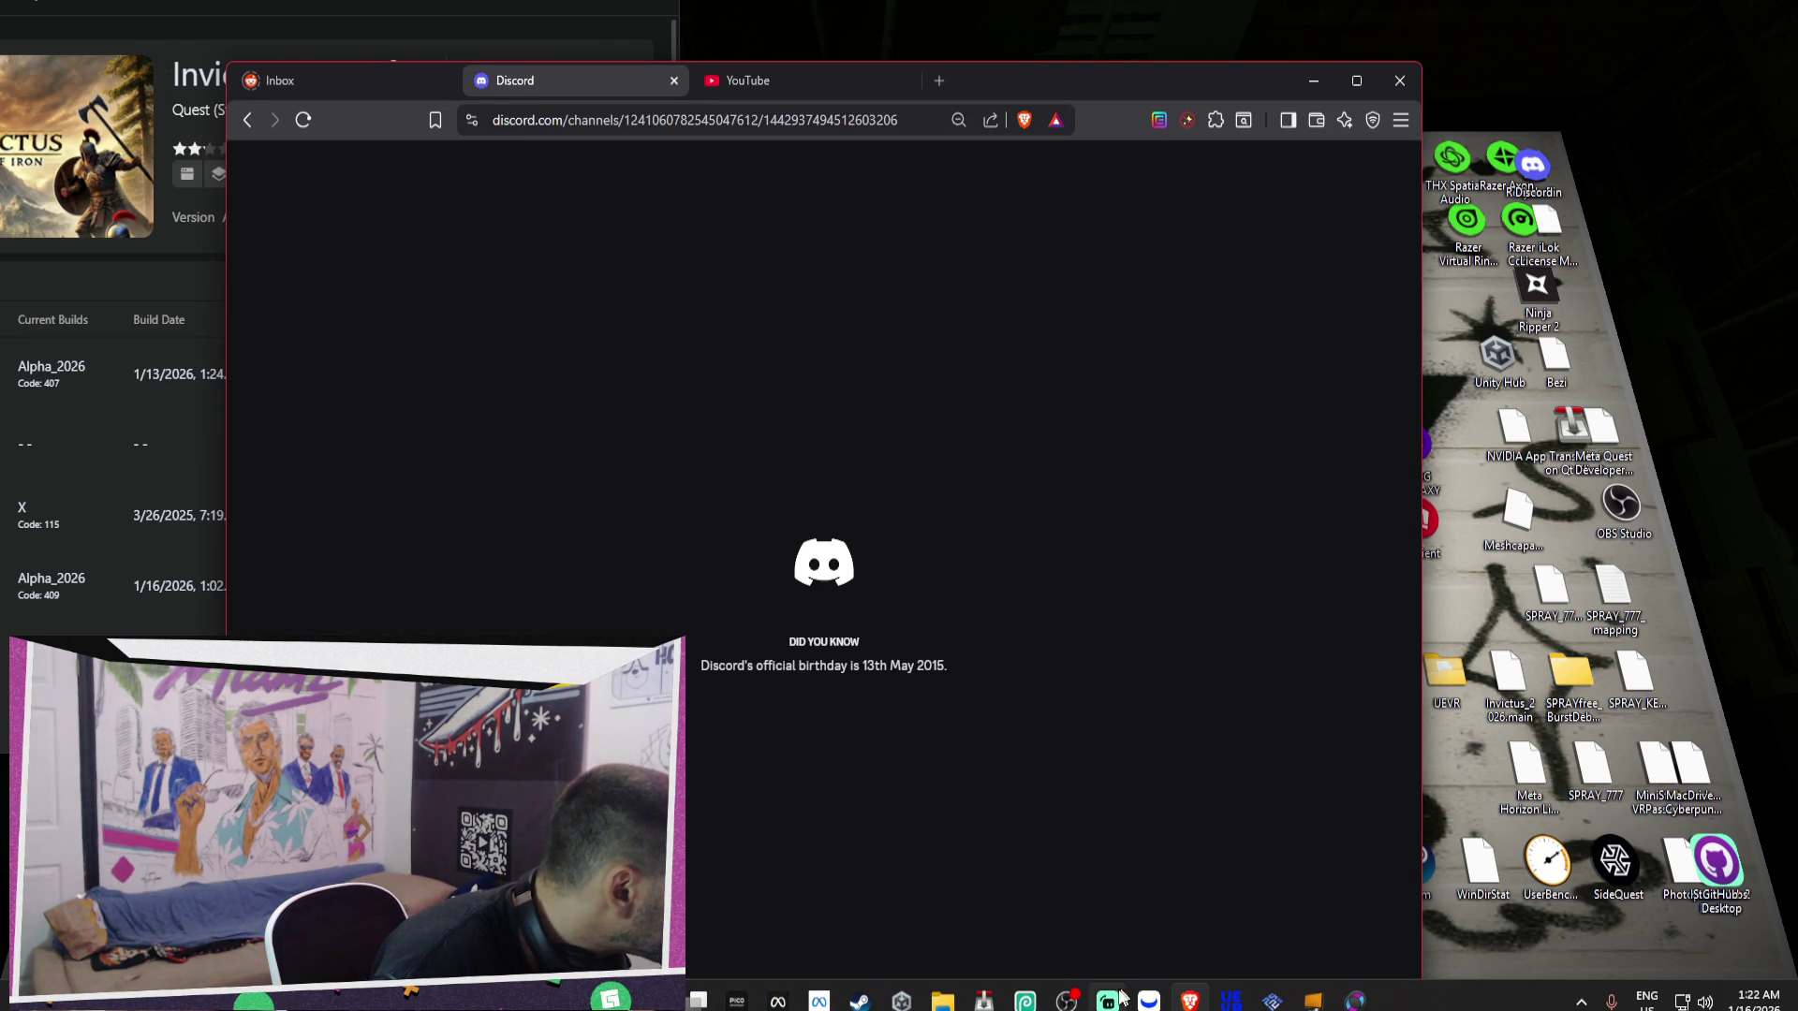
pyautogui.click(899, 991)
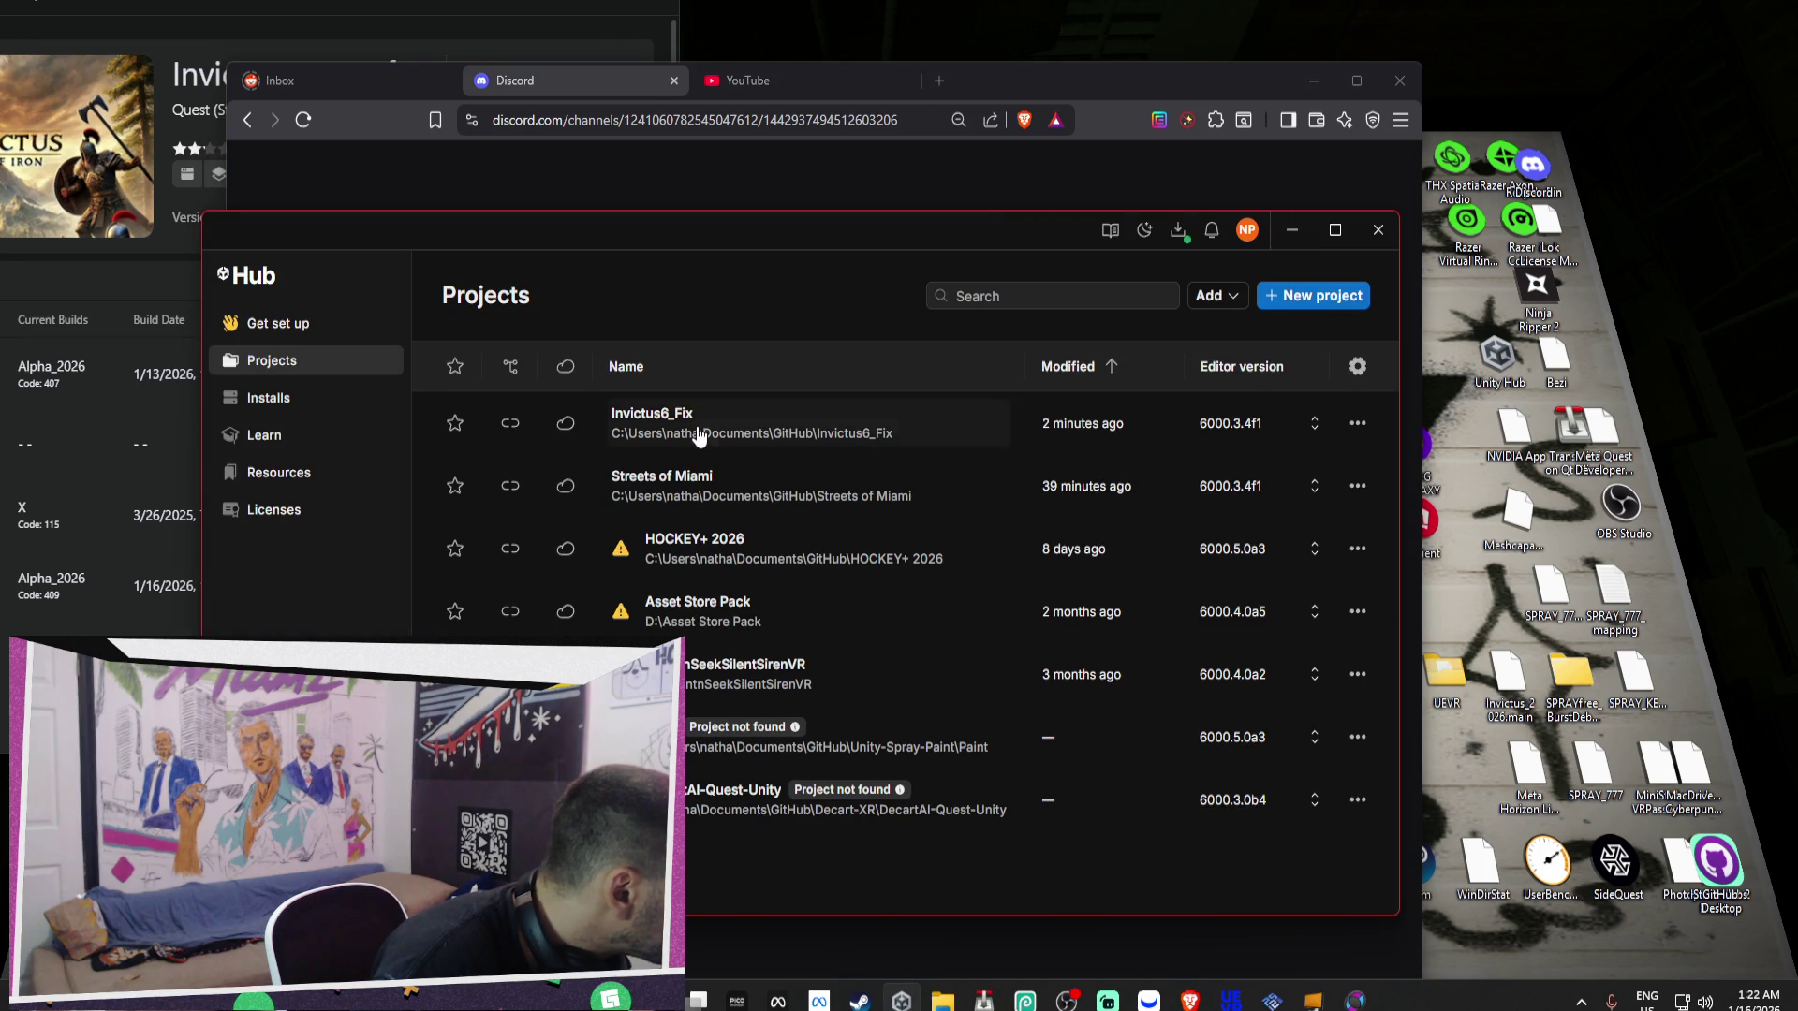
# Launch Streets of Miami from Unity Hub and clear the Hub, browser and File Explorer windows.
pyautogui.click(722, 477)
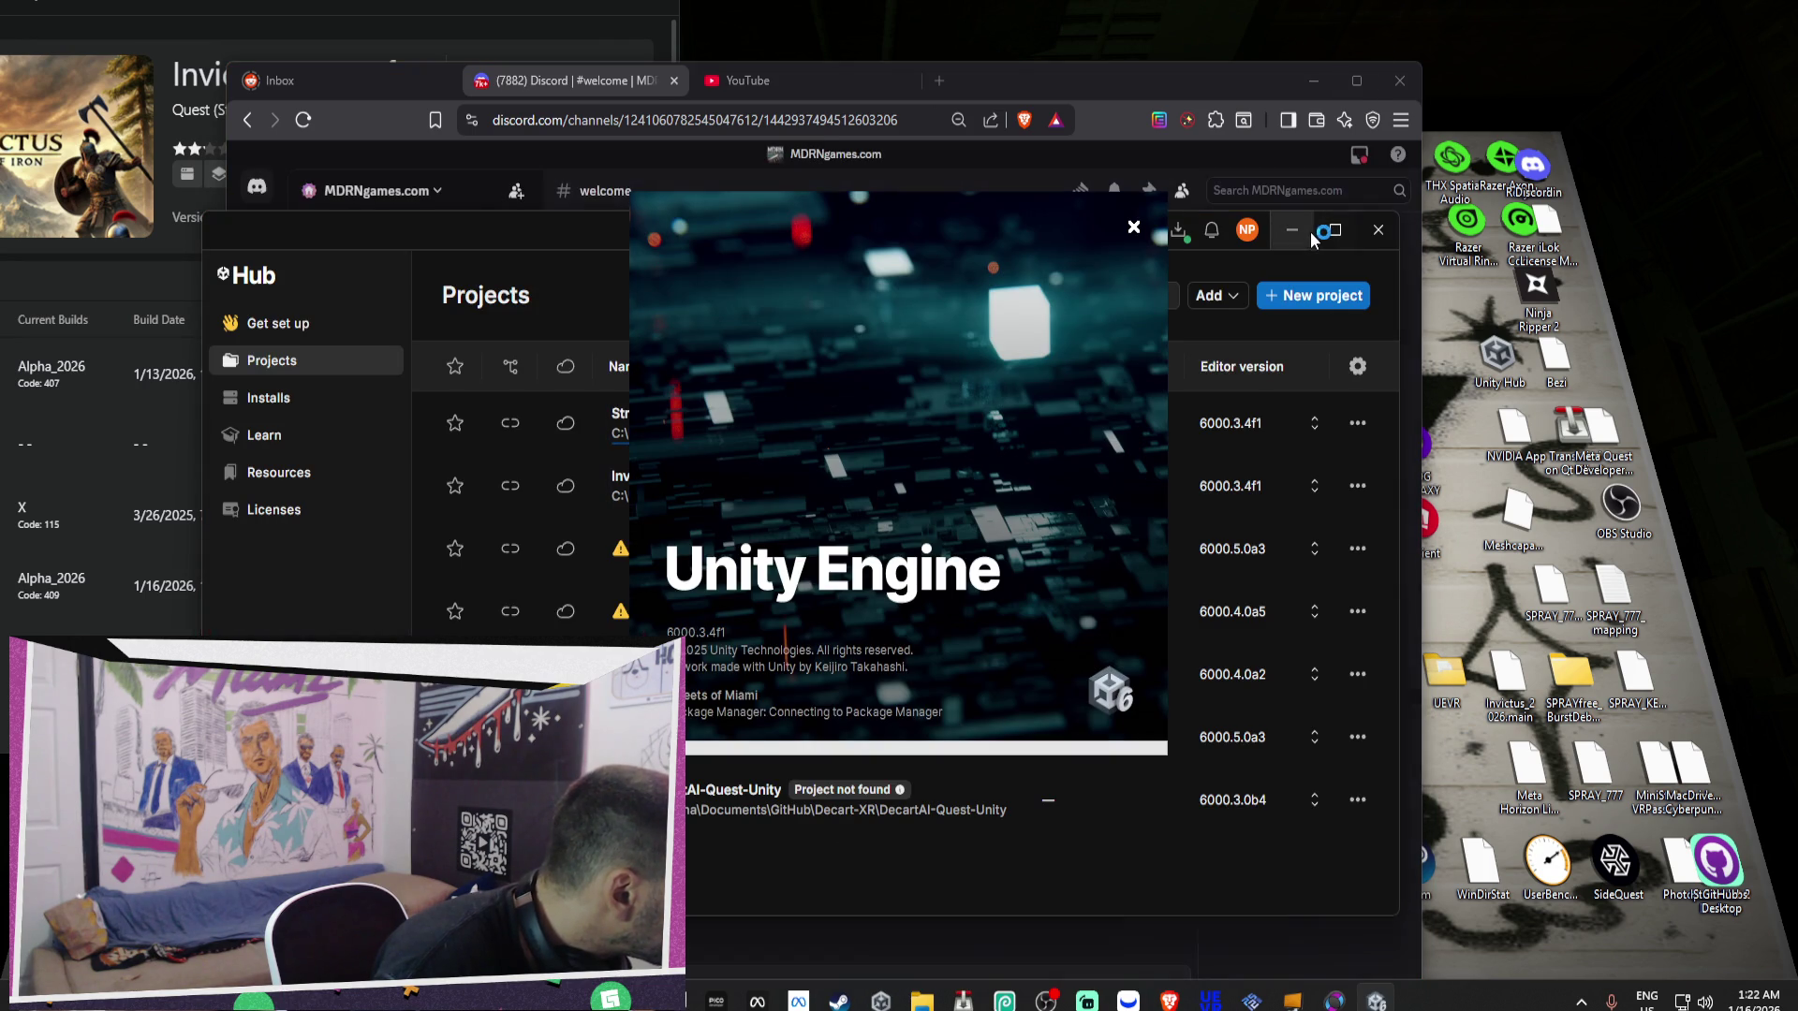
pyautogui.click(1305, 233)
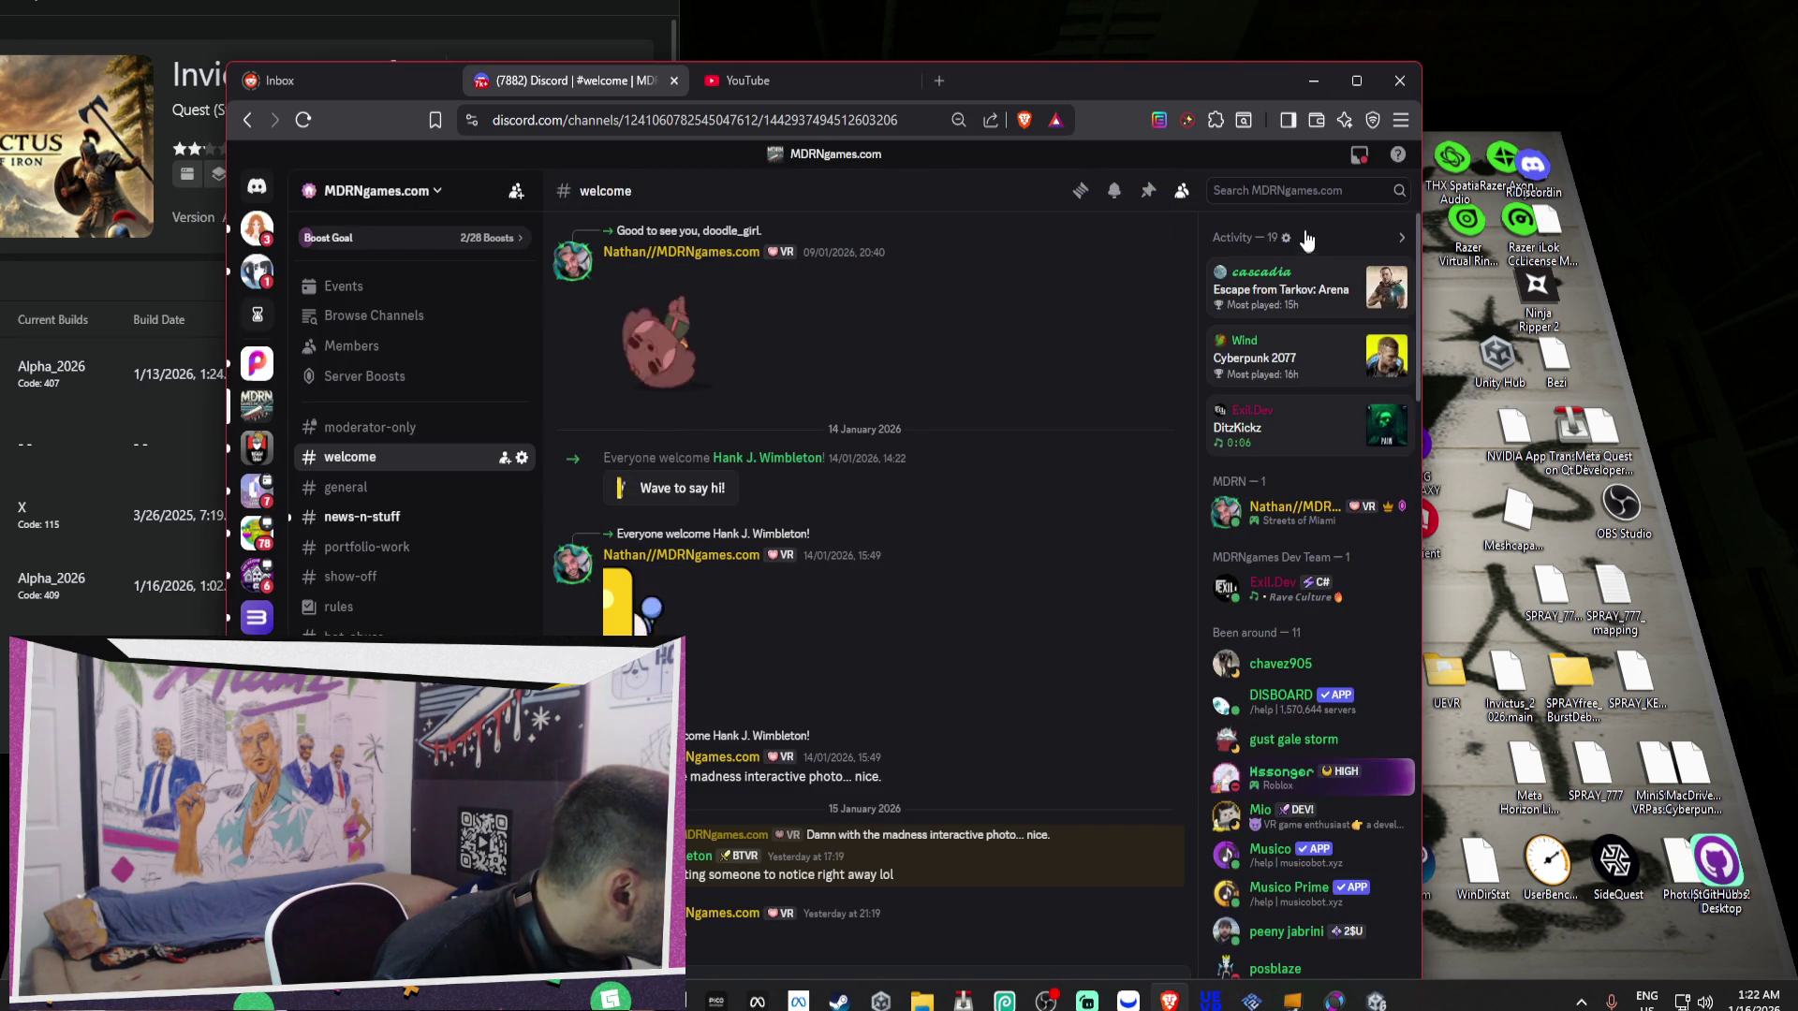
pyautogui.click(1322, 93)
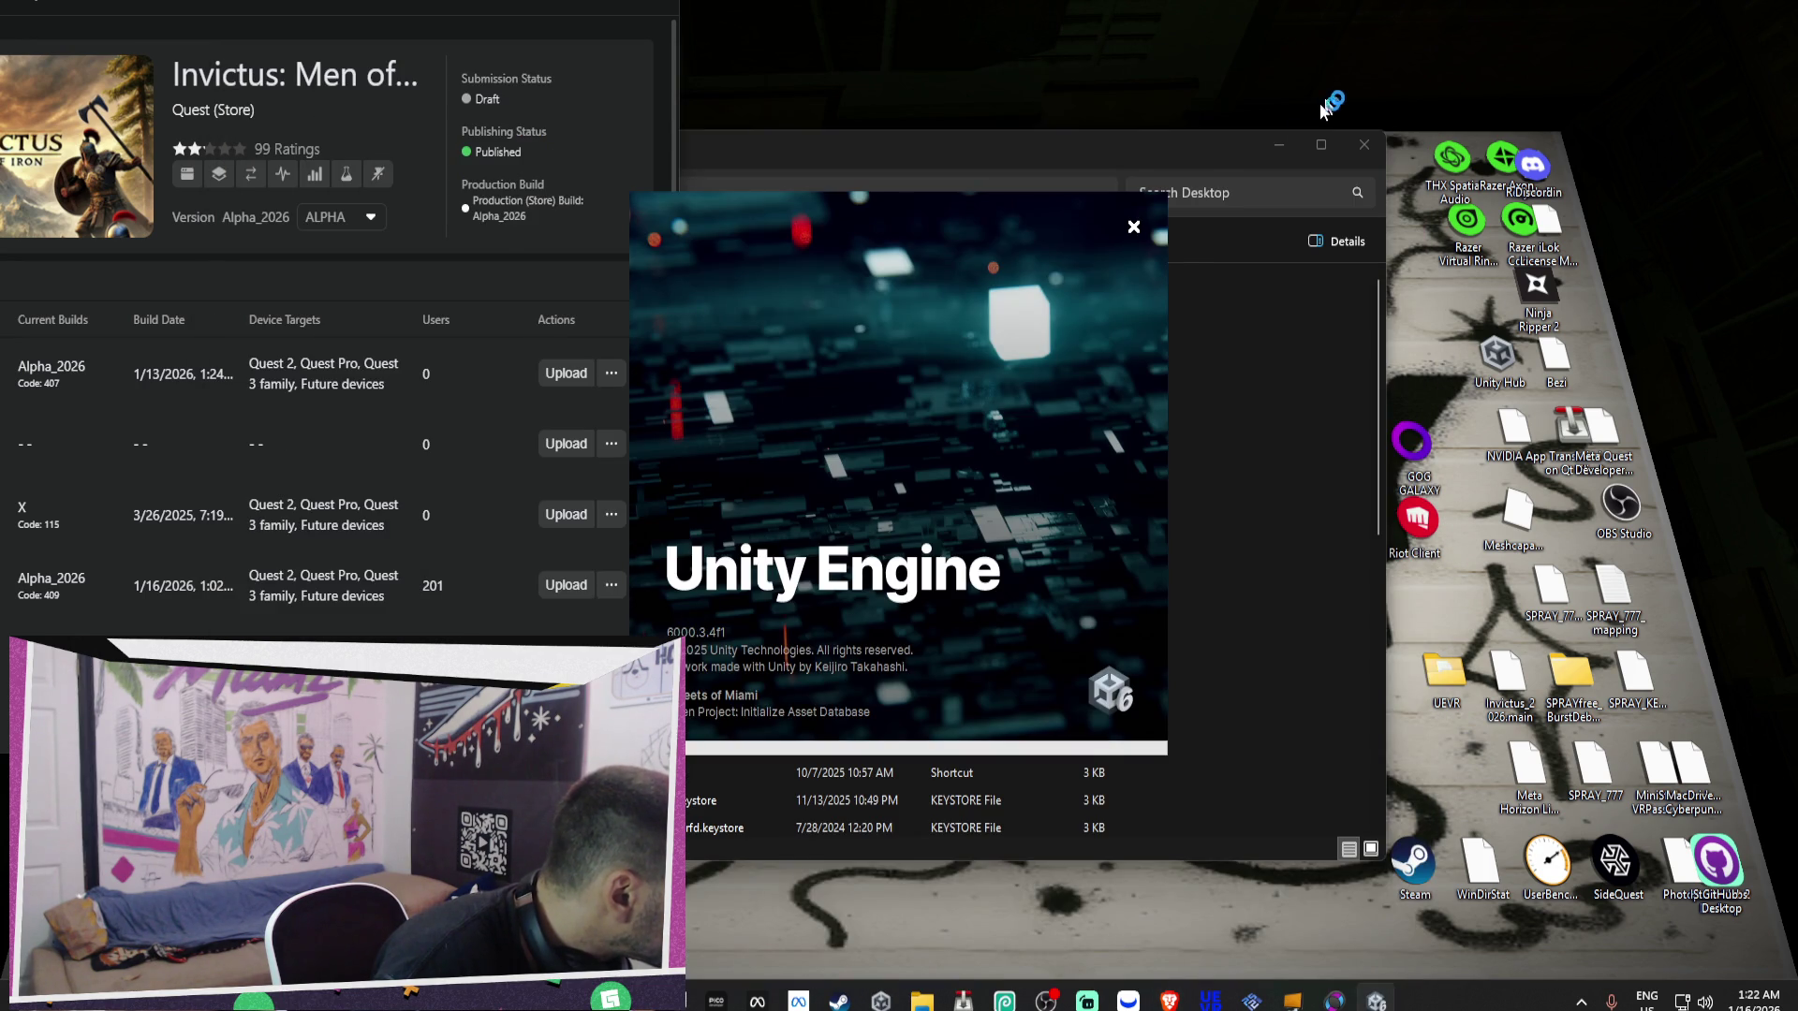
pyautogui.click(1363, 146)
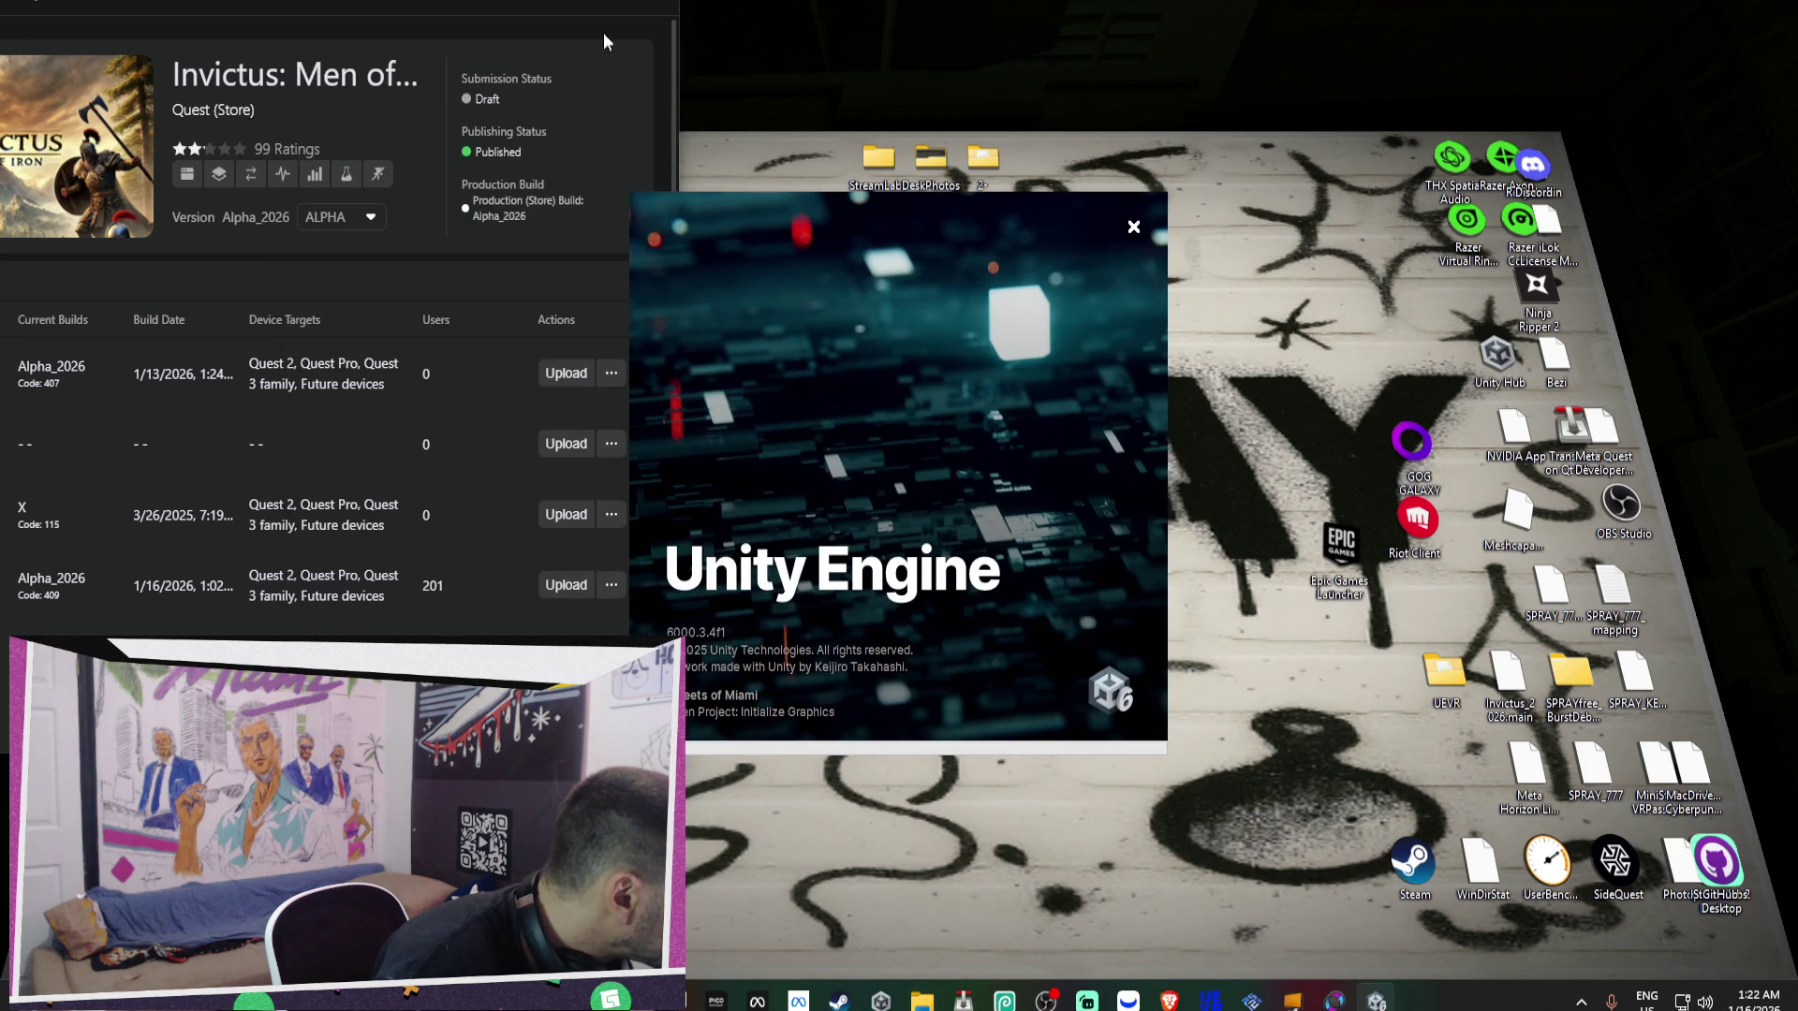
pyautogui.click(559, 5)
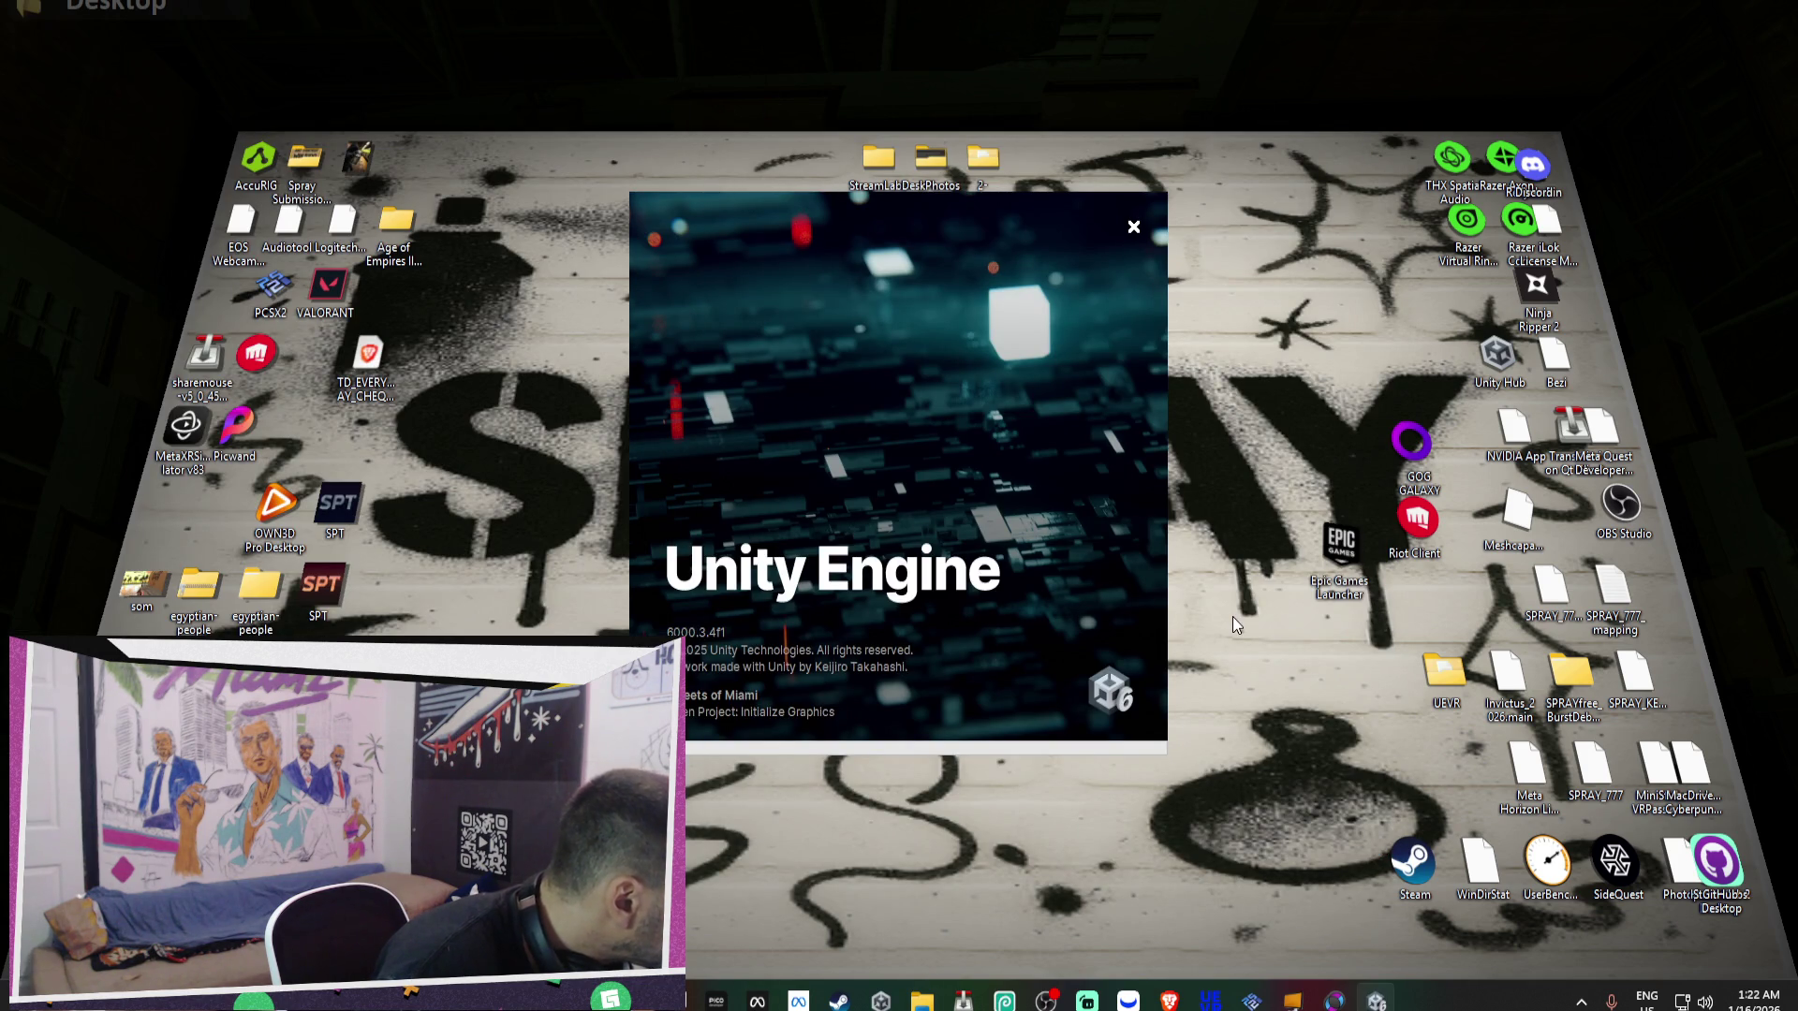
pyautogui.moveTo(1330, 547); pyautogui.dragTo(1302, 430)
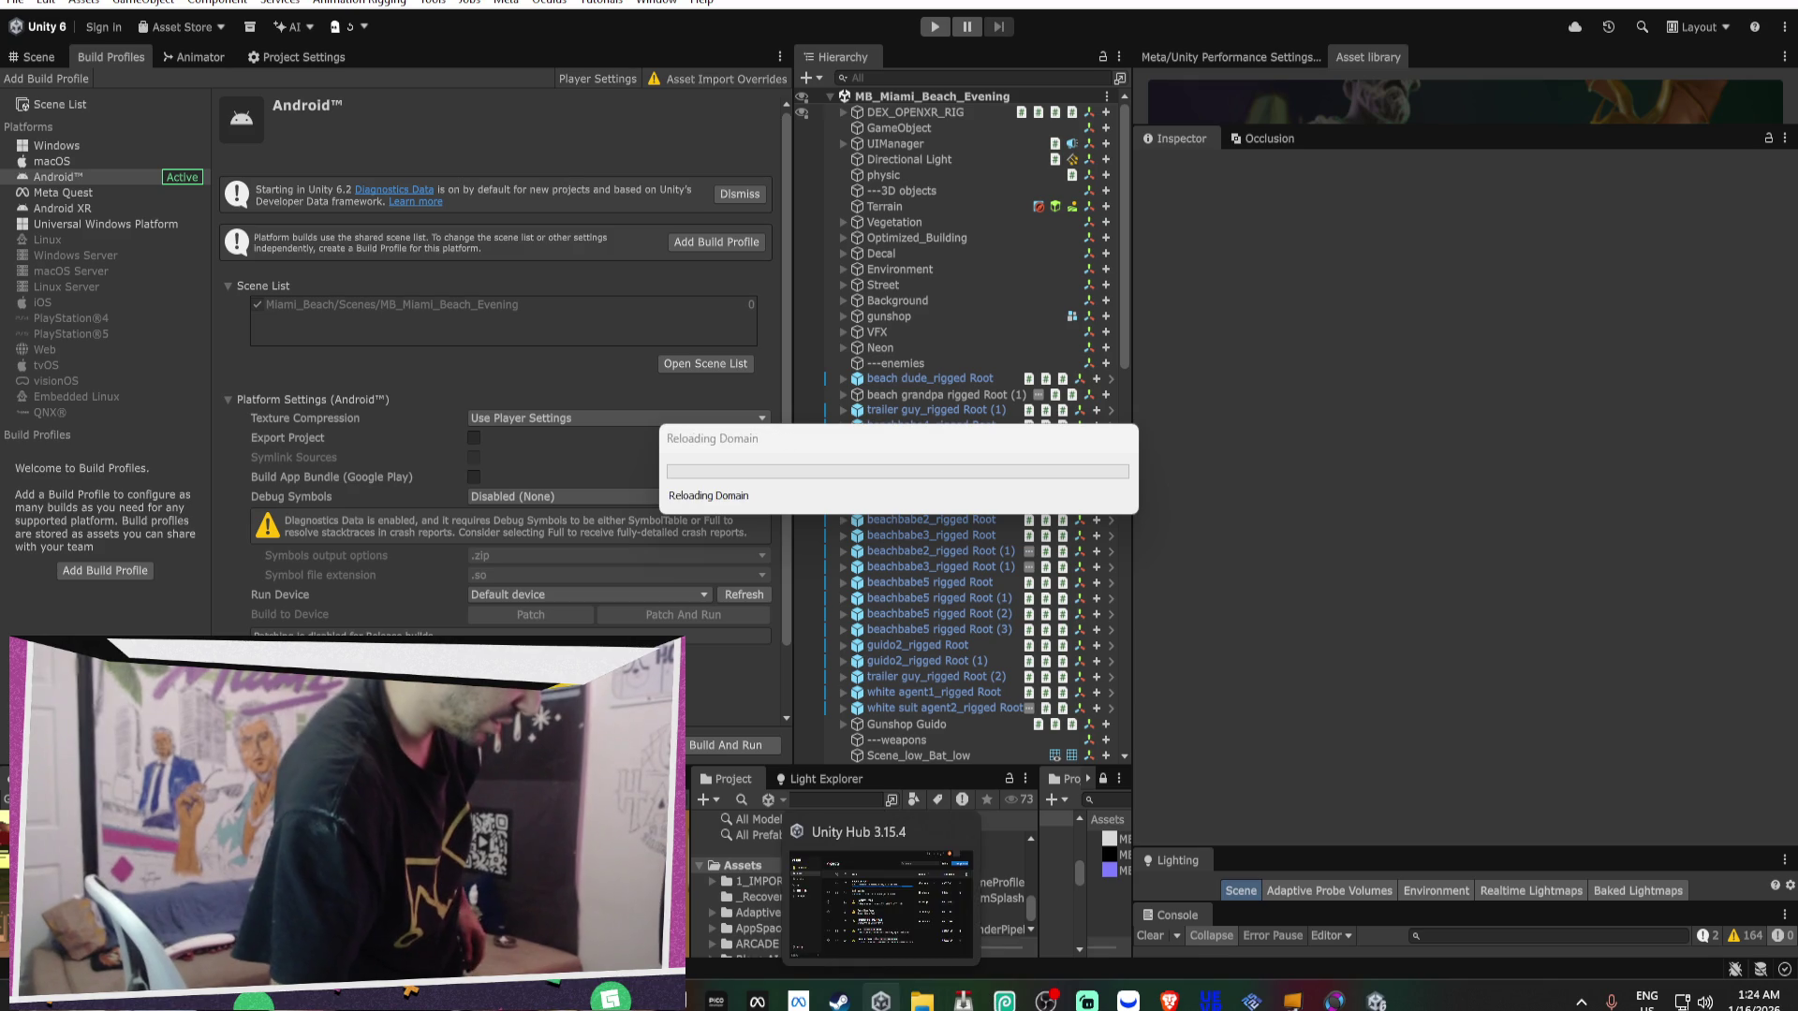
# Open the Invictus6_Fix project from Unity Hub and wait for the LV_Showcase scene to load.
pyautogui.click(880, 1000)
pyautogui.click(754, 473)
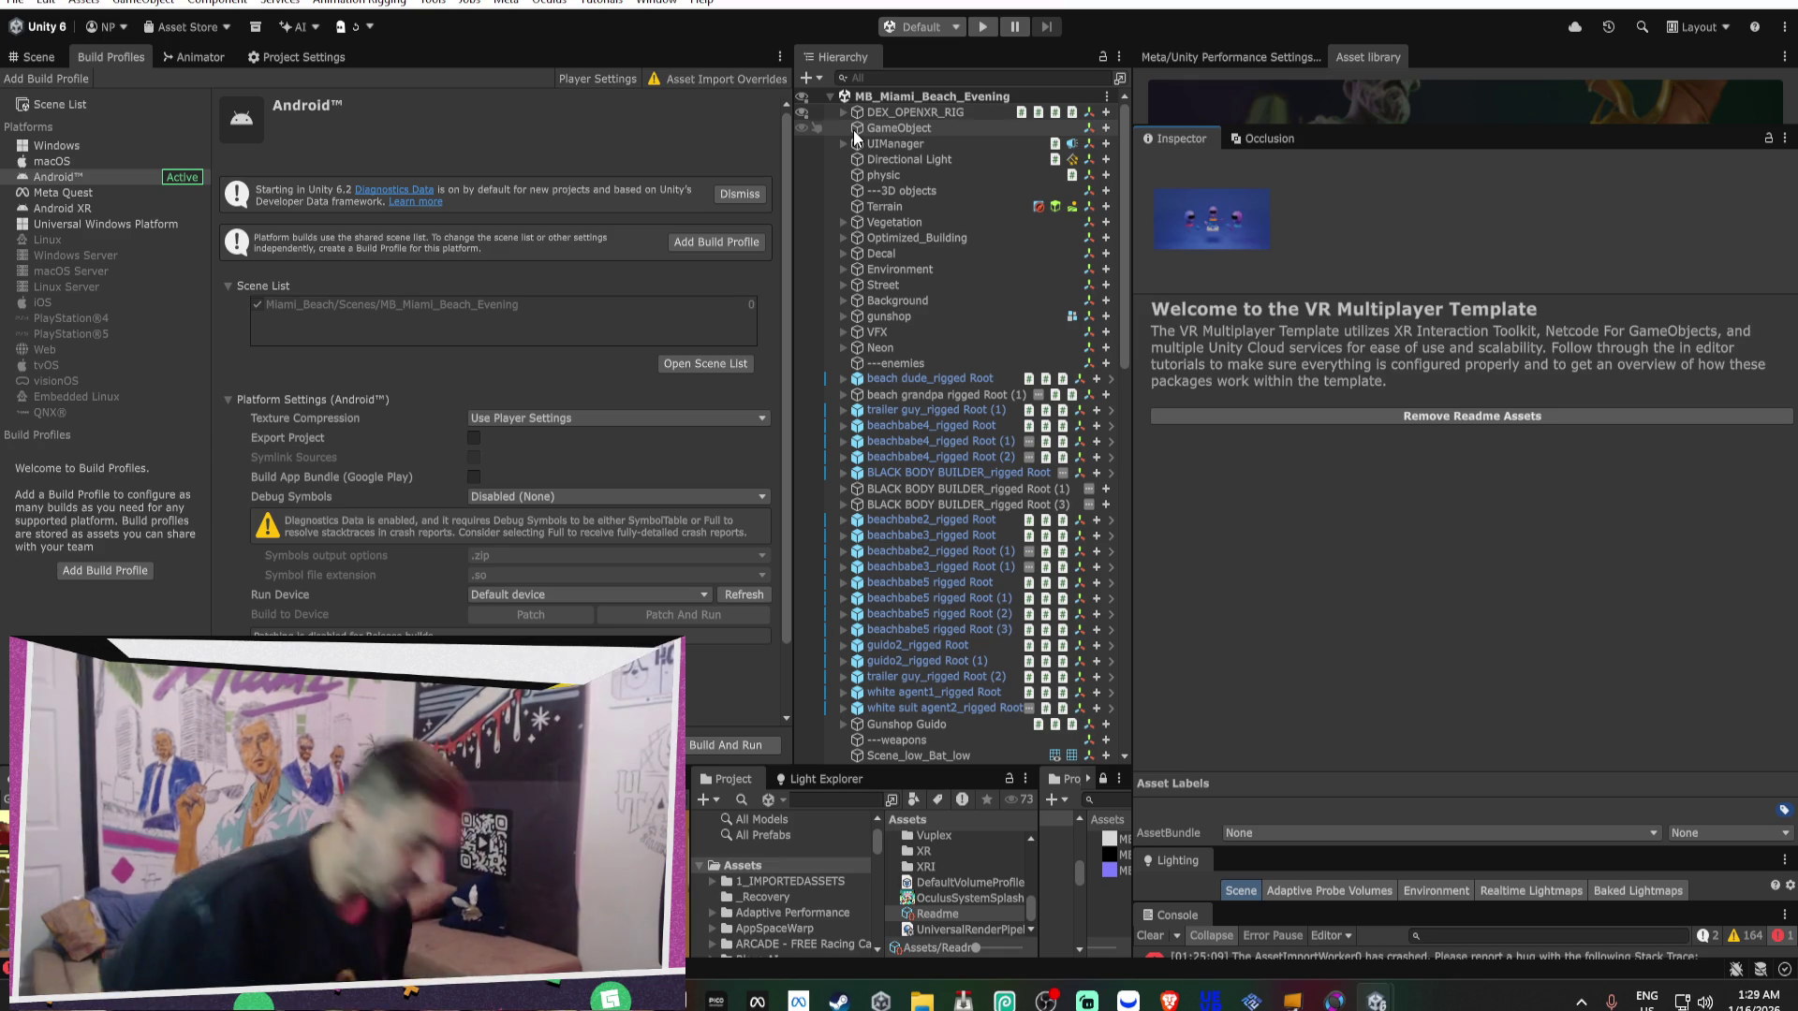
pyautogui.moveTo(1168, 999)
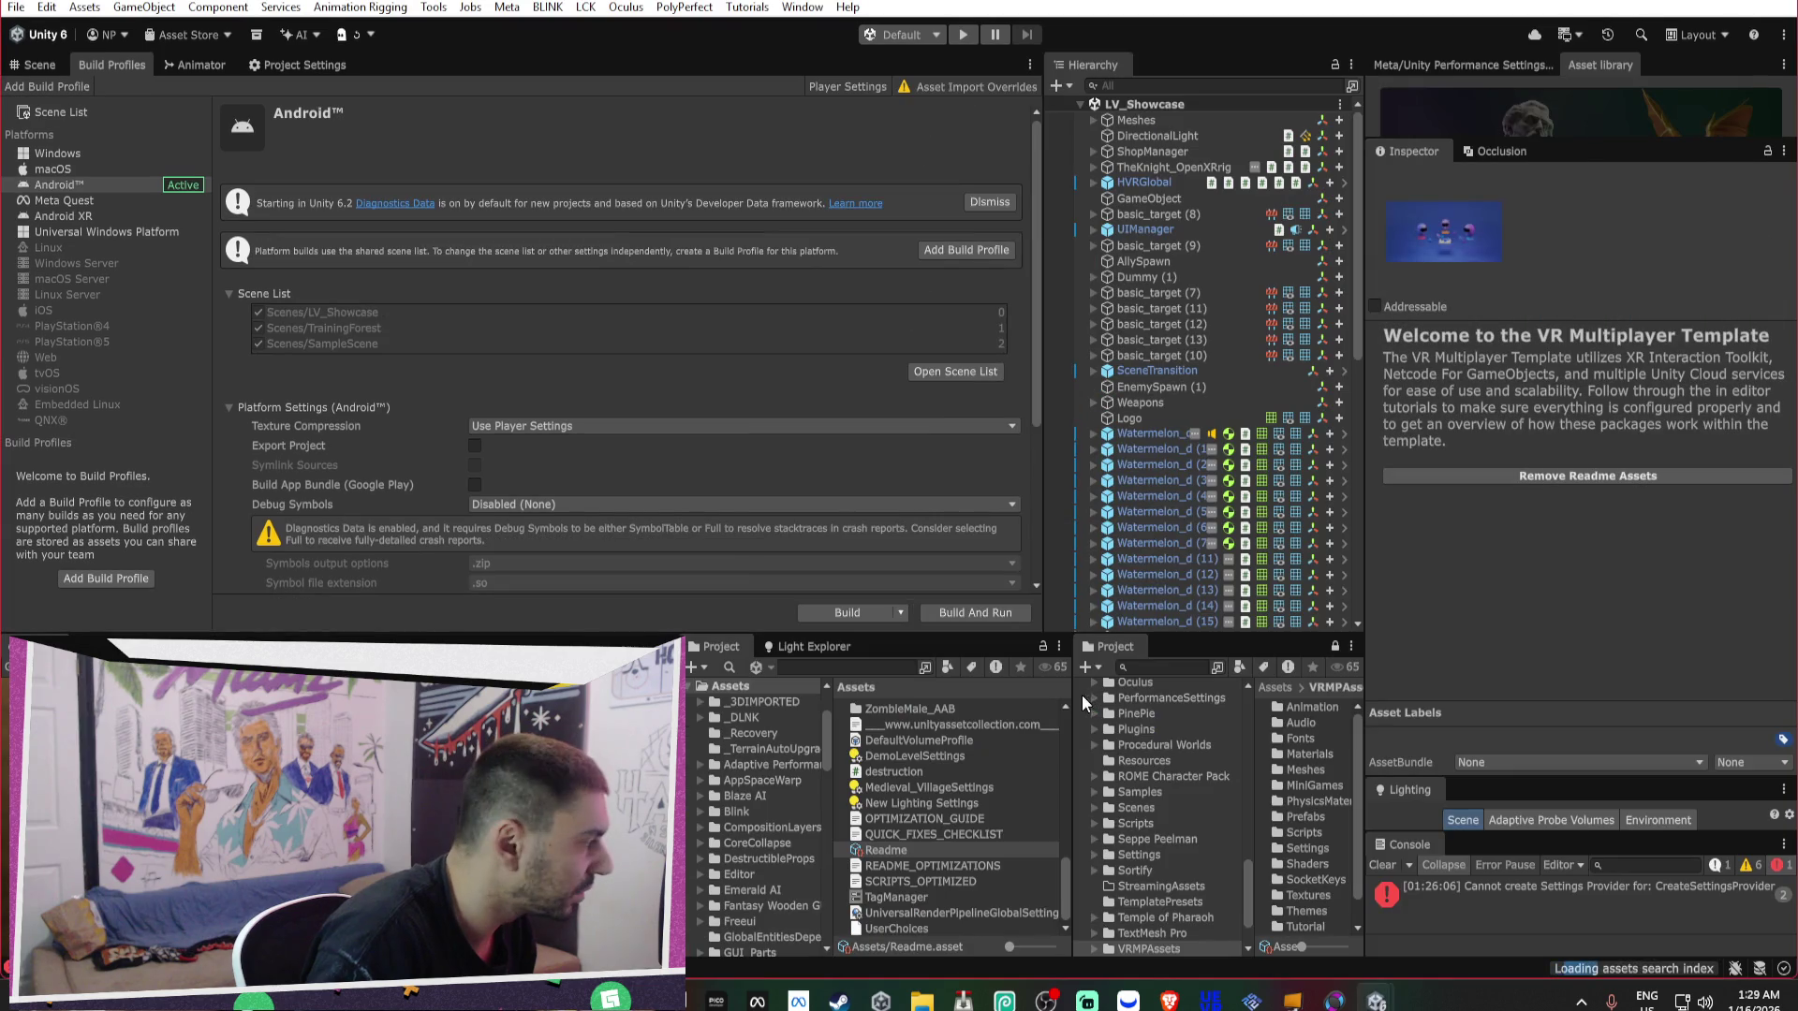
# Delete all ten SM_Stairs_Balconies_UpperLvl_L stairs copies found by a Hierarchy name search.
pyautogui.click(39, 65)
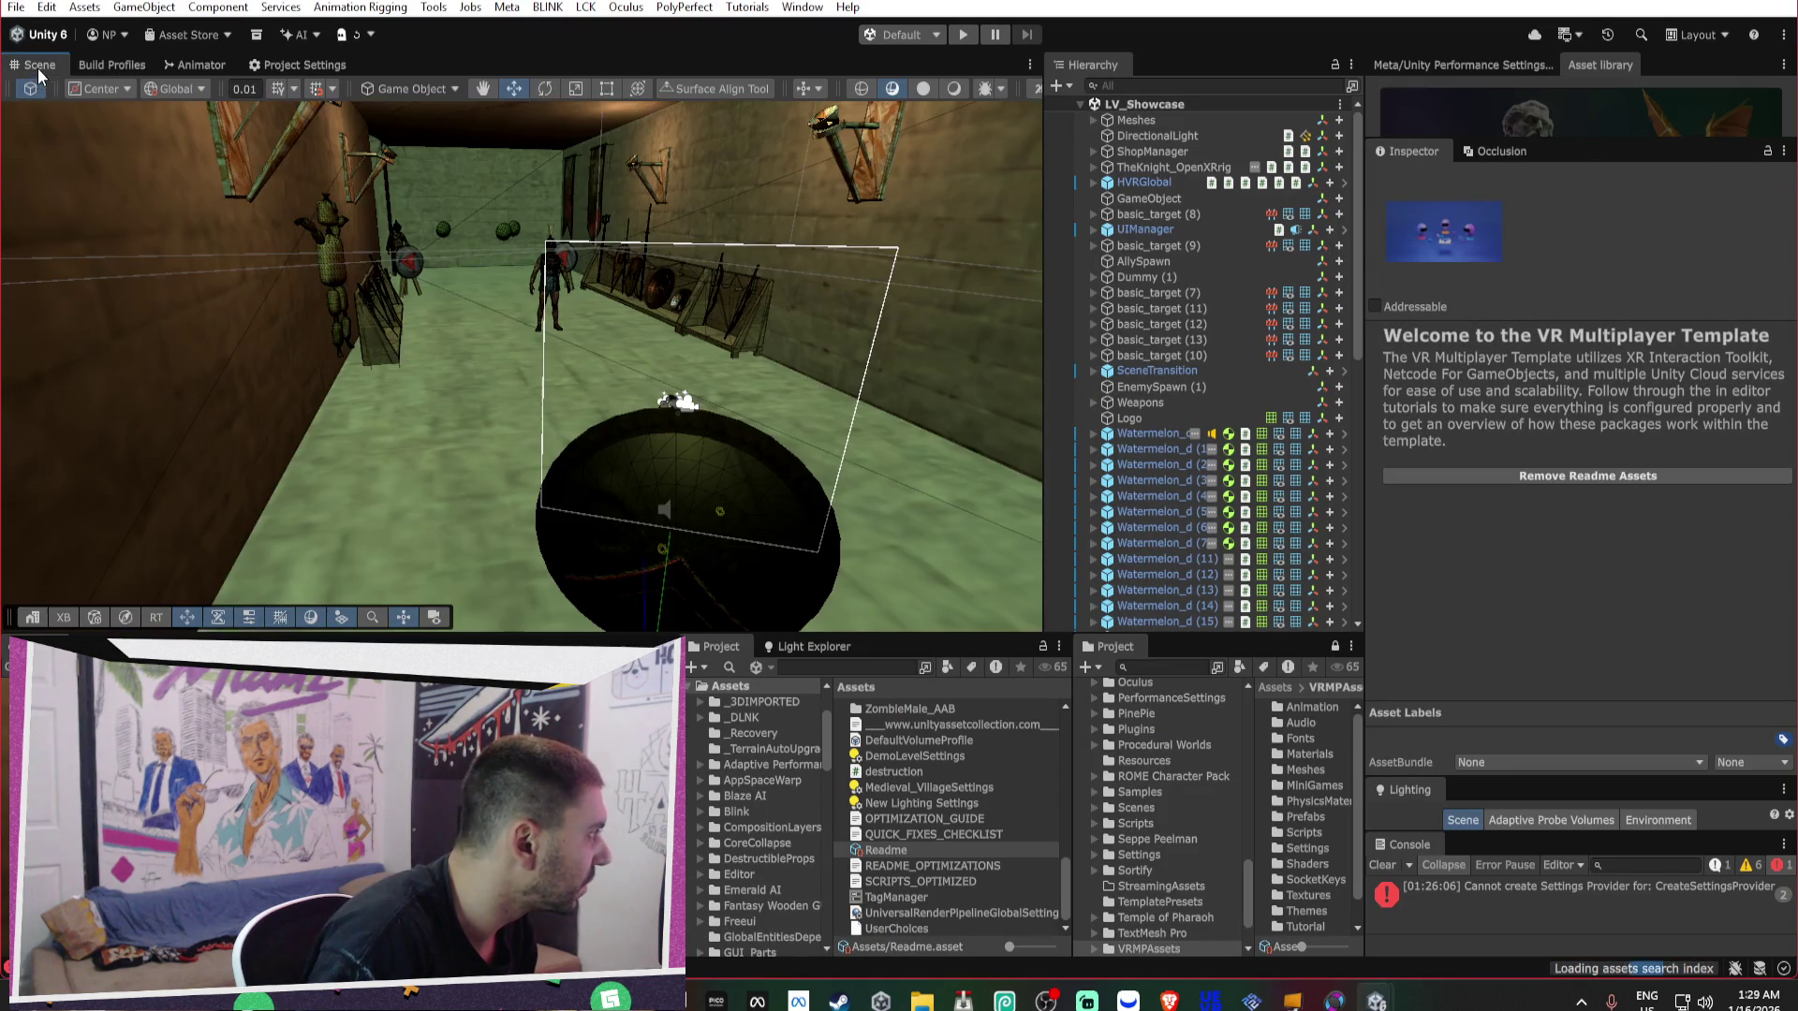
pyautogui.moveTo(666, 320)
pyautogui.mouseDown()
pyautogui.moveTo(439, 272)
pyautogui.moveTo(354, 296)
pyautogui.moveTo(477, 269)
pyautogui.moveTo(626, 315)
pyautogui.moveTo(620, 363)
pyautogui.mouseUp()
pyautogui.click(615, 351)
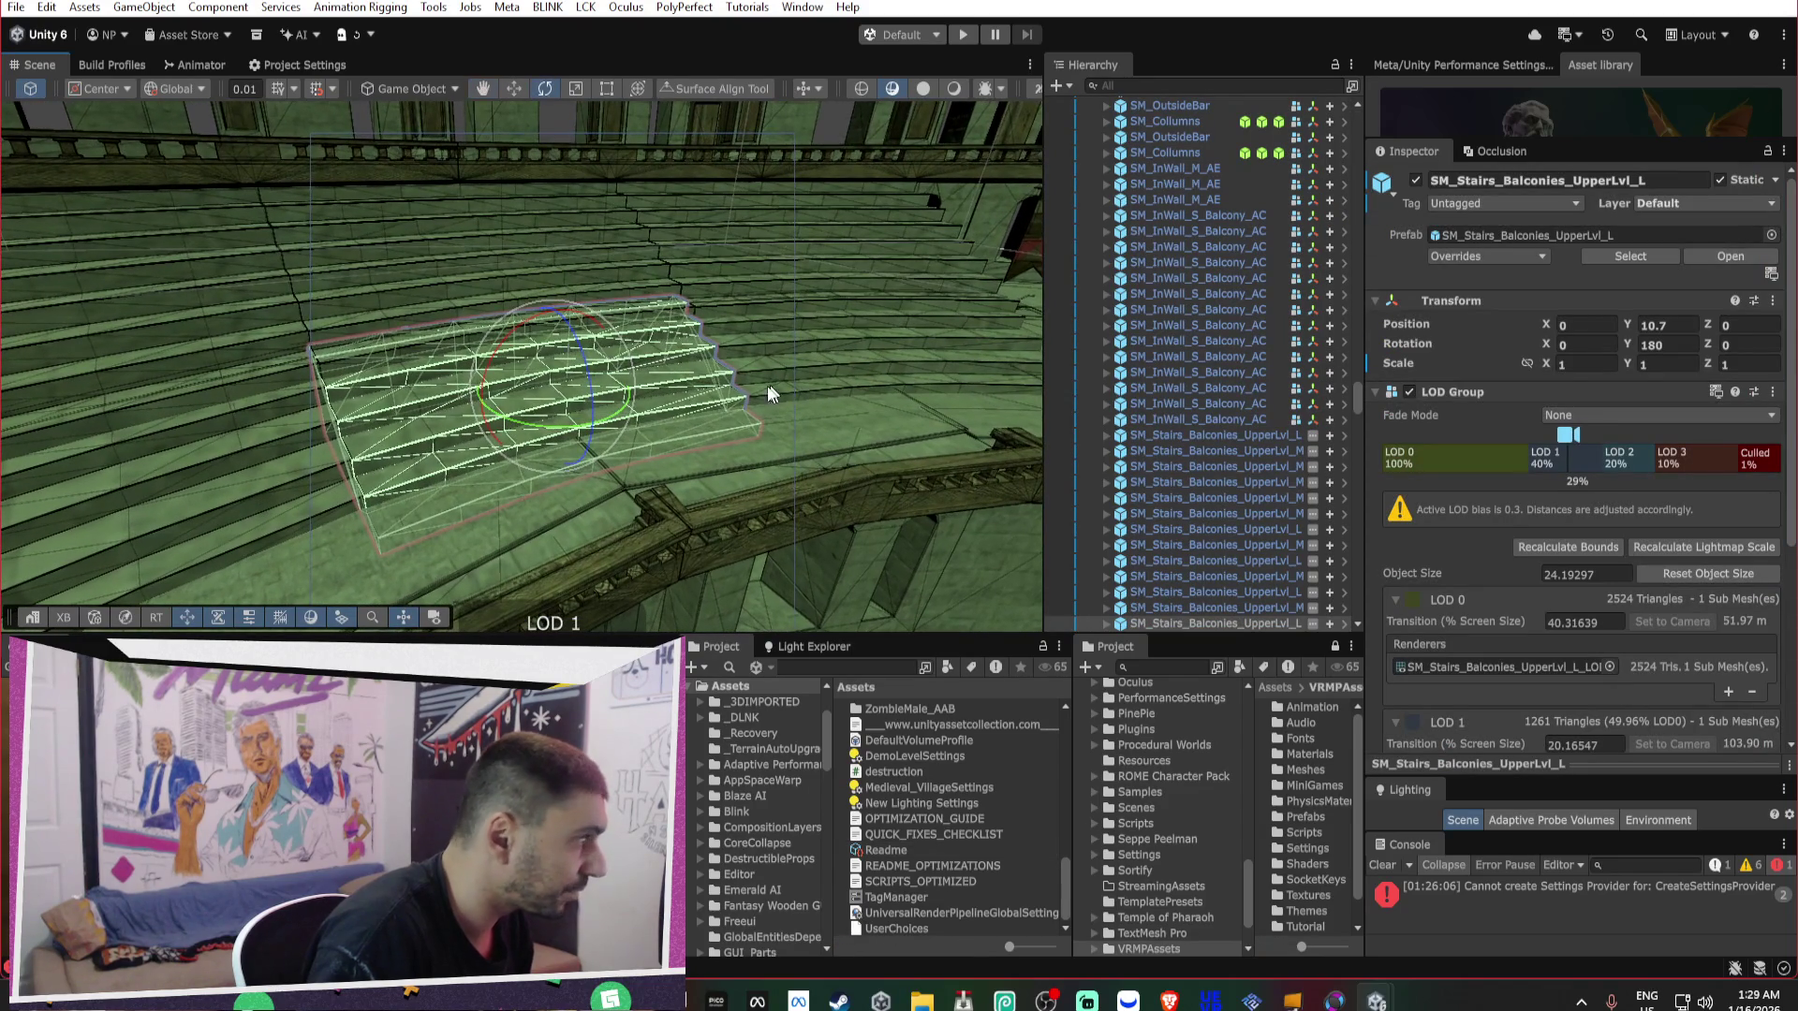
pyautogui.click(1636, 181)
pyautogui.hotkey('ctrl', 'c')
pyautogui.click(1114, 85)
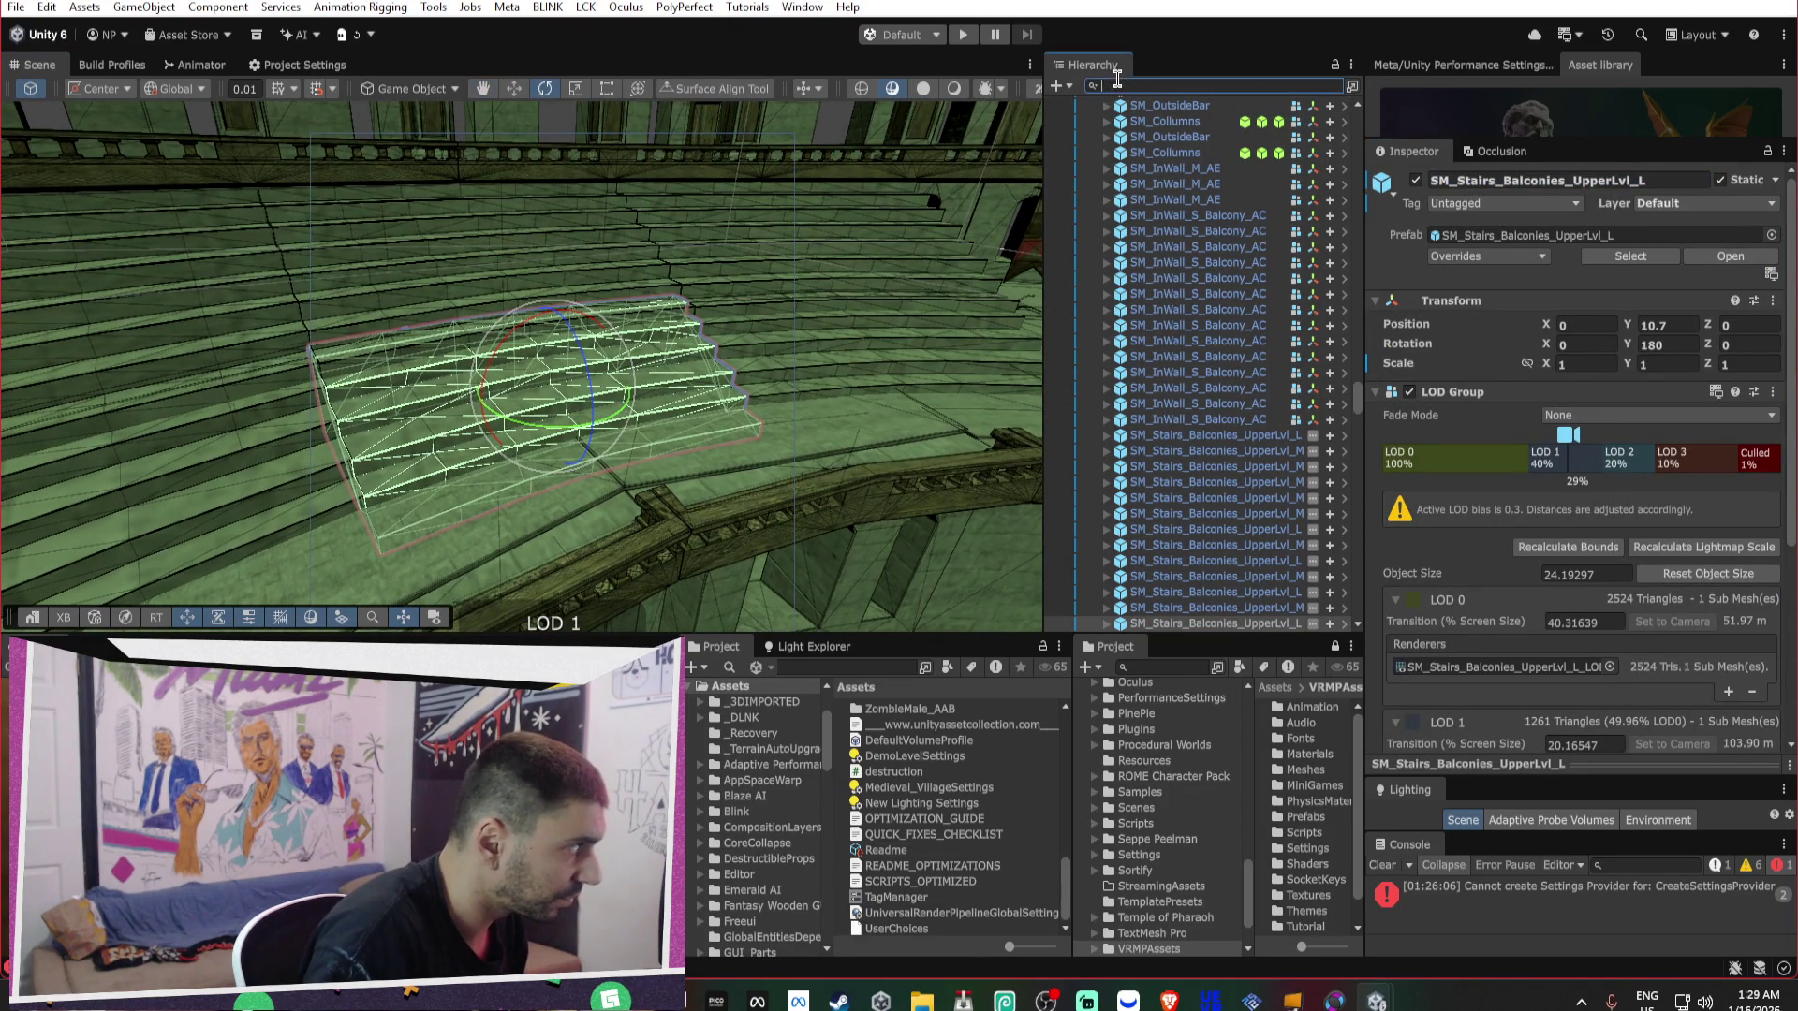
pyautogui.hotkey('ctrl', 'v')
pyautogui.click(1177, 119)
pyautogui.keyDown('shift'); pyautogui.click(1172, 262); pyautogui.keyUp('shift')
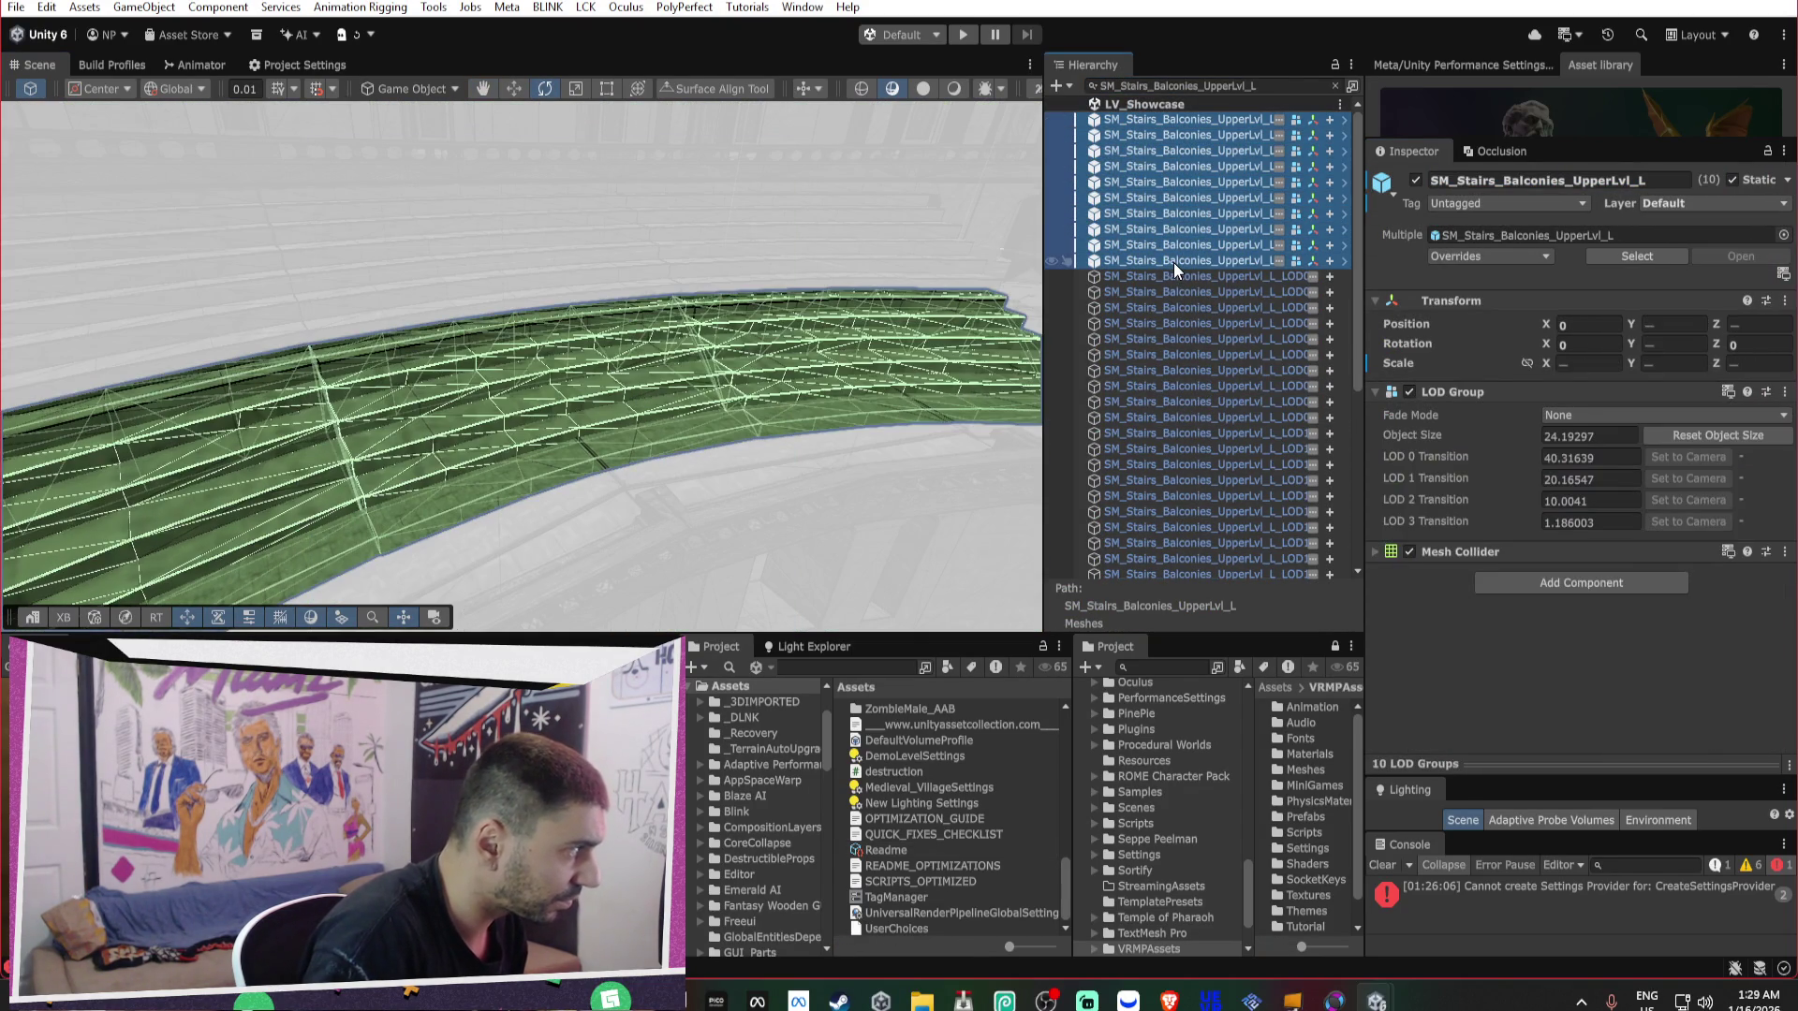
pyautogui.press('Delete')
pyautogui.click(1275, 85)
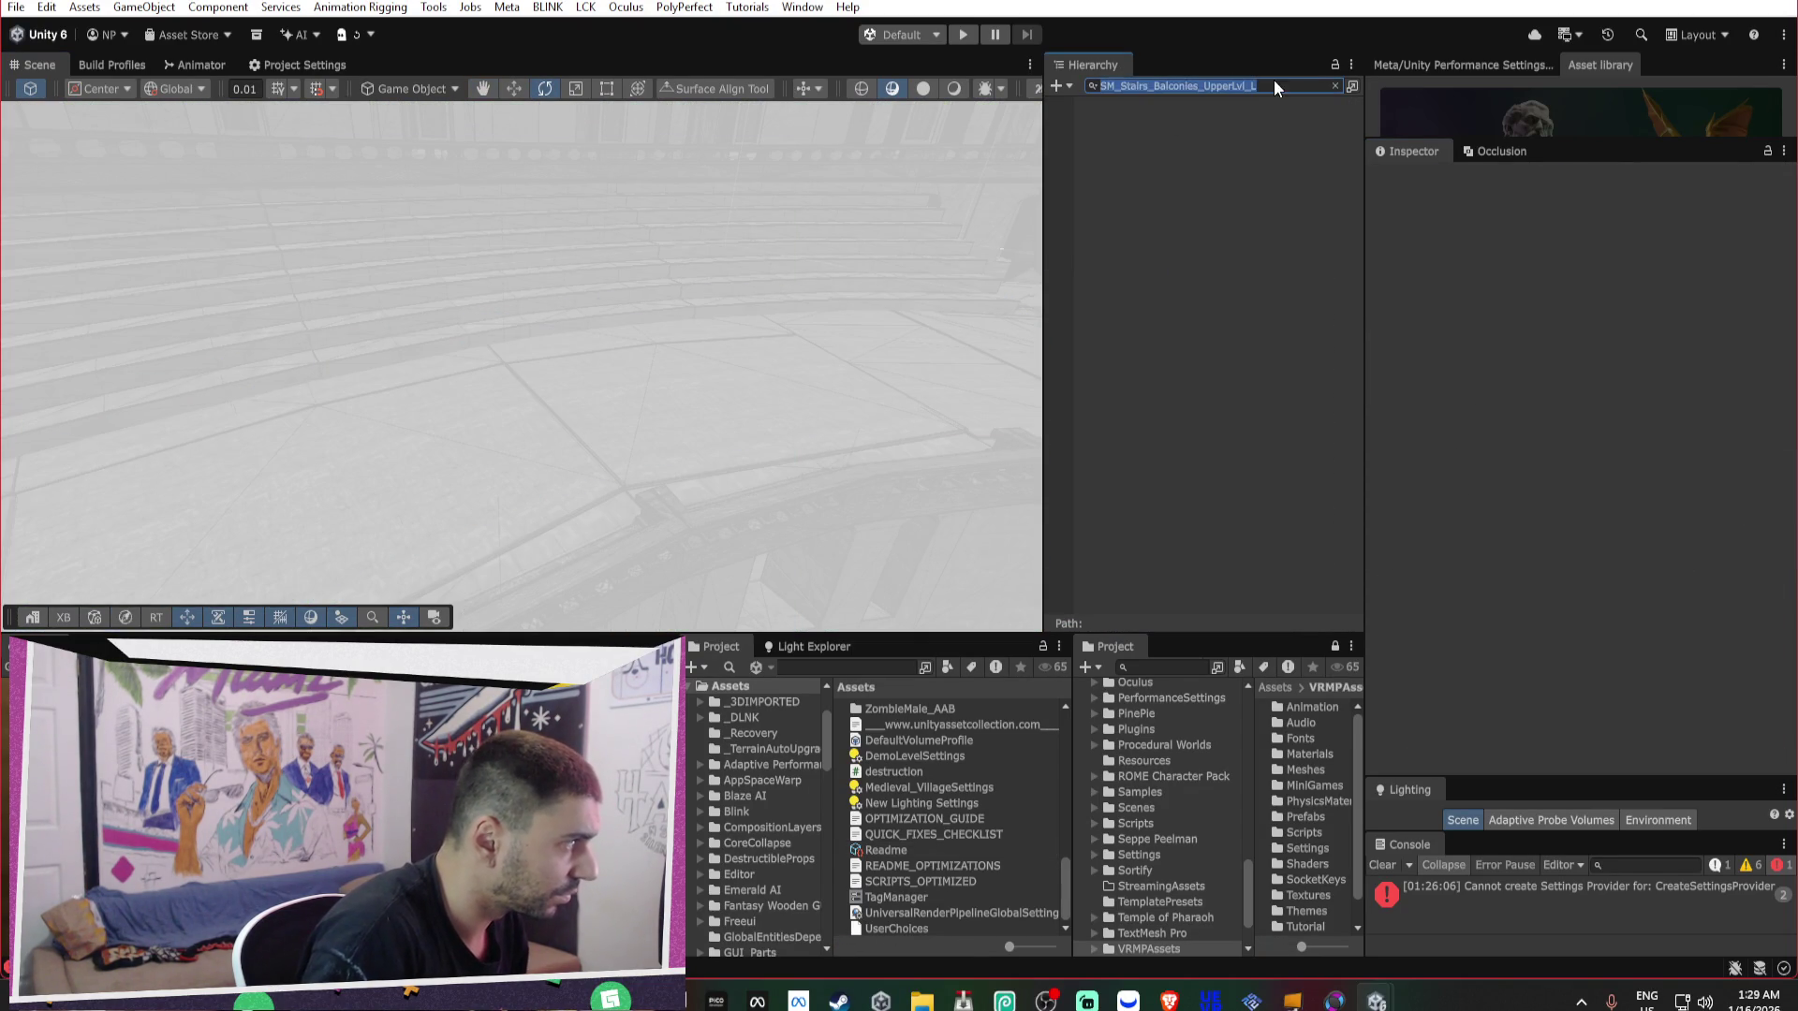
pyautogui.press('BackSpace')
pyautogui.hotkey('ctrl', 'z')
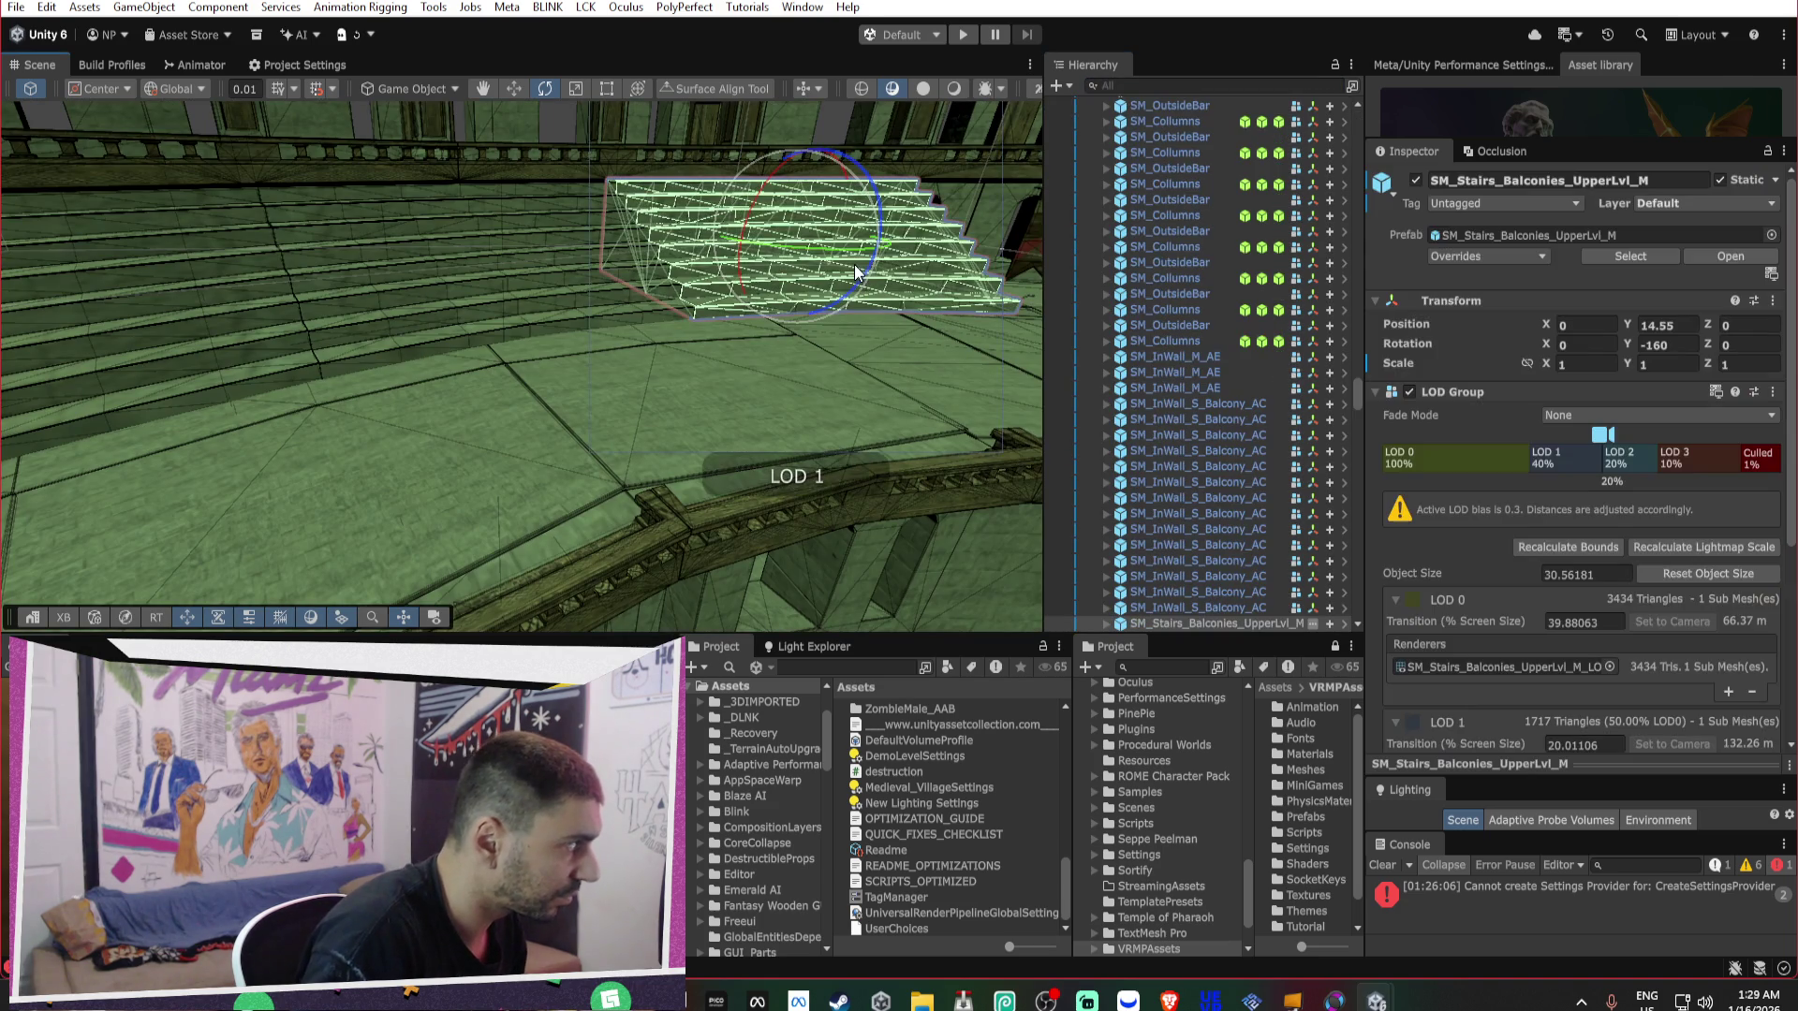
# Delete all twelve SM_Stairs_Balconies_UpperLvl_M stairs copies via the Hierarchy filter.
pyautogui.click(1539, 179)
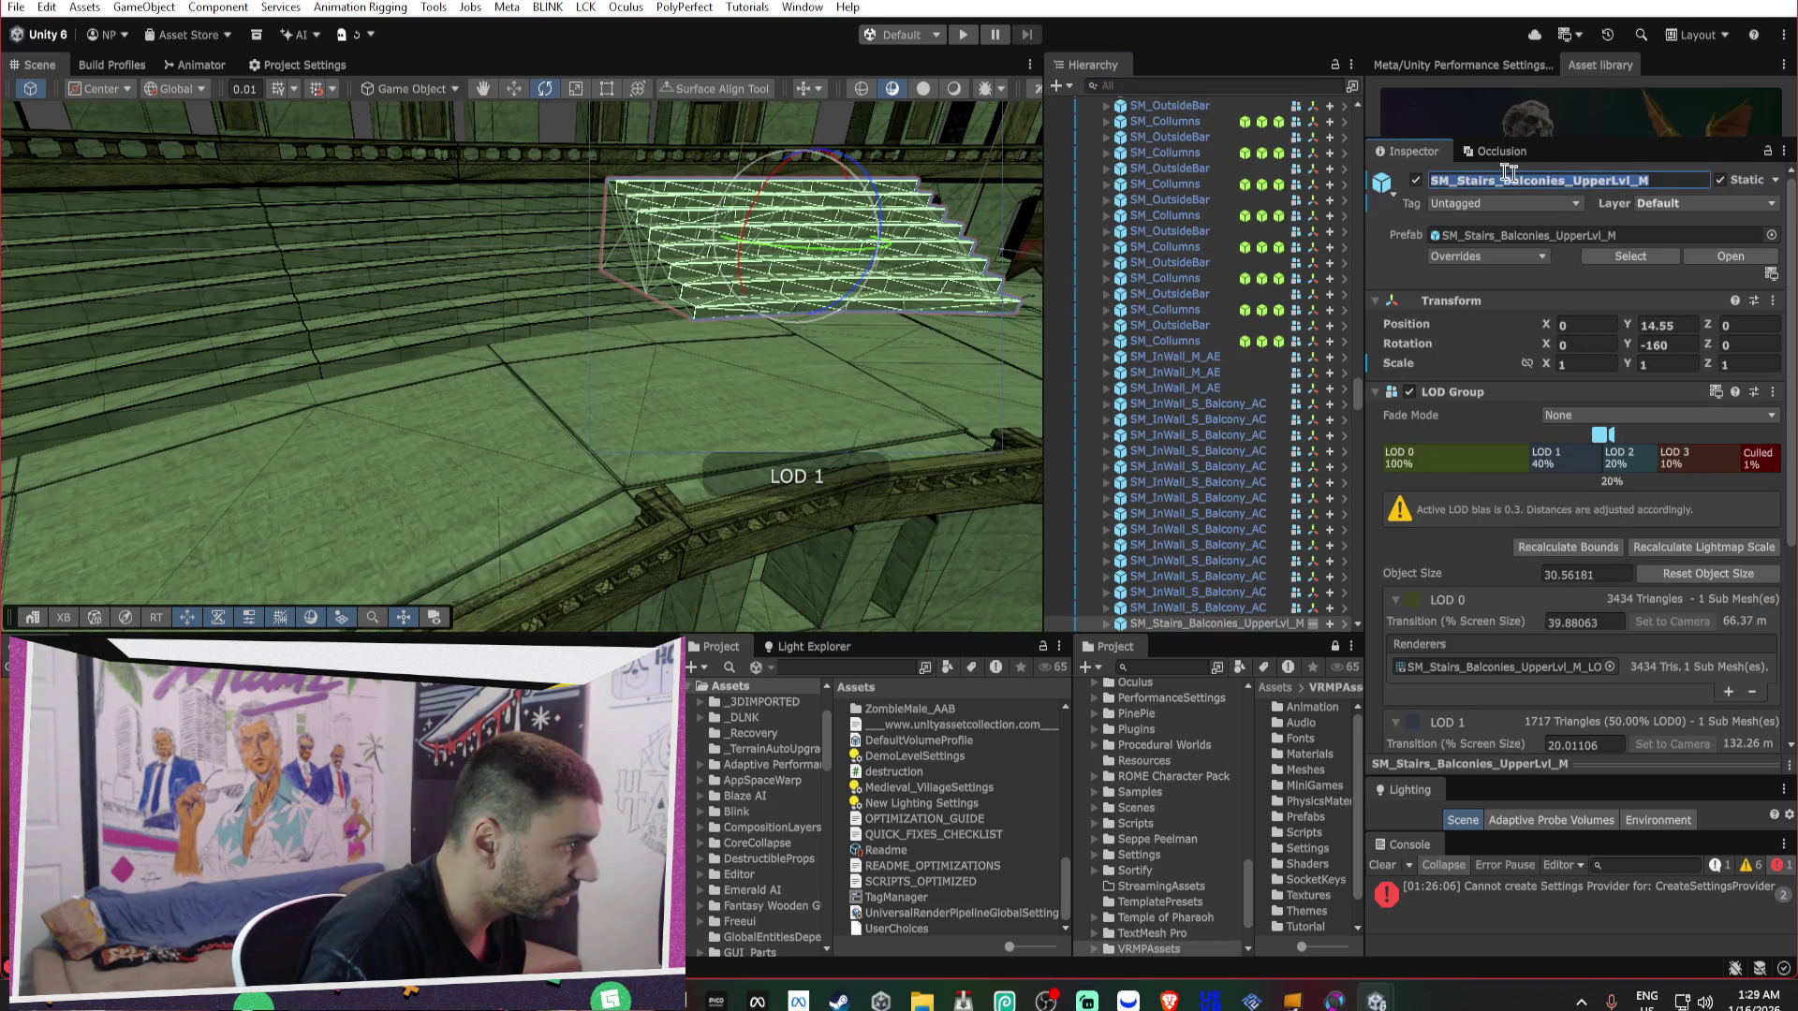
pyautogui.click(1176, 79)
pyautogui.hotkey('ctrl', 'v')
pyautogui.click(1185, 114)
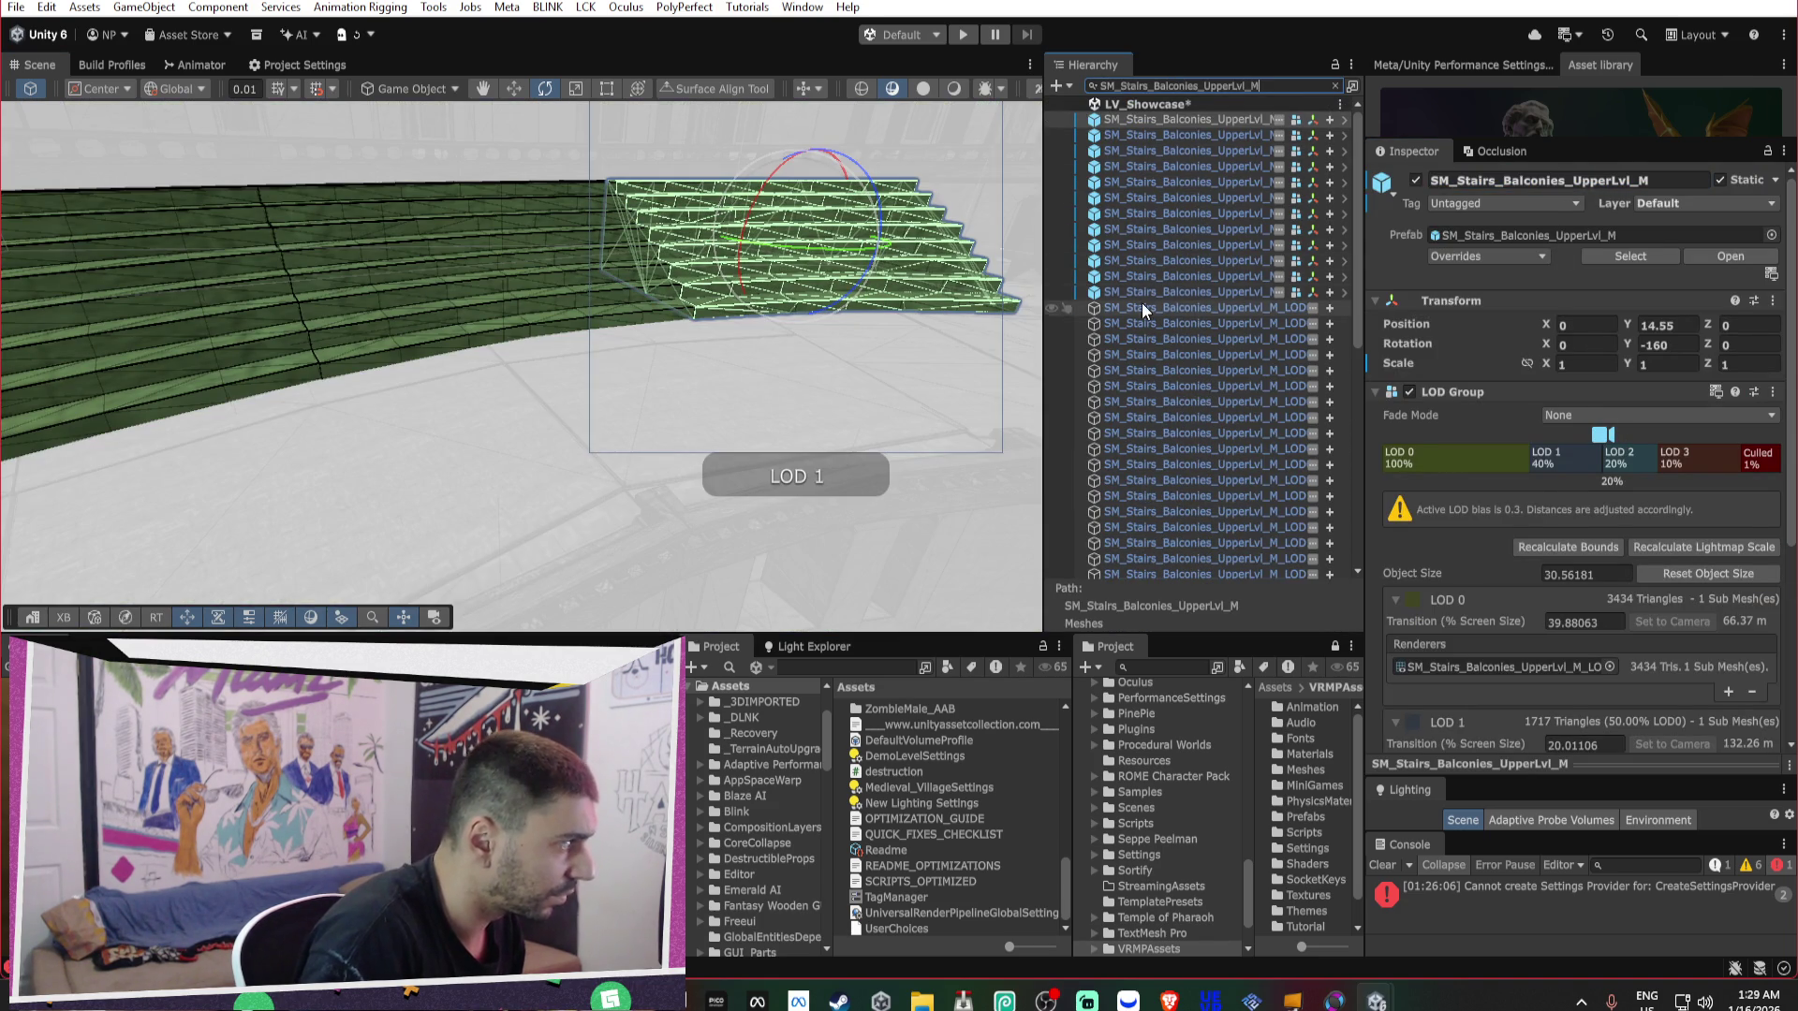
pyautogui.keyDown('shift'); pyautogui.click(1136, 297); pyautogui.keyUp('shift')
pyautogui.press('f')
pyautogui.press('Delete')
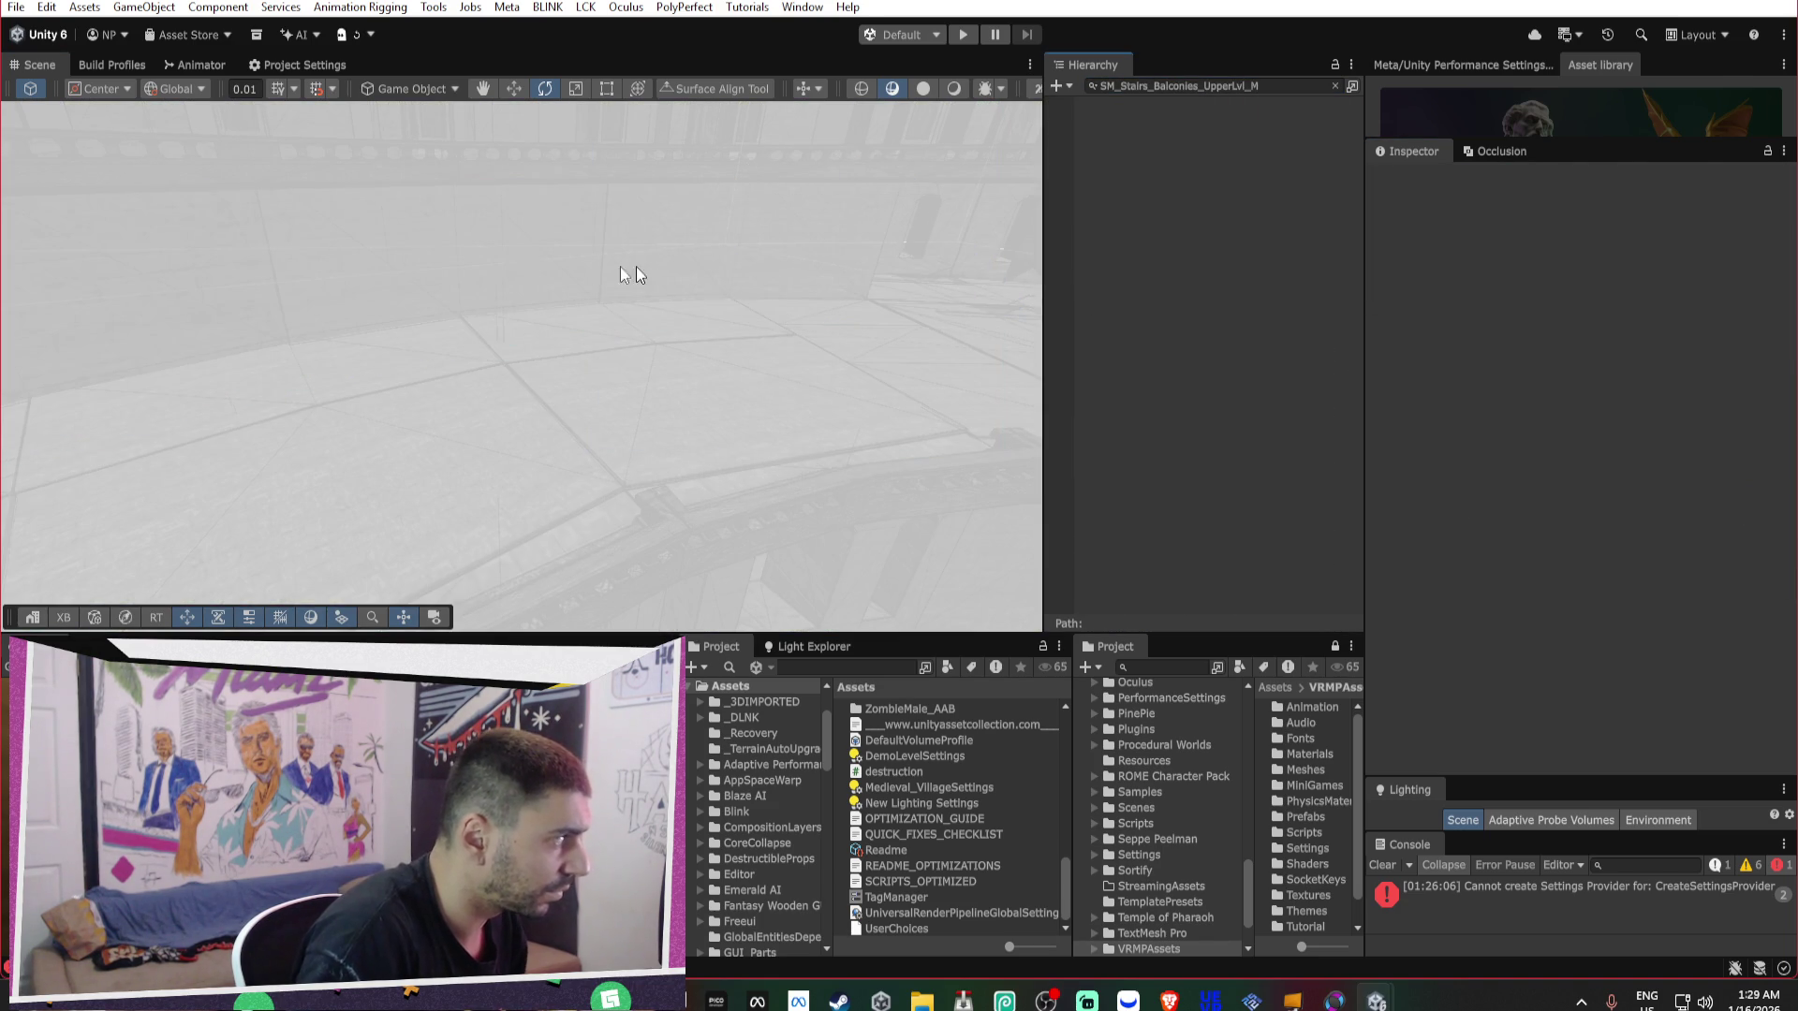
# Check the SM_InWall_L_AB wall and SM_Statue_O statue LODs, then clear the search.
pyautogui.click(787, 240)
pyautogui.click(732, 292)
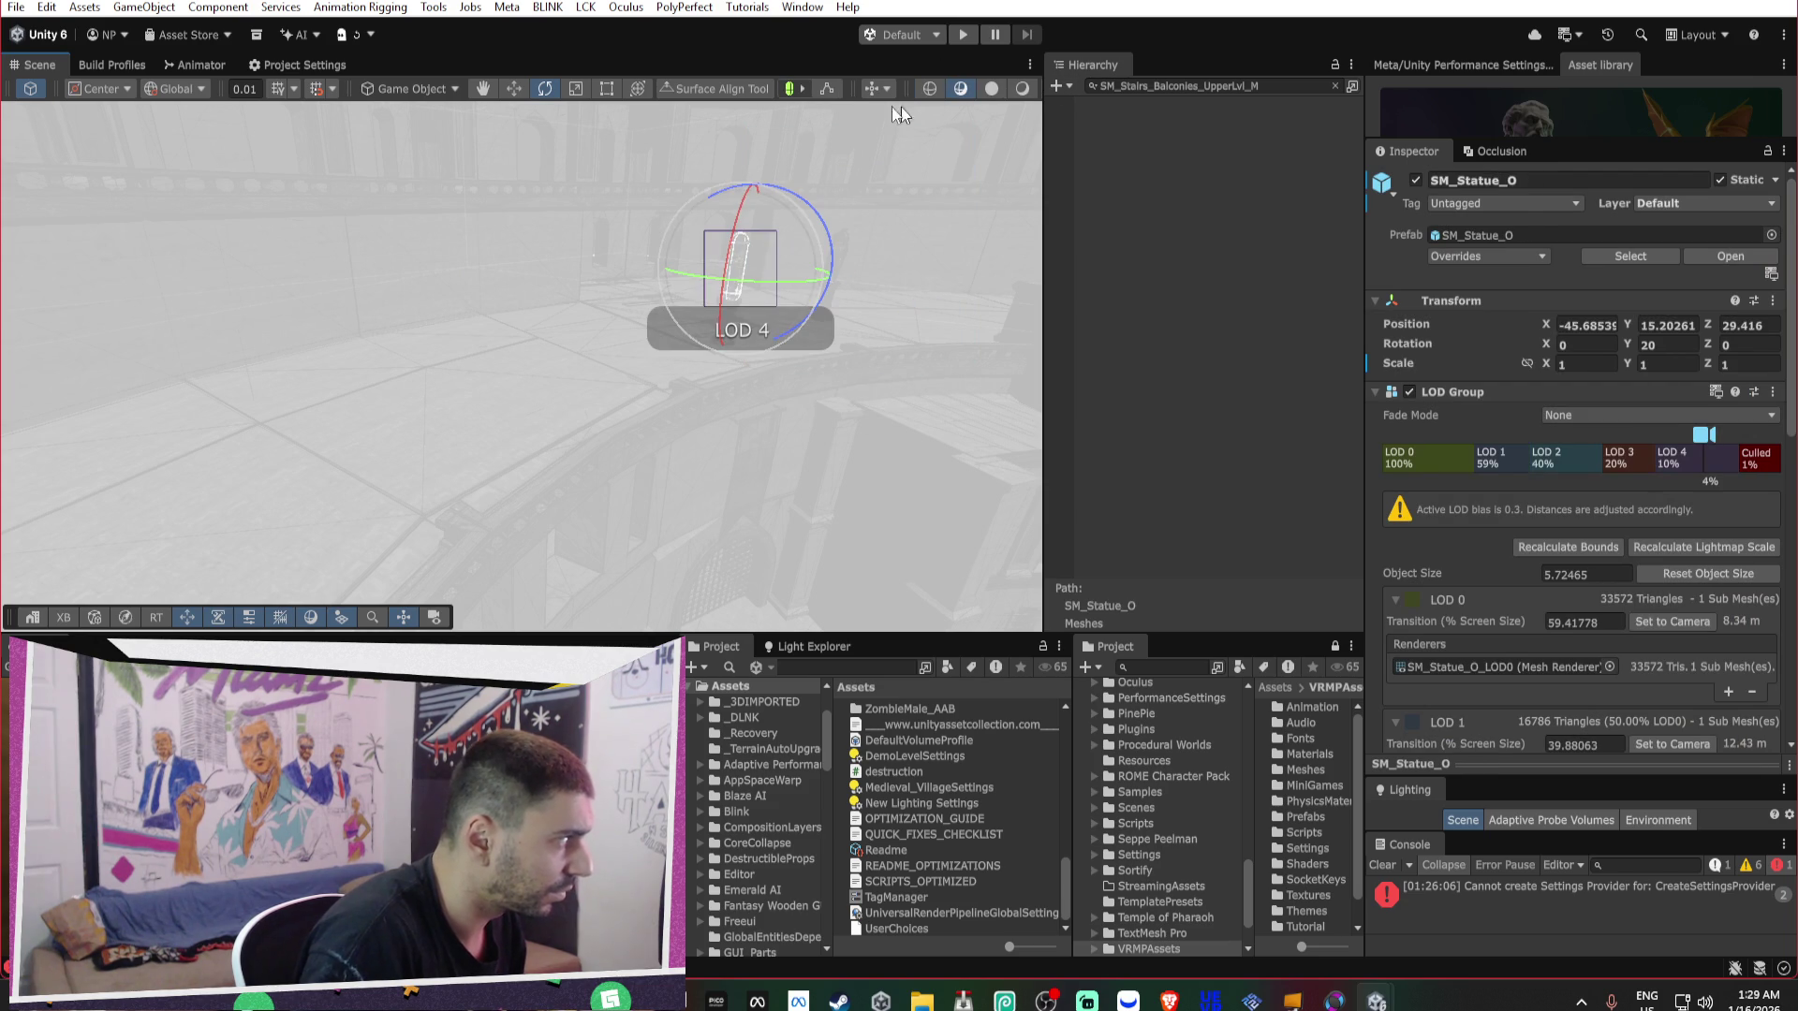
pyautogui.click(1334, 85)
pyautogui.moveTo(554, 254)
pyautogui.mouseDown()
pyautogui.moveTo(1044, 292)
pyautogui.moveTo(629, 296)
pyautogui.moveTo(1049, 319)
pyautogui.moveTo(762, 302)
pyautogui.moveTo(862, 337)
pyautogui.moveTo(818, 297)
pyautogui.moveTo(682, 240)
pyautogui.moveTo(445, 253)
pyautogui.moveTo(602, 272)
pyautogui.moveTo(562, 273)
pyautogui.moveTo(685, 236)
pyautogui.mouseUp()
# Delete every SM_OutWall_Gate_M_AA gate wall copy found by name.
pyautogui.click(730, 300)
pyautogui.moveTo(790, 412)
pyautogui.mouseDown()
pyautogui.moveTo(730, 418)
pyautogui.moveTo(630, 373)
pyautogui.moveTo(450, 403)
pyautogui.mouseUp()
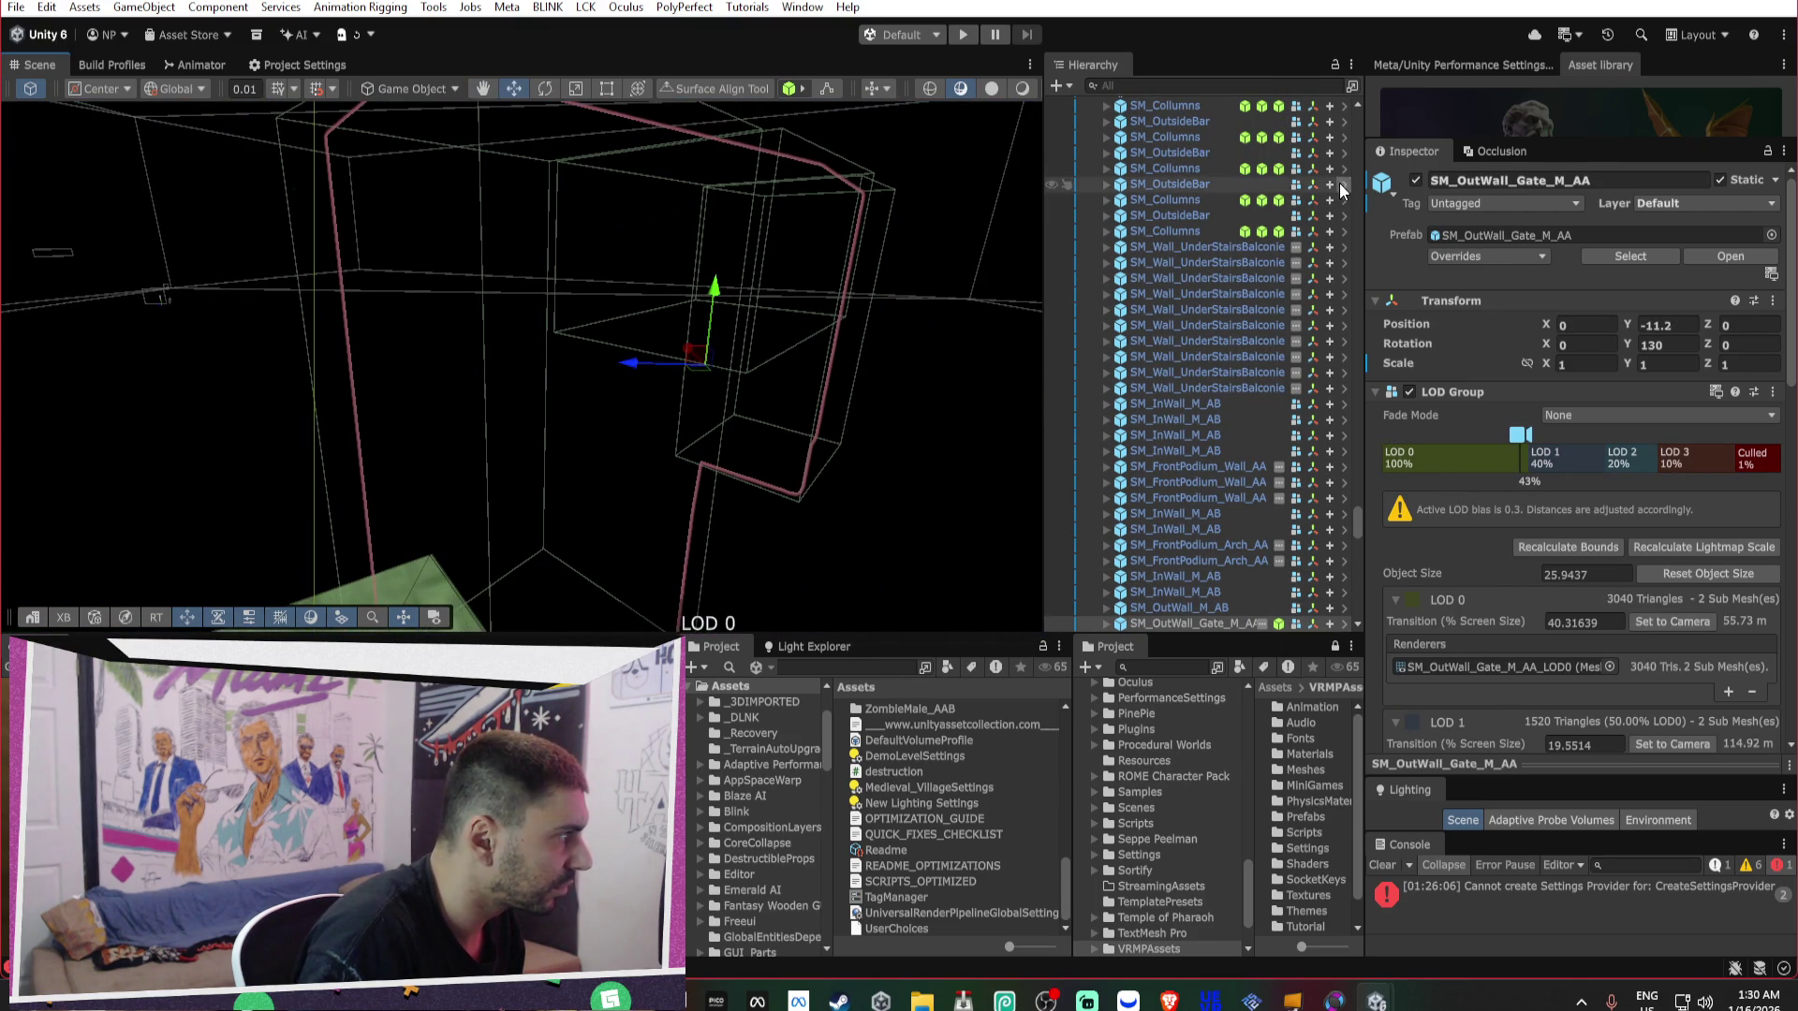
pyautogui.click(1554, 183)
pyautogui.click(1236, 85)
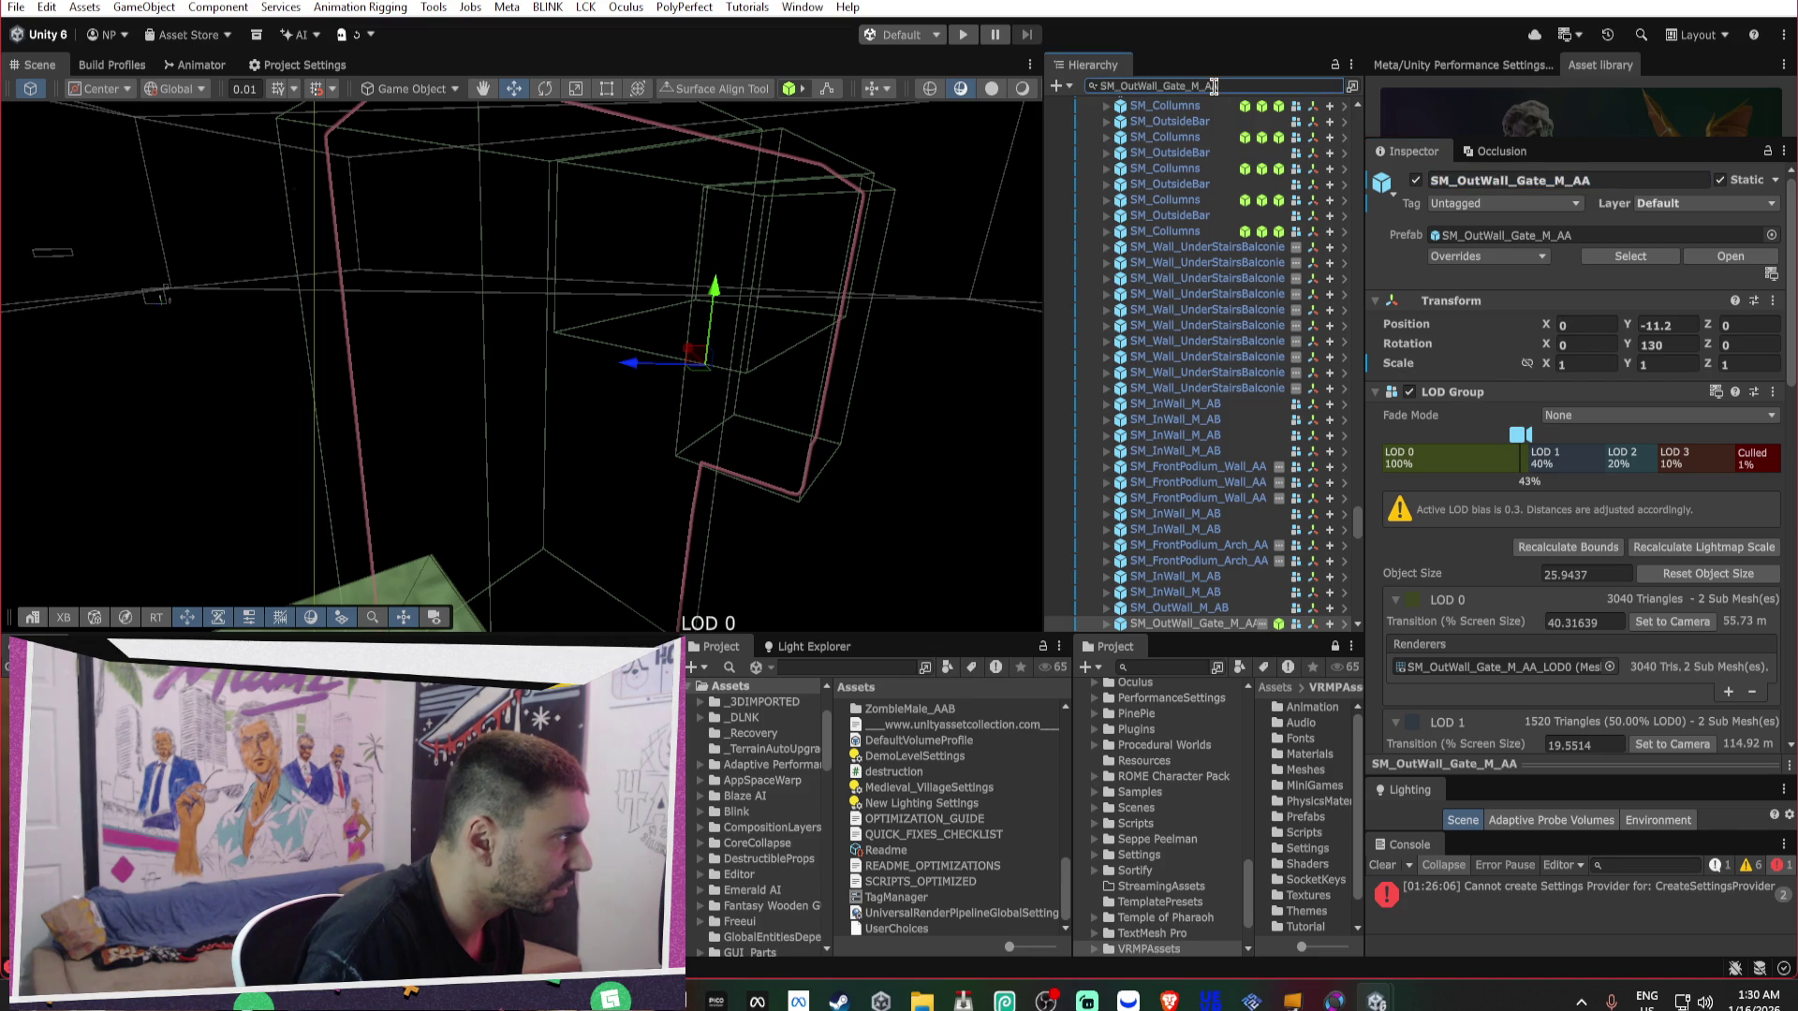
pyautogui.write('SM_OutWall_Gate_M_AA')
pyautogui.keyDown('shift'); pyautogui.click(1159, 239); pyautogui.keyUp('shift')
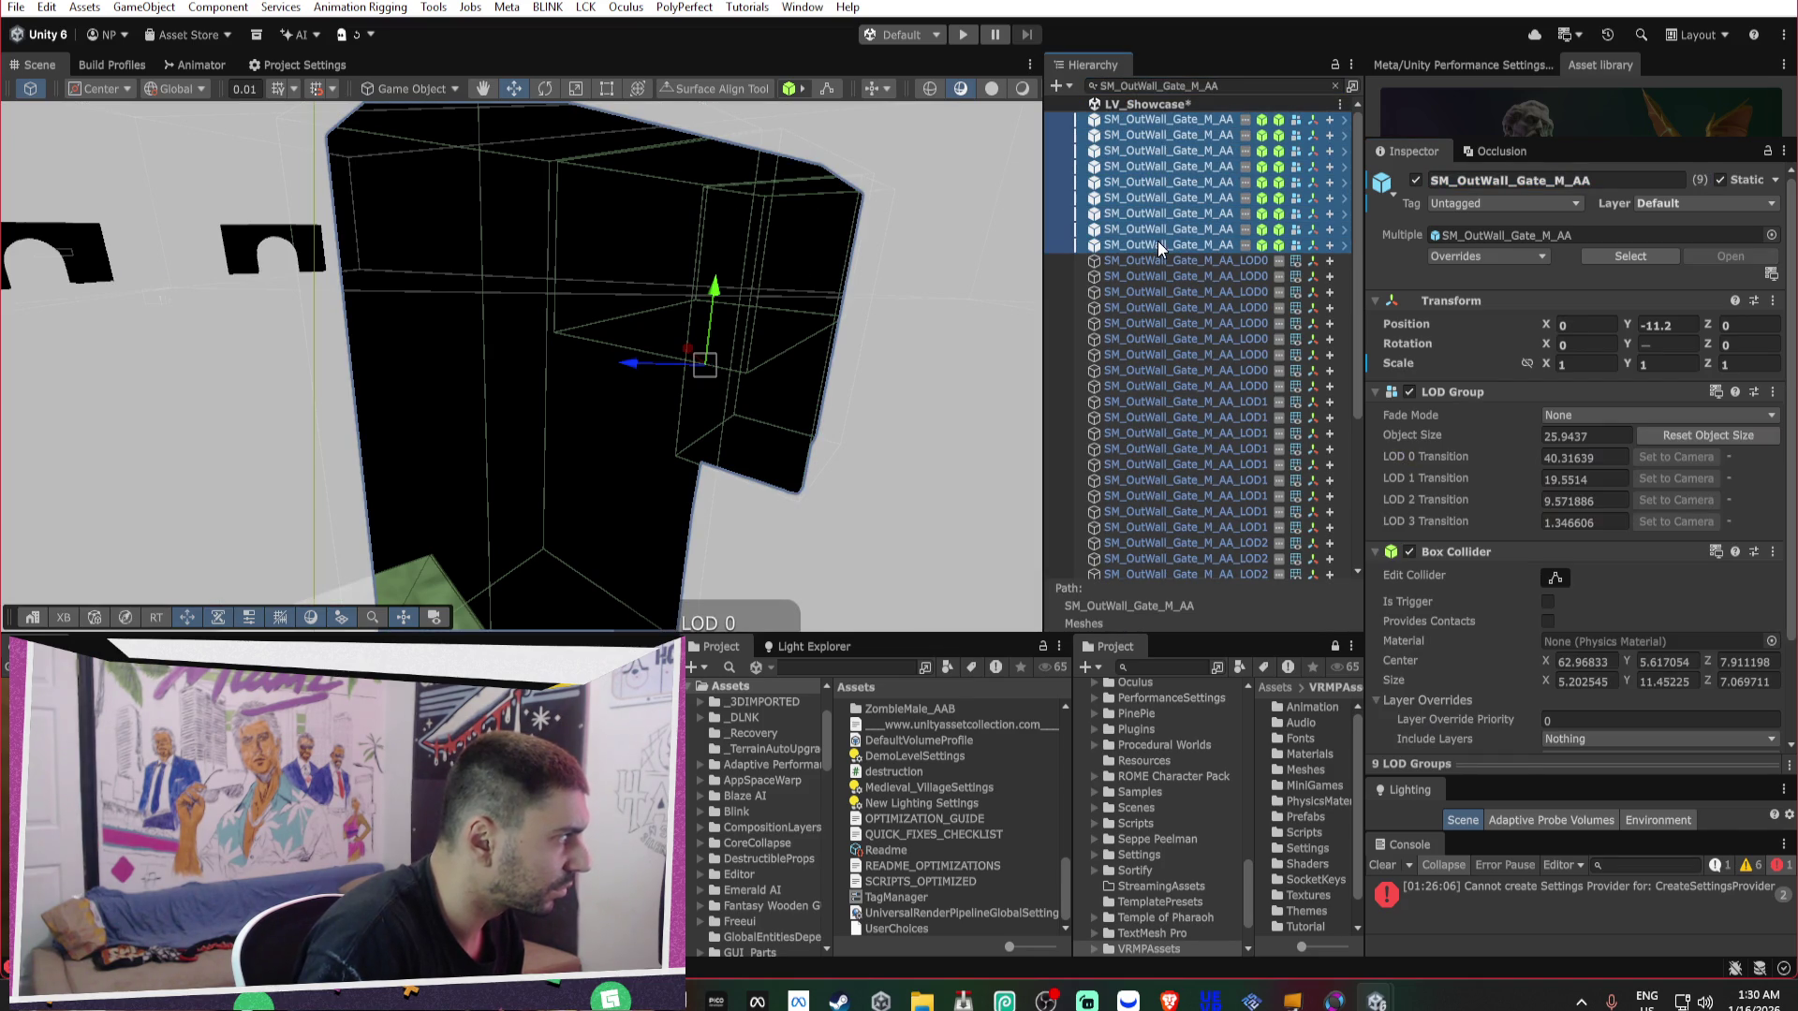
pyautogui.press('Delete')
# Delete every SM_OutWall_M_AB outer wall found by name.
pyautogui.moveTo(665, 284)
pyautogui.mouseDown()
pyautogui.moveTo(510, 281)
pyautogui.moveTo(567, 240)
pyautogui.moveTo(530, 276)
pyautogui.mouseUp()
pyautogui.click(530, 276)
pyautogui.click(1536, 184)
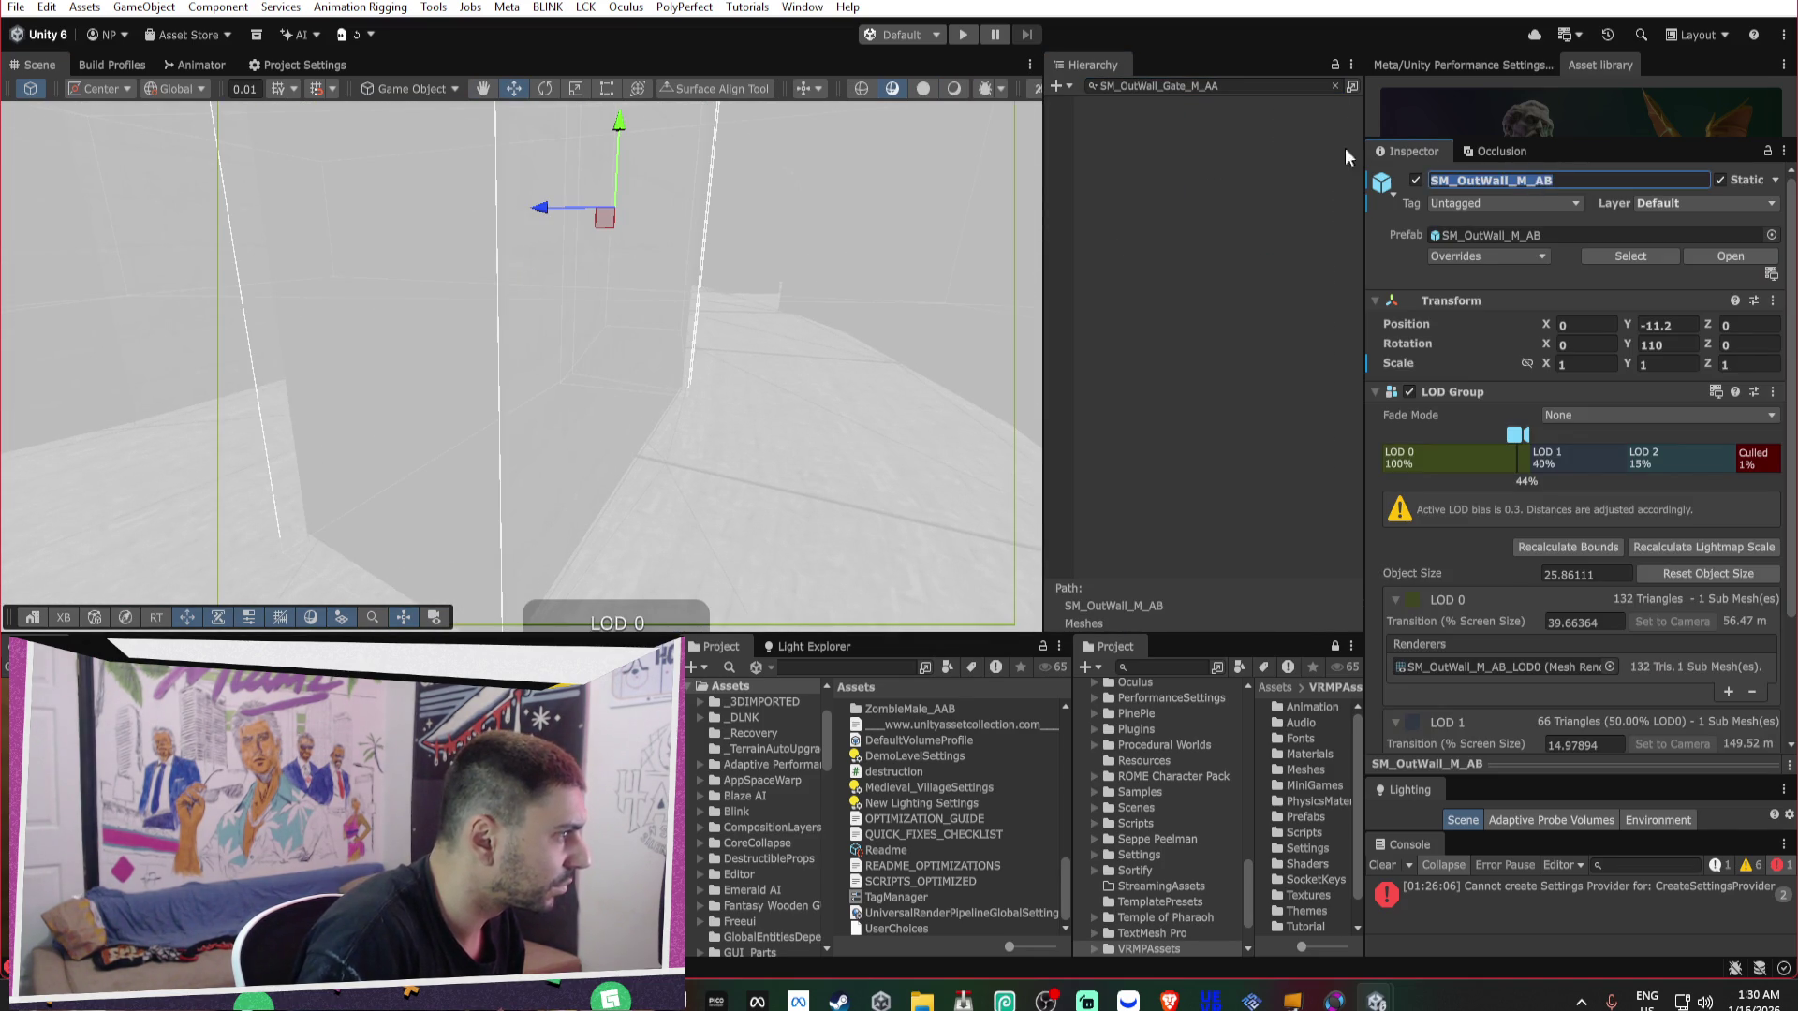
pyautogui.click(1277, 86)
pyautogui.write('SM_OutWall_M_AB')
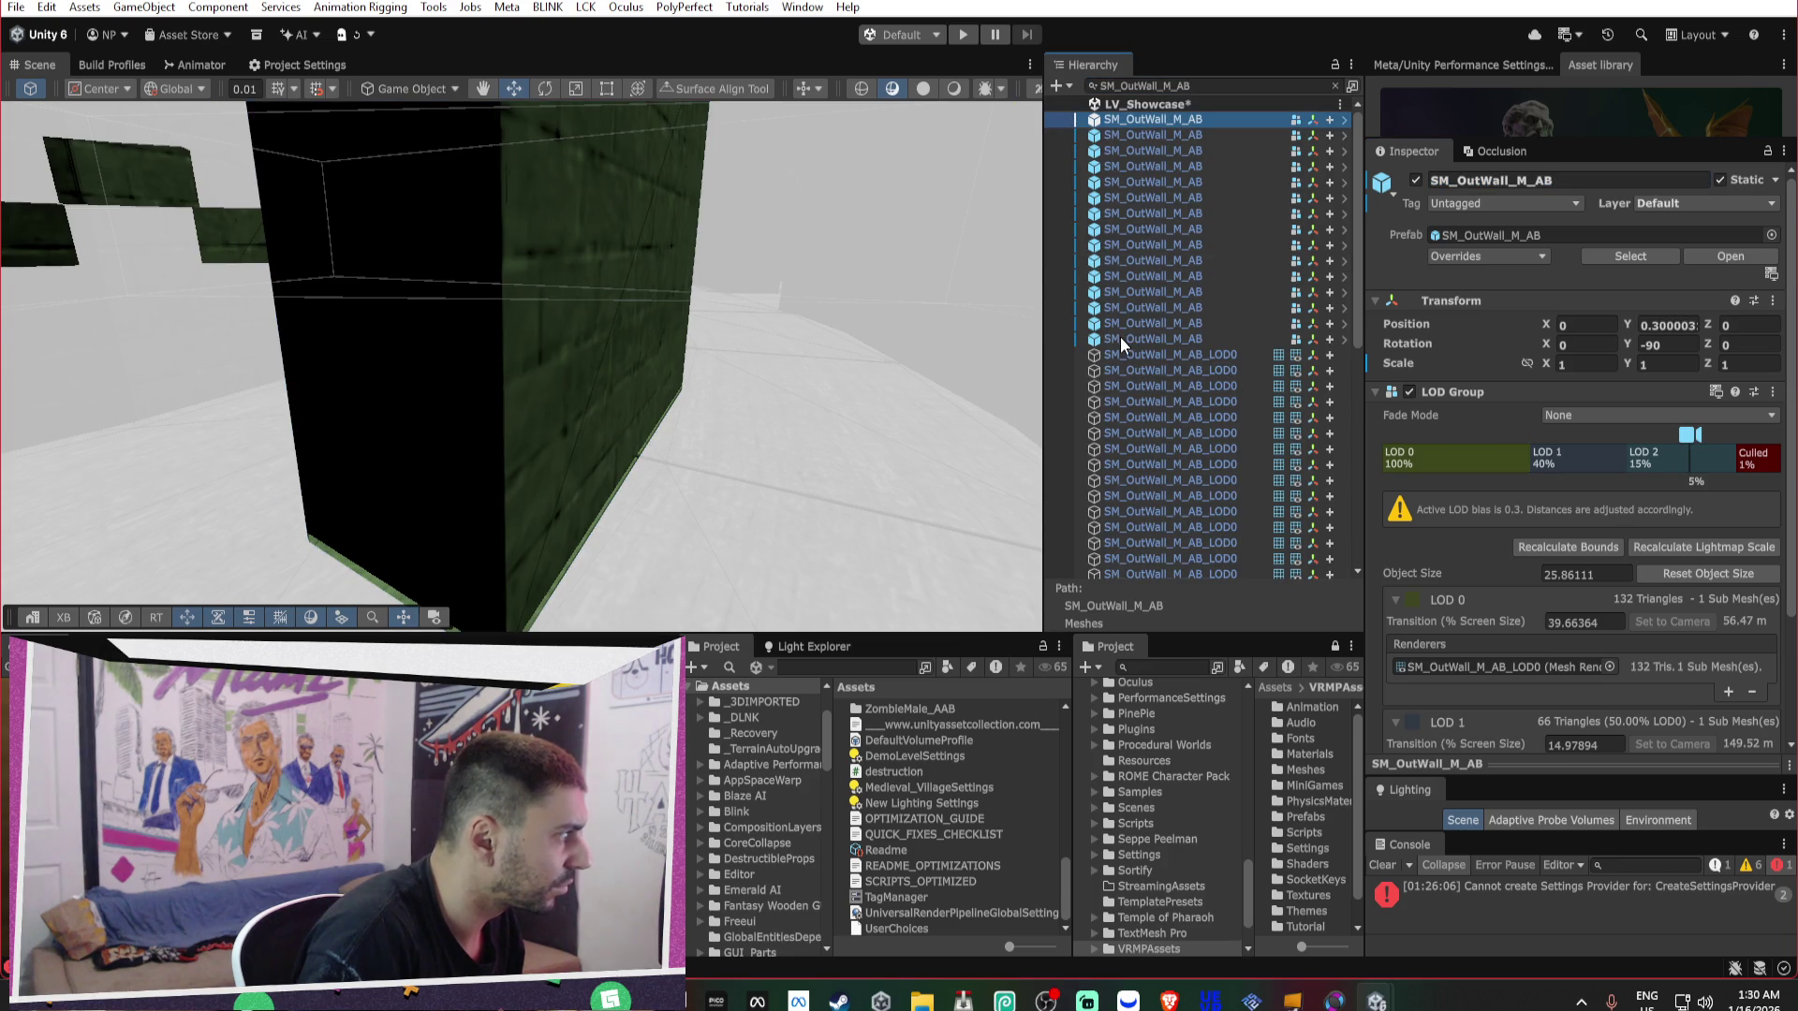
pyautogui.keyDown('shift'); pyautogui.click(1120, 335); pyautogui.keyUp('shift')
pyautogui.press('Delete')
# Delete all four SM_FenceGate_Outside fence gates.
pyautogui.moveTo(860, 256)
pyautogui.mouseDown()
pyautogui.moveTo(906, 273)
pyautogui.moveTo(836, 261)
pyautogui.moveTo(797, 369)
pyautogui.mouseUp()
pyautogui.click(168, 282)
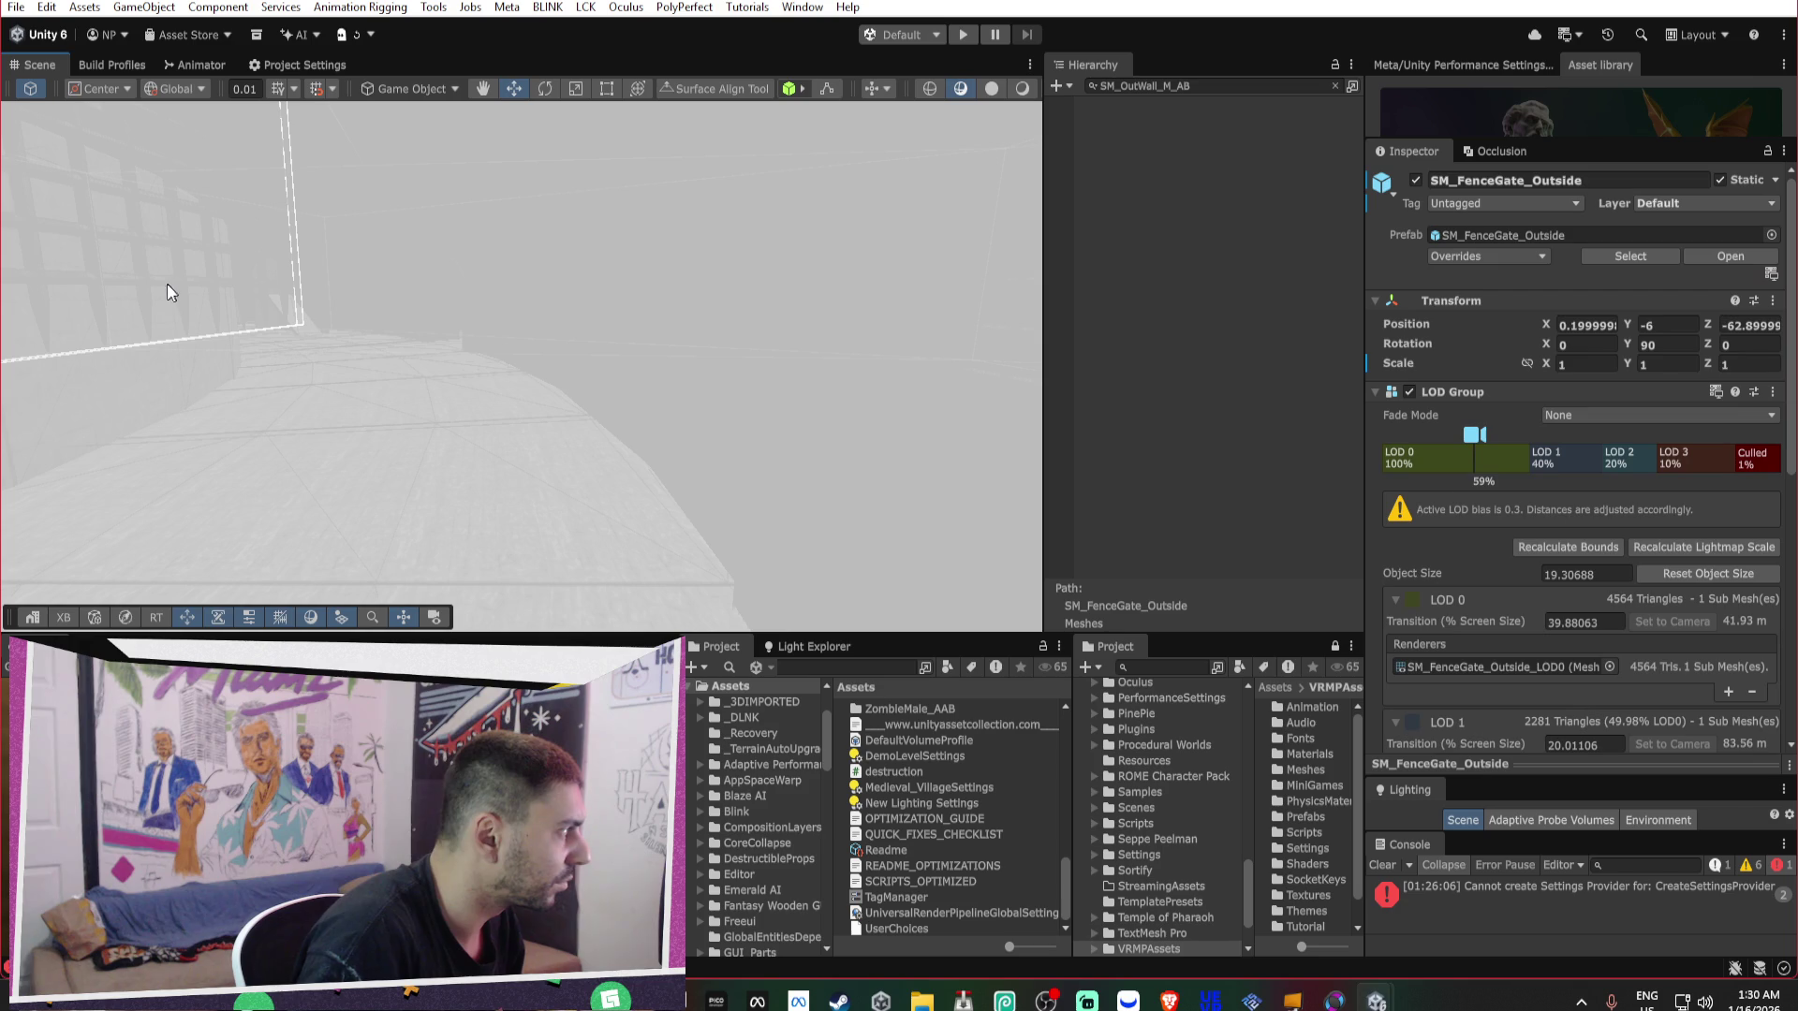
pyautogui.click(1556, 184)
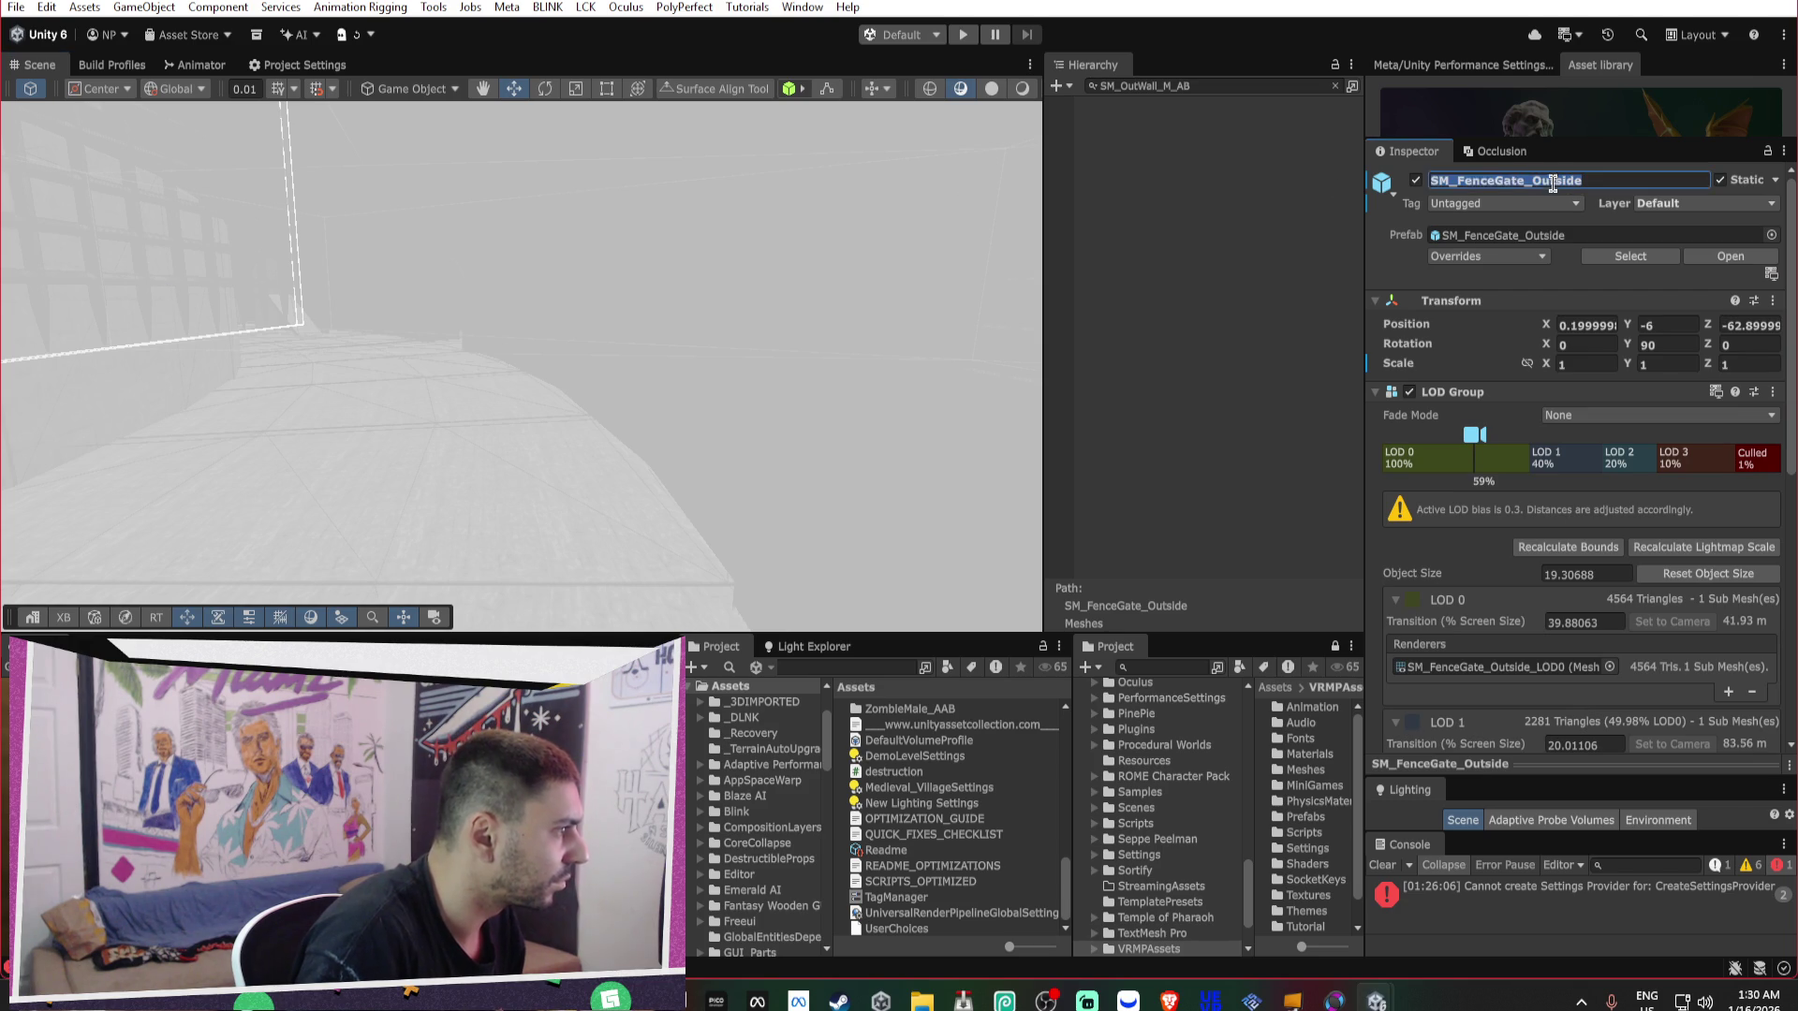
pyautogui.click(1188, 85)
pyautogui.write('SM_FenceGate_Outside')
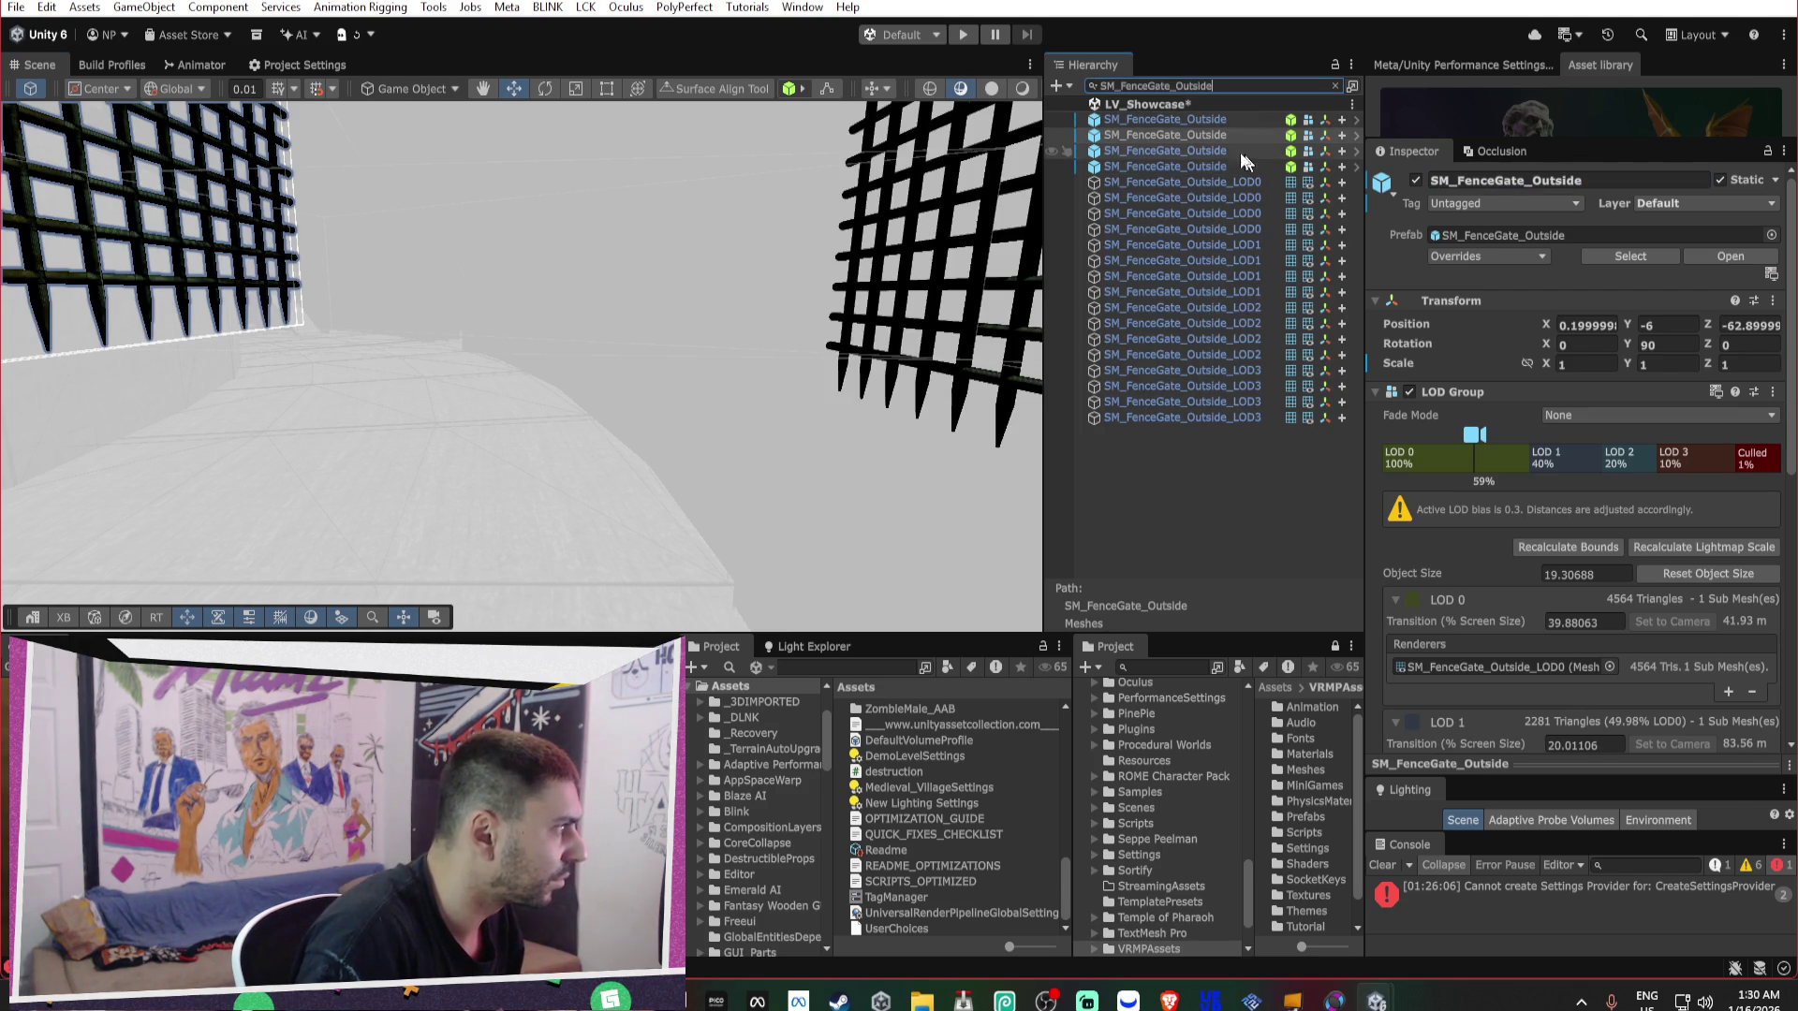
pyautogui.click(1183, 165)
pyautogui.hotkey('ctrl', 'a')
pyautogui.press('f')
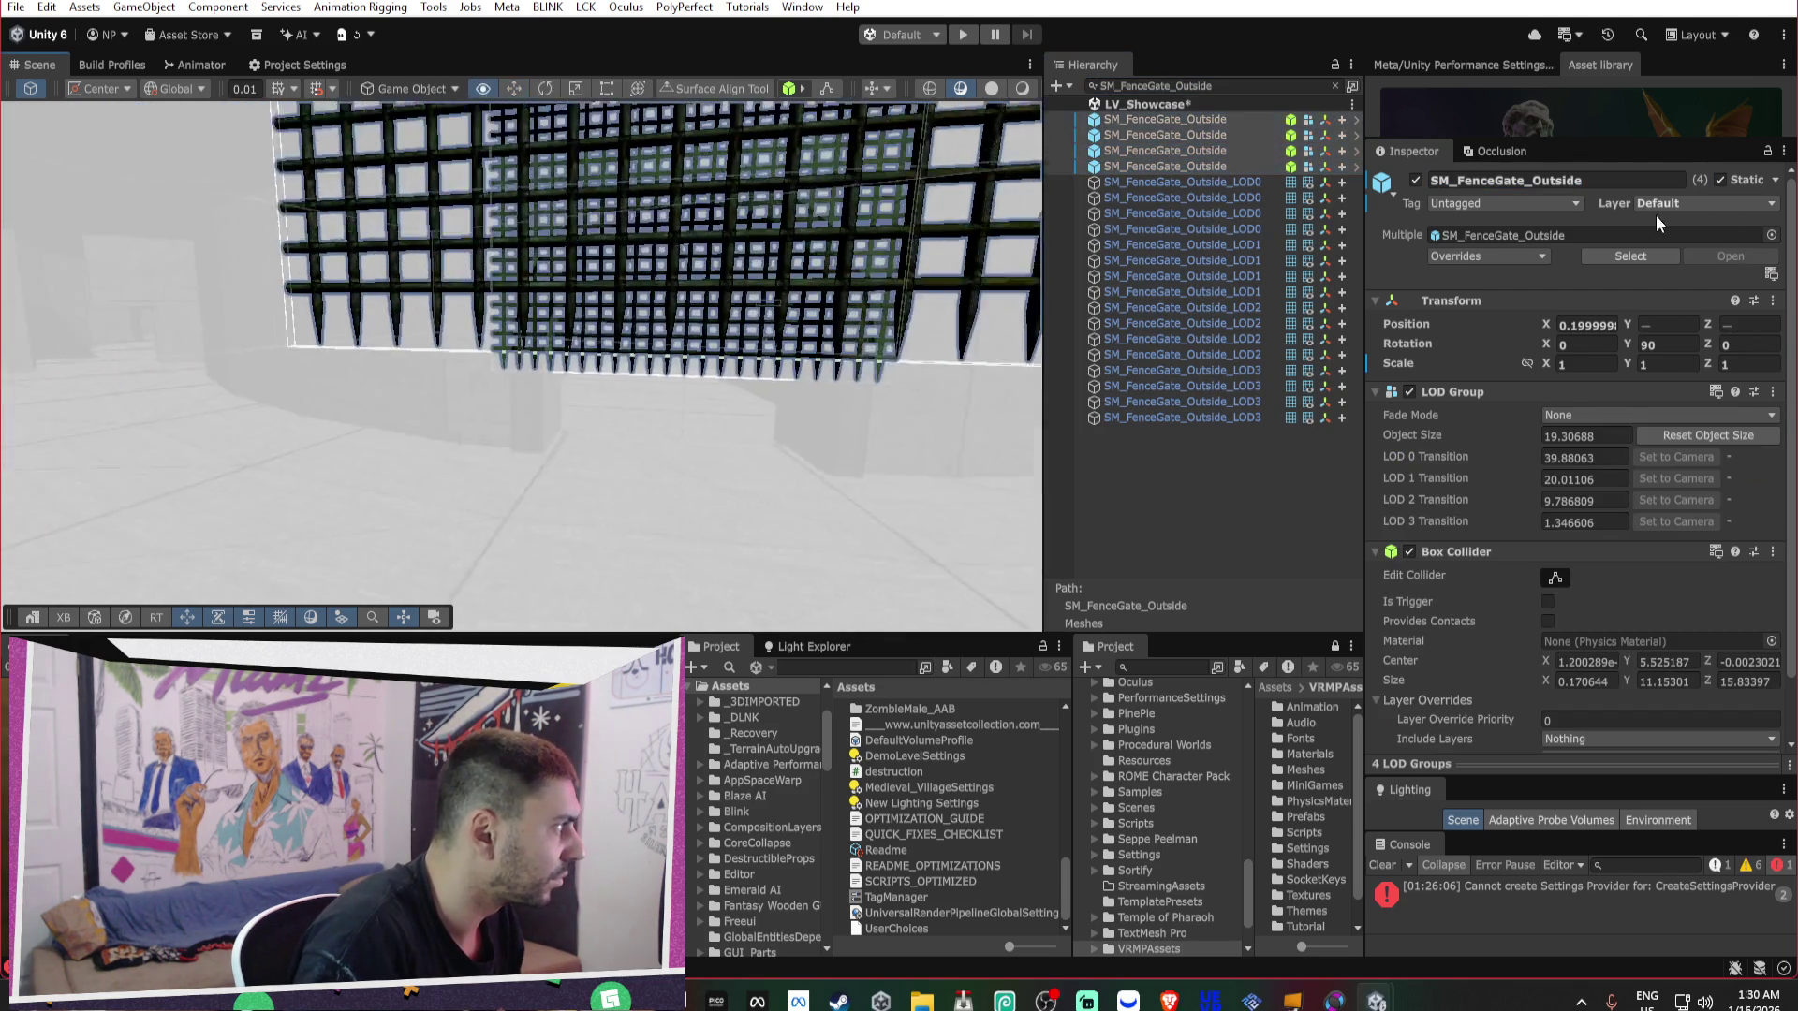
pyautogui.press('Delete')
# Fly through the archway to inspect the SM_FenceGate_Inside gate, then fly back to the wall gates.
pyautogui.rightClick(739, 300)
pyautogui.press('w')
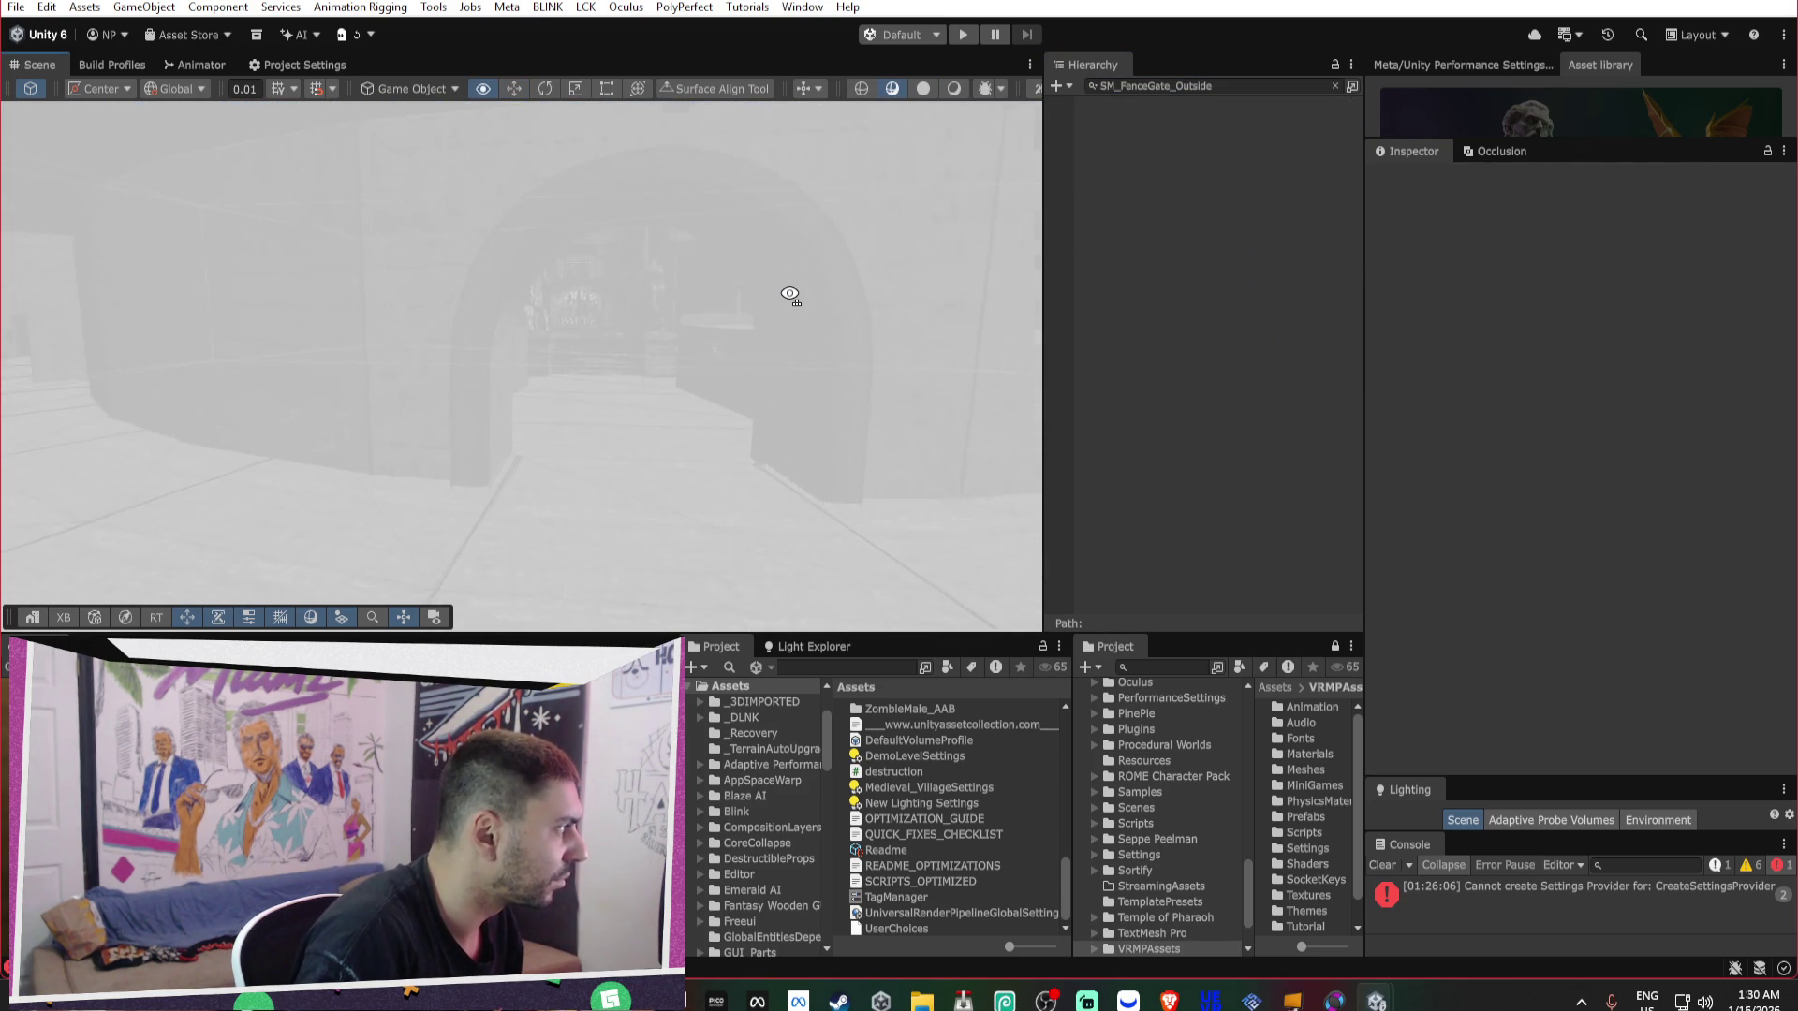
pyautogui.press('w')
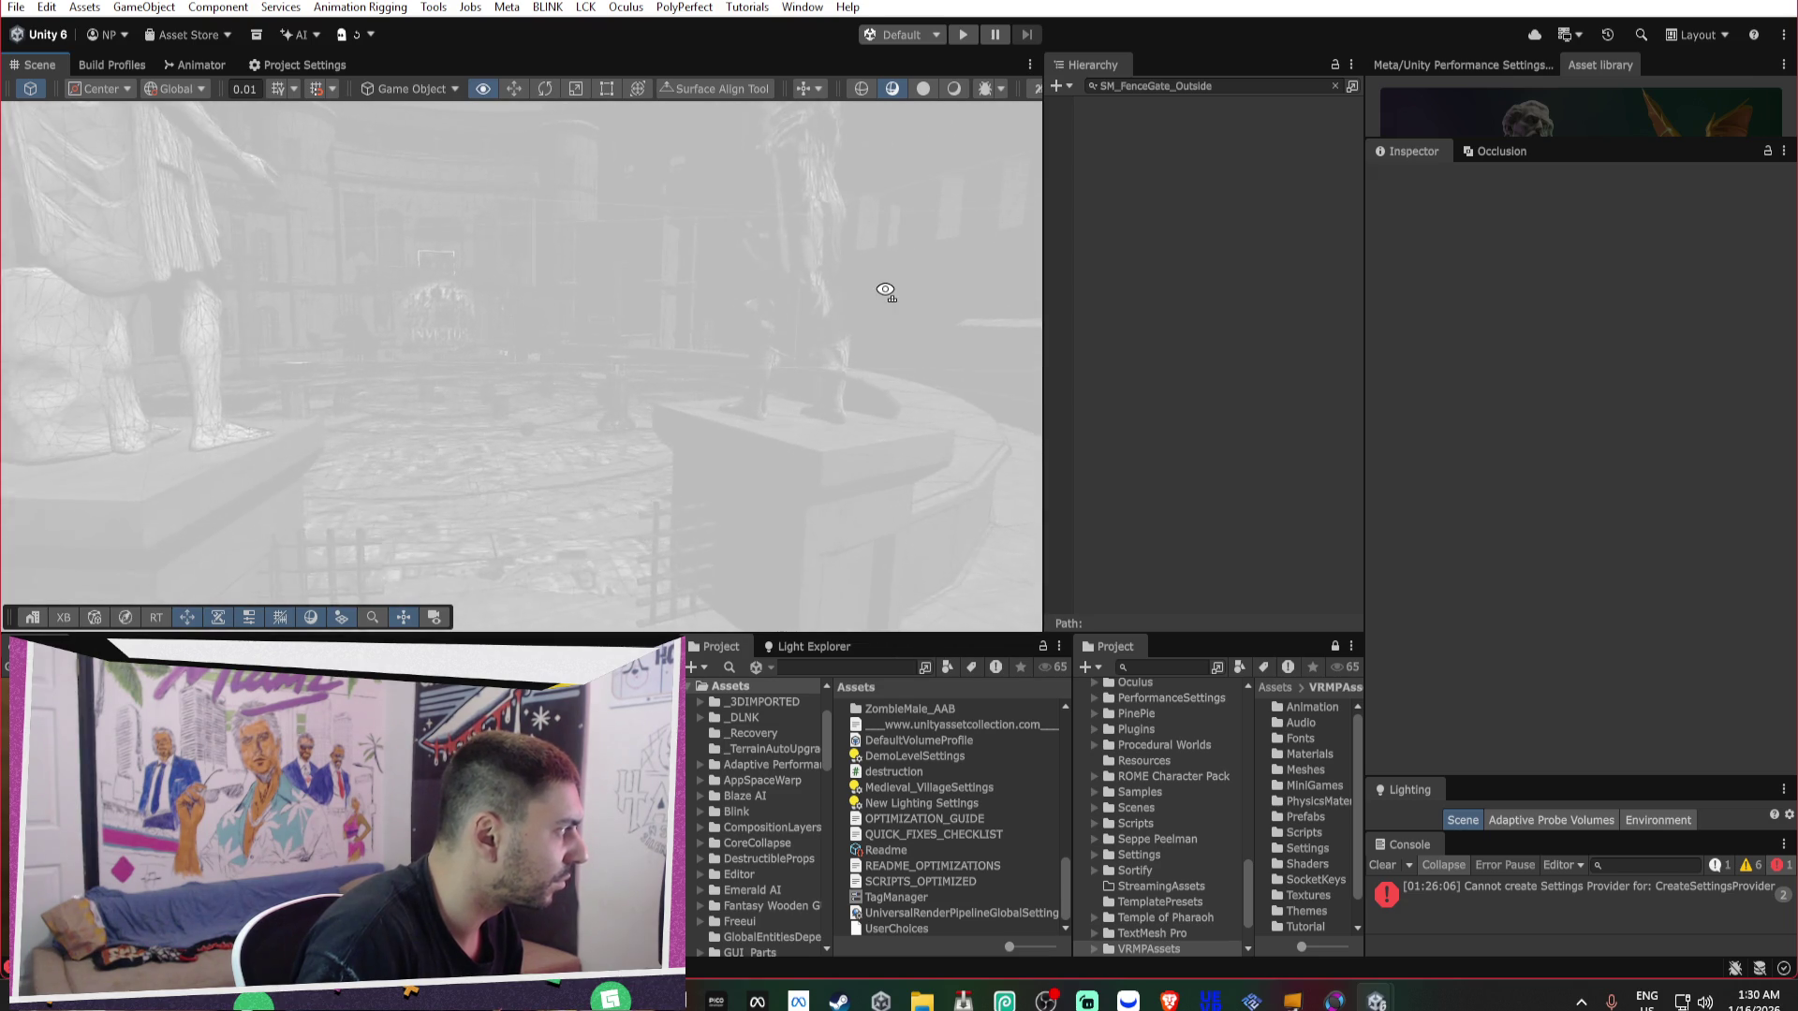
pyautogui.press('w')
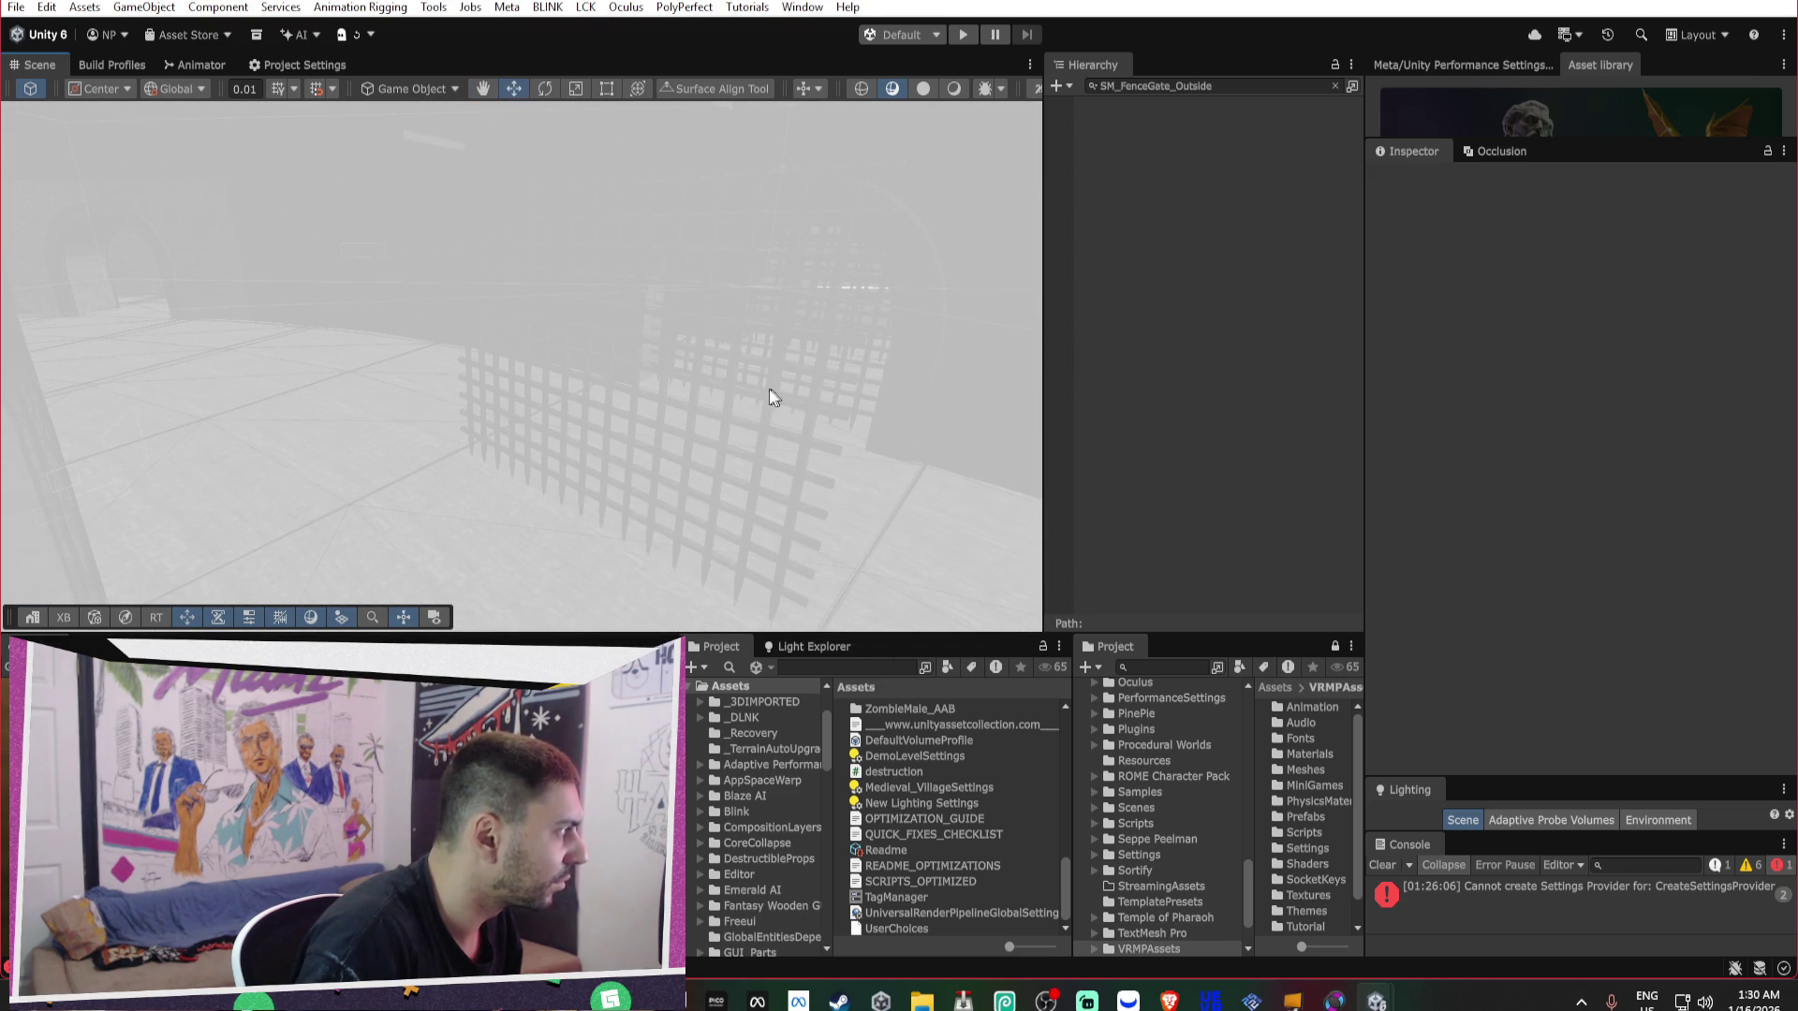
pyautogui.click(738, 395)
pyautogui.press('s')
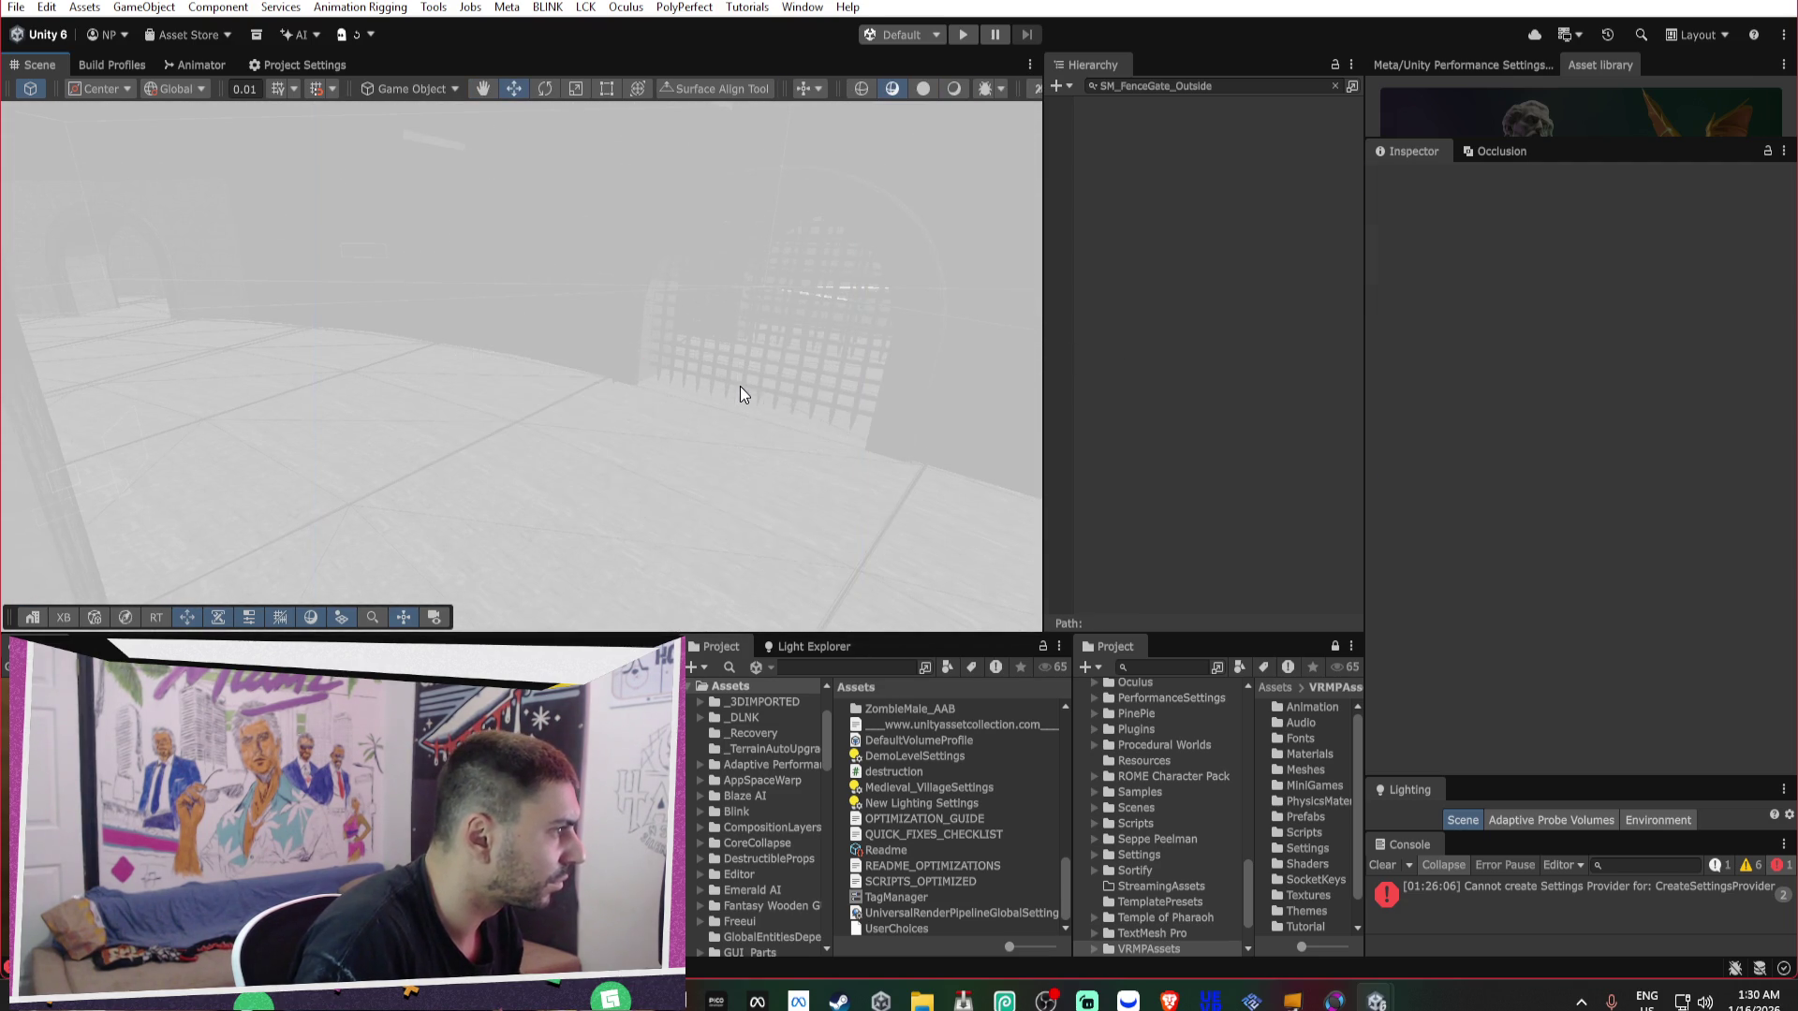
pyautogui.press('w')
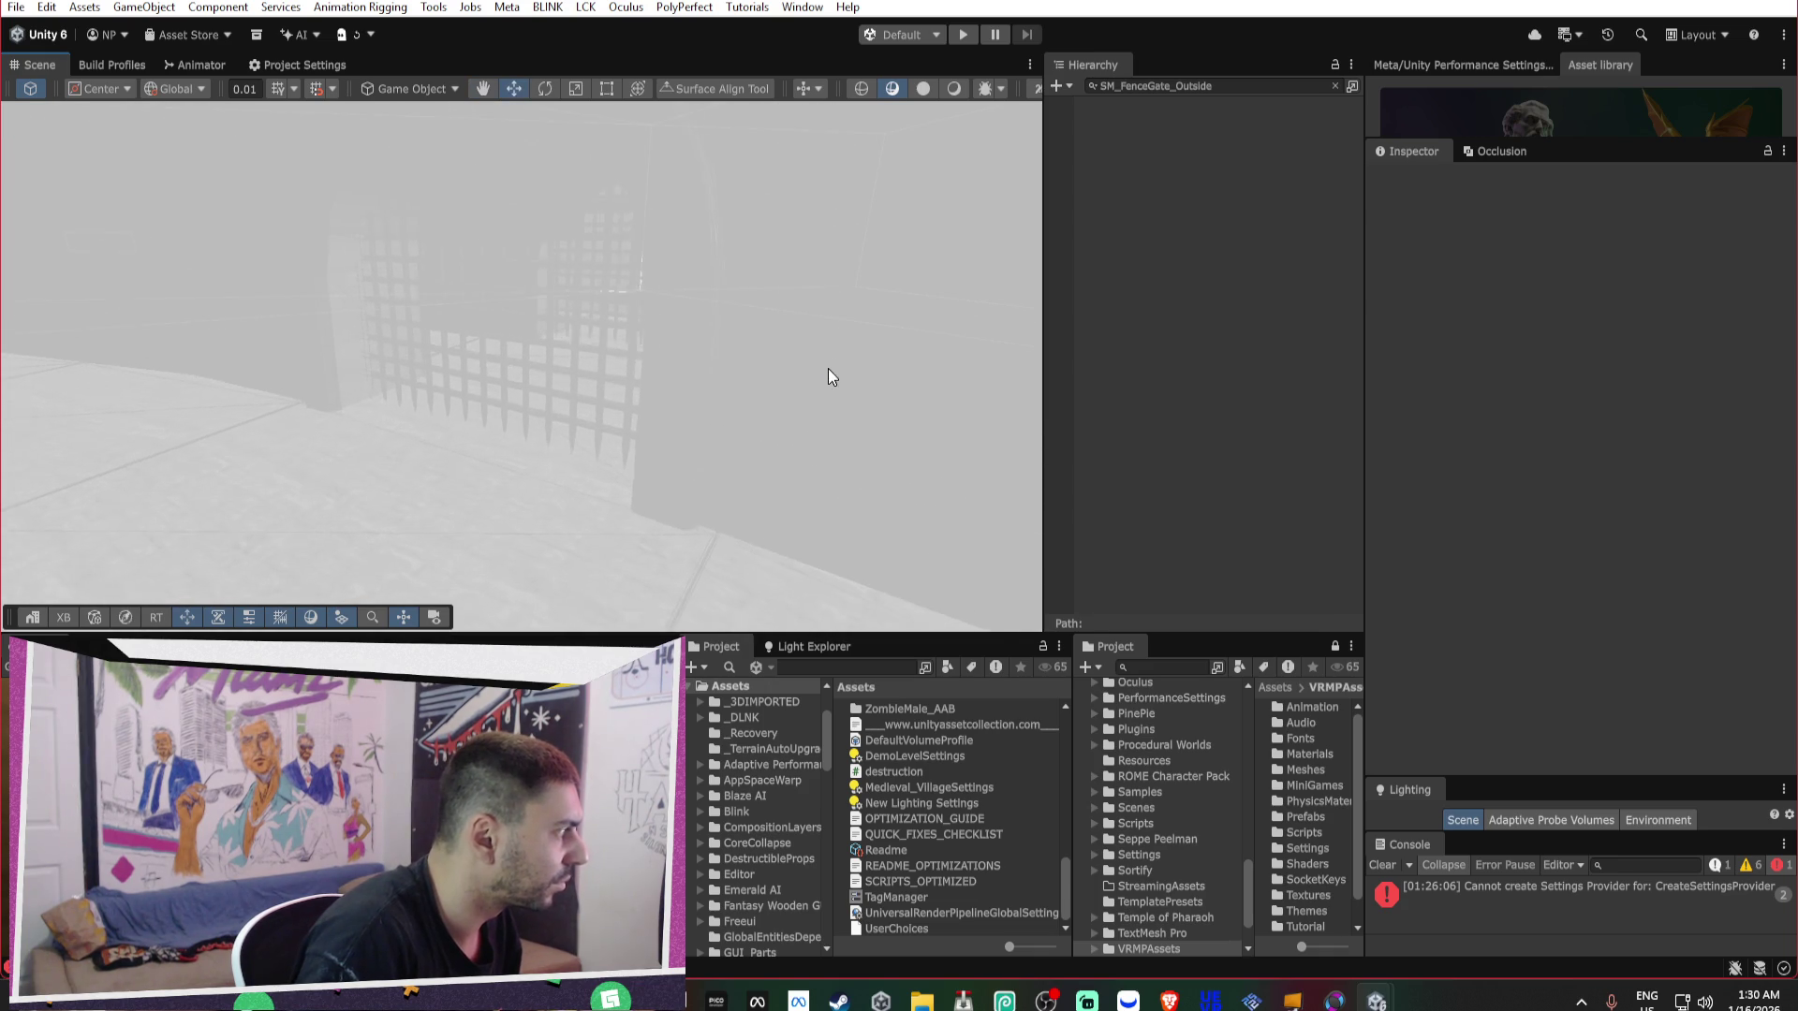
# Copy the SM_InWall_Gate_L_AA name into the Hierarchy filter to list all its instances.
pyautogui.click(828, 368)
pyautogui.click(1655, 179)
pyautogui.hotkey('ctrl', 'c')
pyautogui.click(1208, 85)
pyautogui.hotkey('ctrl', 'v')
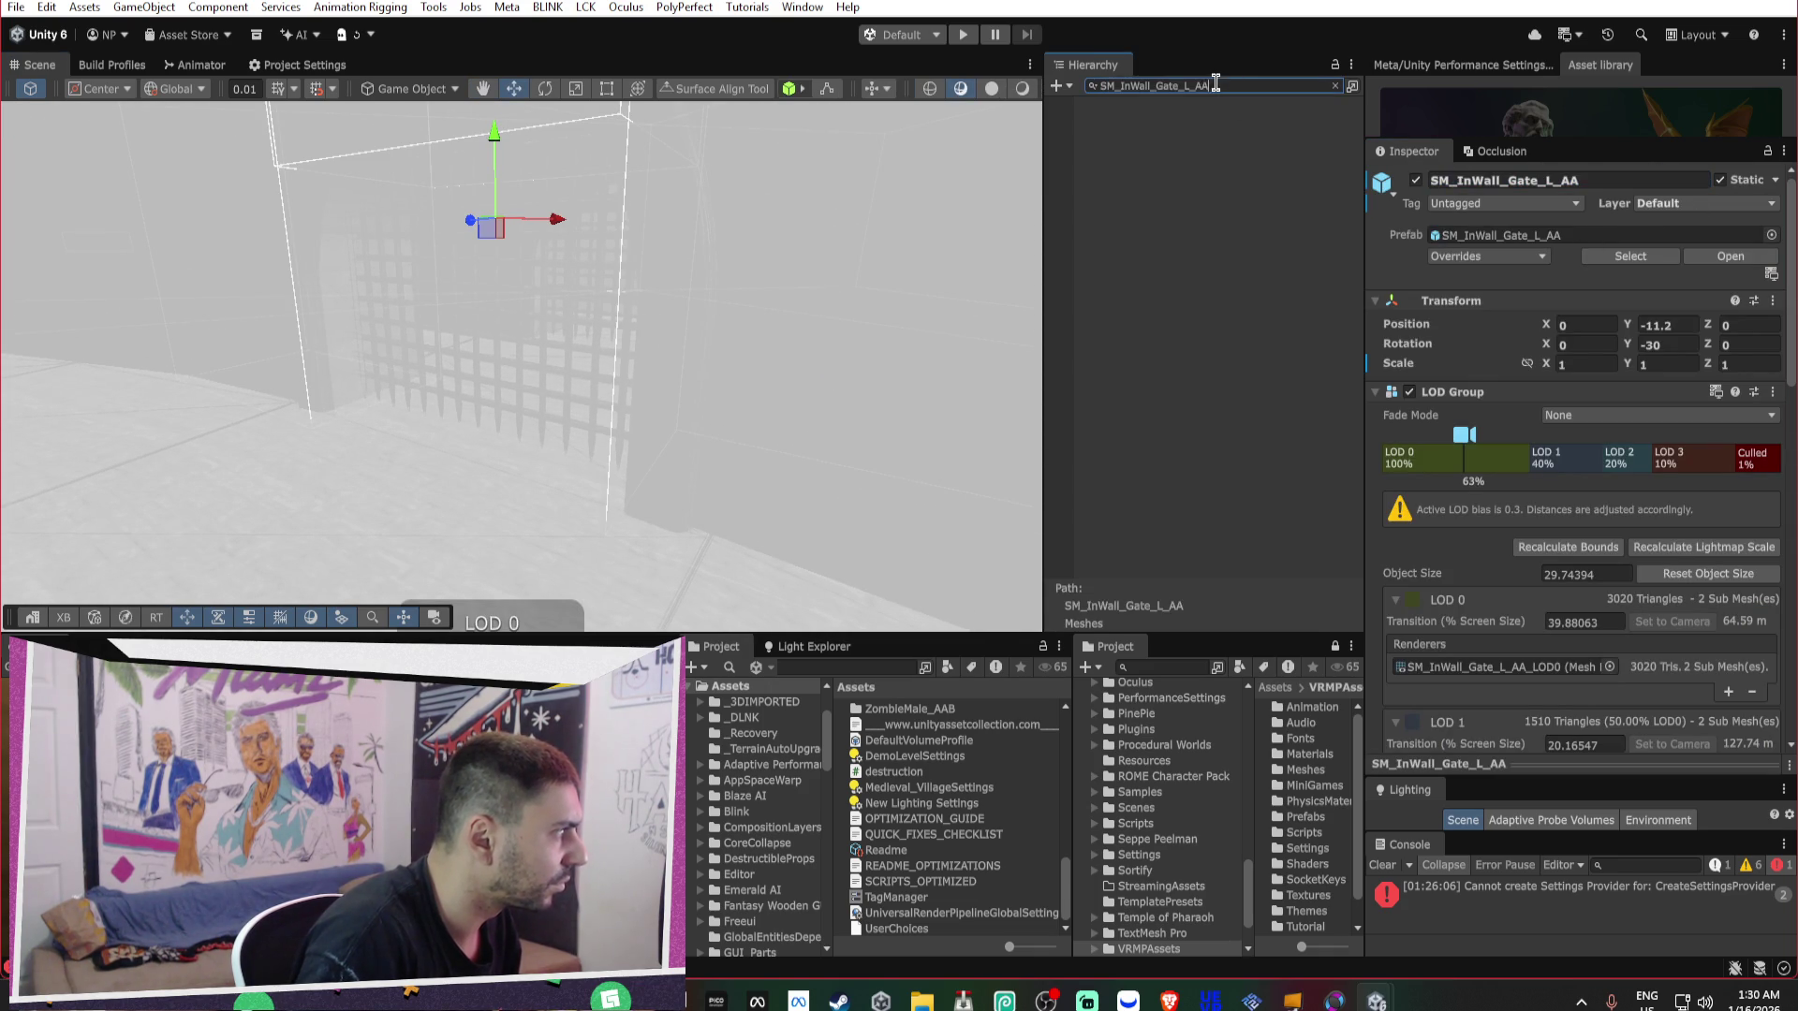
# Select, frame and delete the nine SM_InWall_Gate_L_AA gates.
pyautogui.doubleClick(1200, 120)
pyautogui.keyDown('shift'); pyautogui.click(1138, 244); pyautogui.keyUp('shift')
pyautogui.press('f')
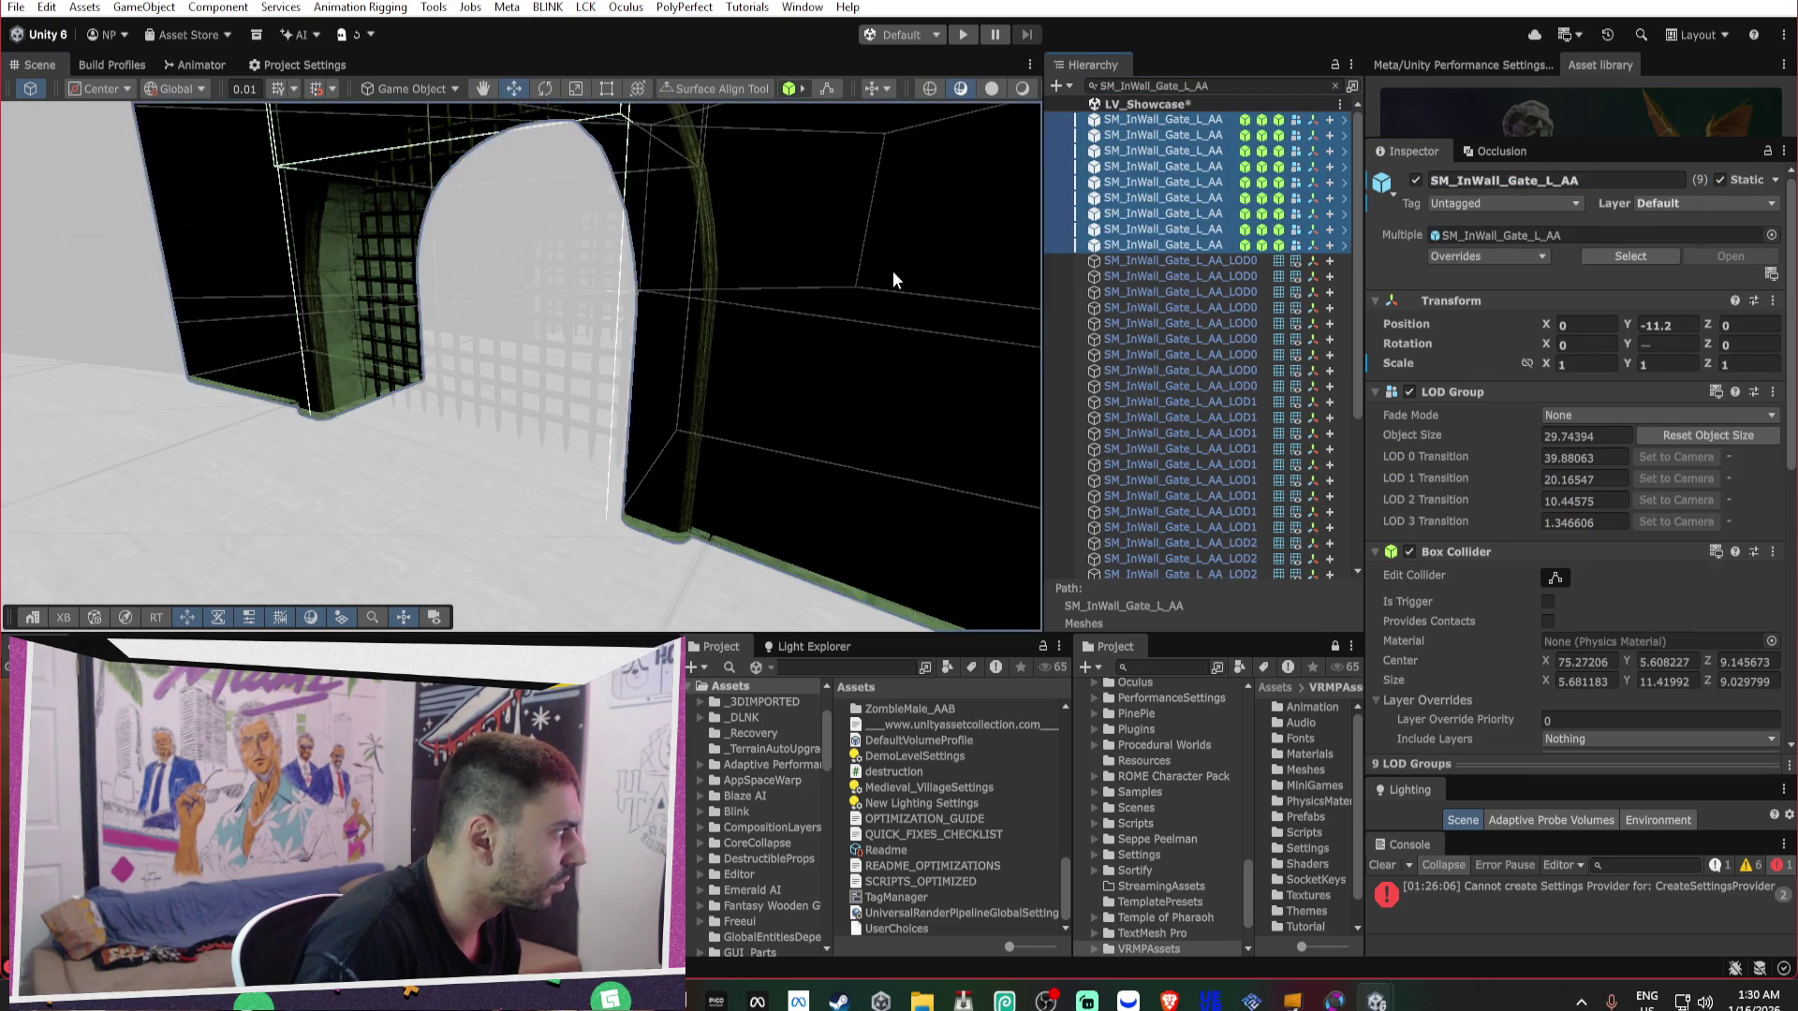
pyautogui.scroll(5, 703, 286)
pyautogui.moveTo(700, 279)
pyautogui.mouseDown()
pyautogui.moveTo(465, 229)
pyautogui.moveTo(9, 267)
pyautogui.mouseUp()
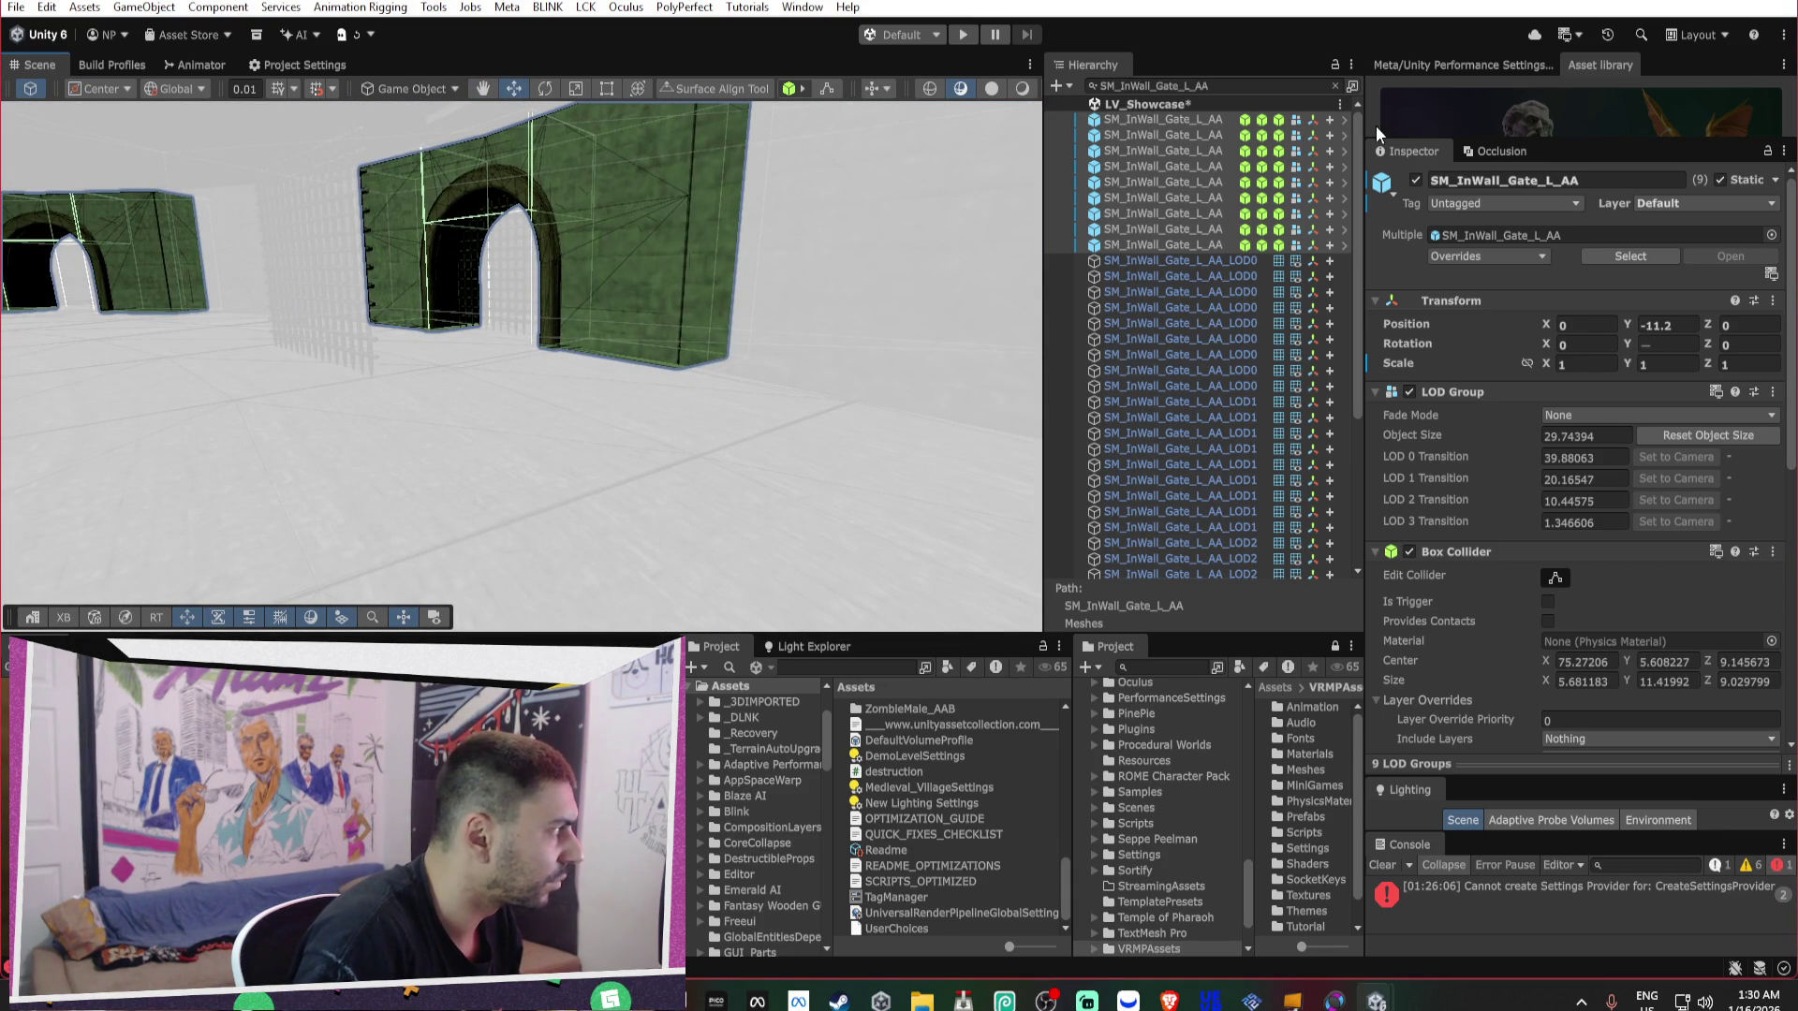
pyautogui.press('Delete')
# Filter the Hierarchy to all SM_InWall_L_AB instances using the wall's copied name.
pyautogui.moveTo(743, 257); pyautogui.dragTo(669, 351)
pyautogui.click(632, 279)
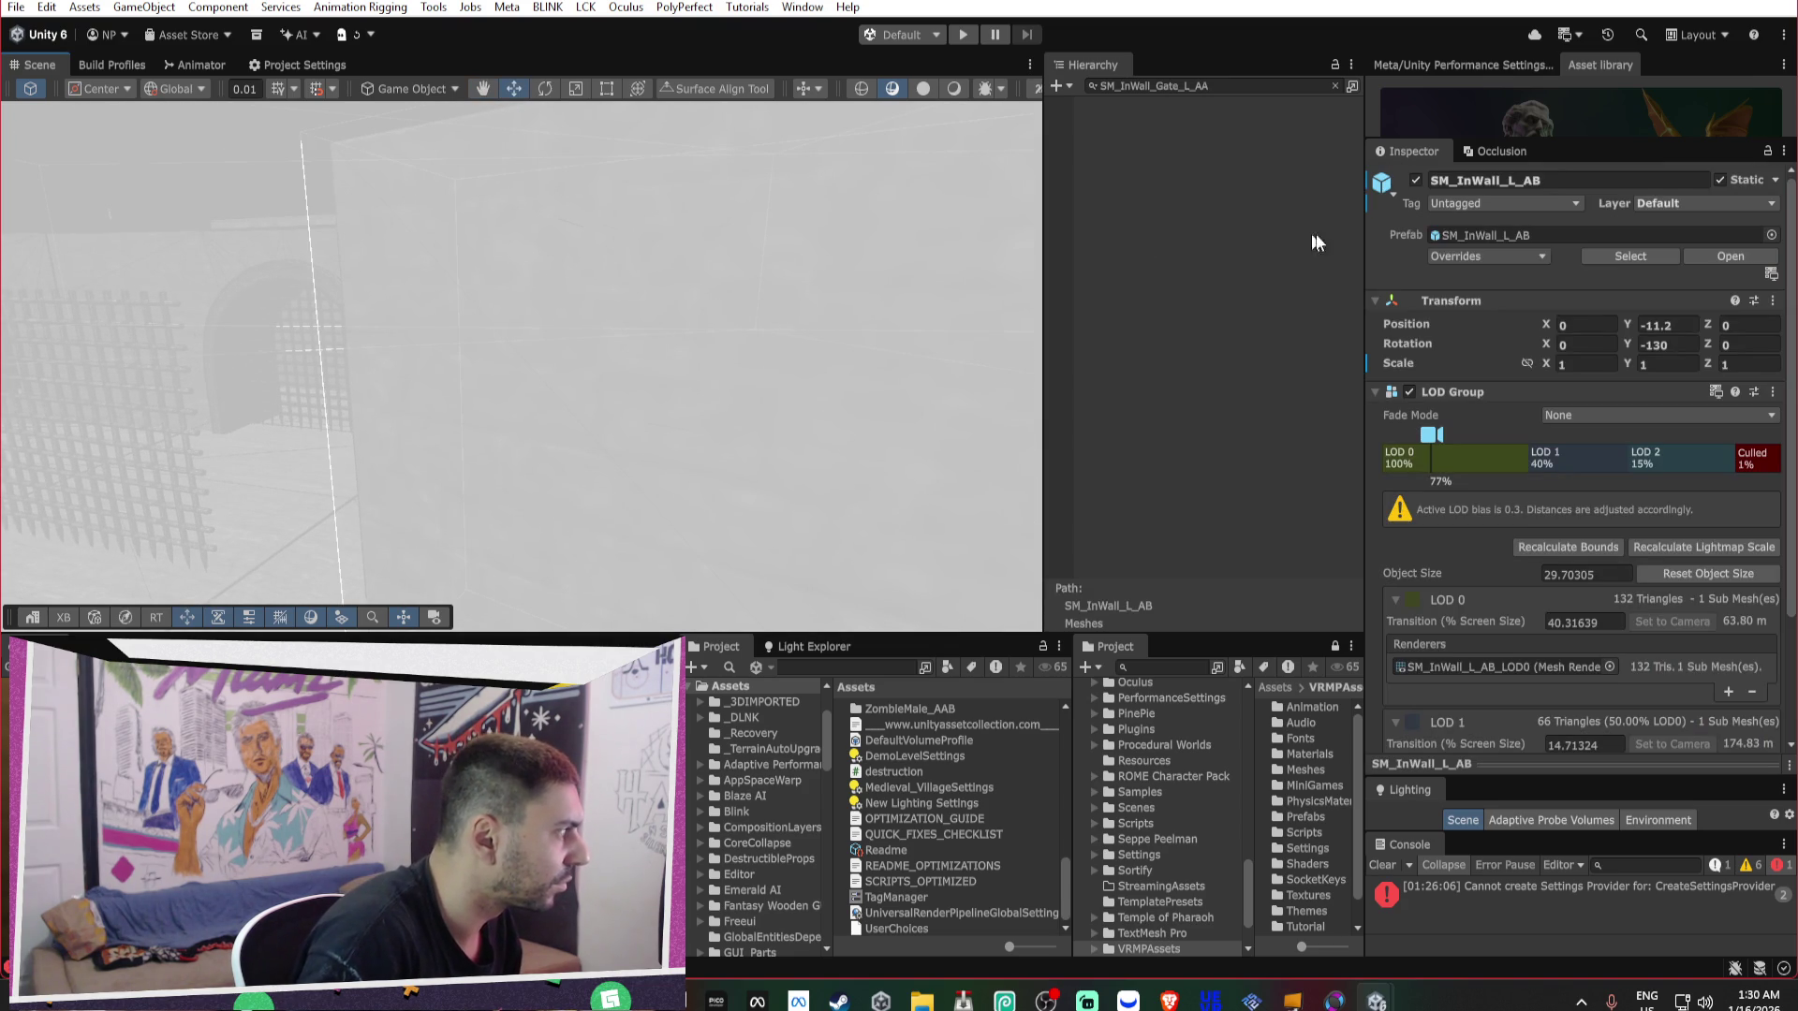
pyautogui.click(1629, 182)
pyautogui.hotkey('ctrl', 'a')
pyautogui.hotkey('ctrl', 'c')
pyautogui.click(1208, 85)
pyautogui.hotkey('ctrl', 'a')
pyautogui.hotkey('ctrl', 'v')
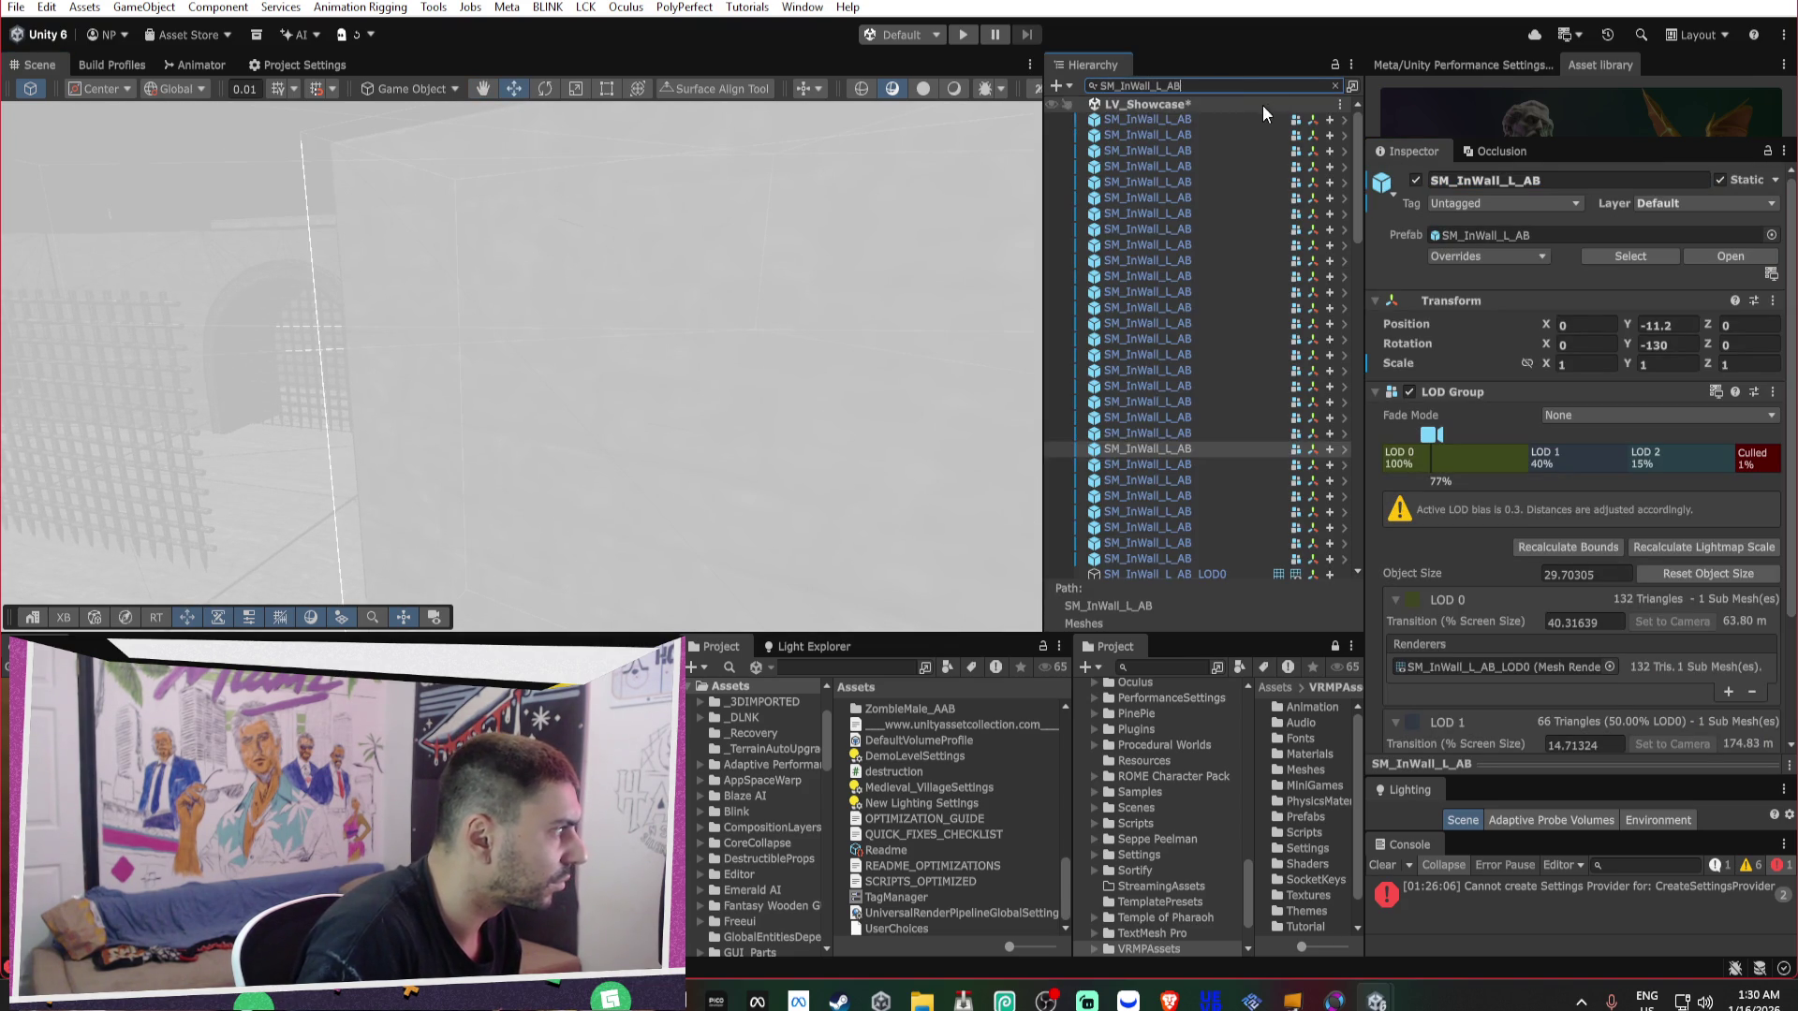
# Select, frame and delete the 29 SM_InWall_L_AB wall pieces.
pyautogui.doubleClick(1226, 121)
pyautogui.scroll(-6, 1210, 234)
pyautogui.keyDown('shift'); pyautogui.click(1184, 265); pyautogui.keyUp('shift')
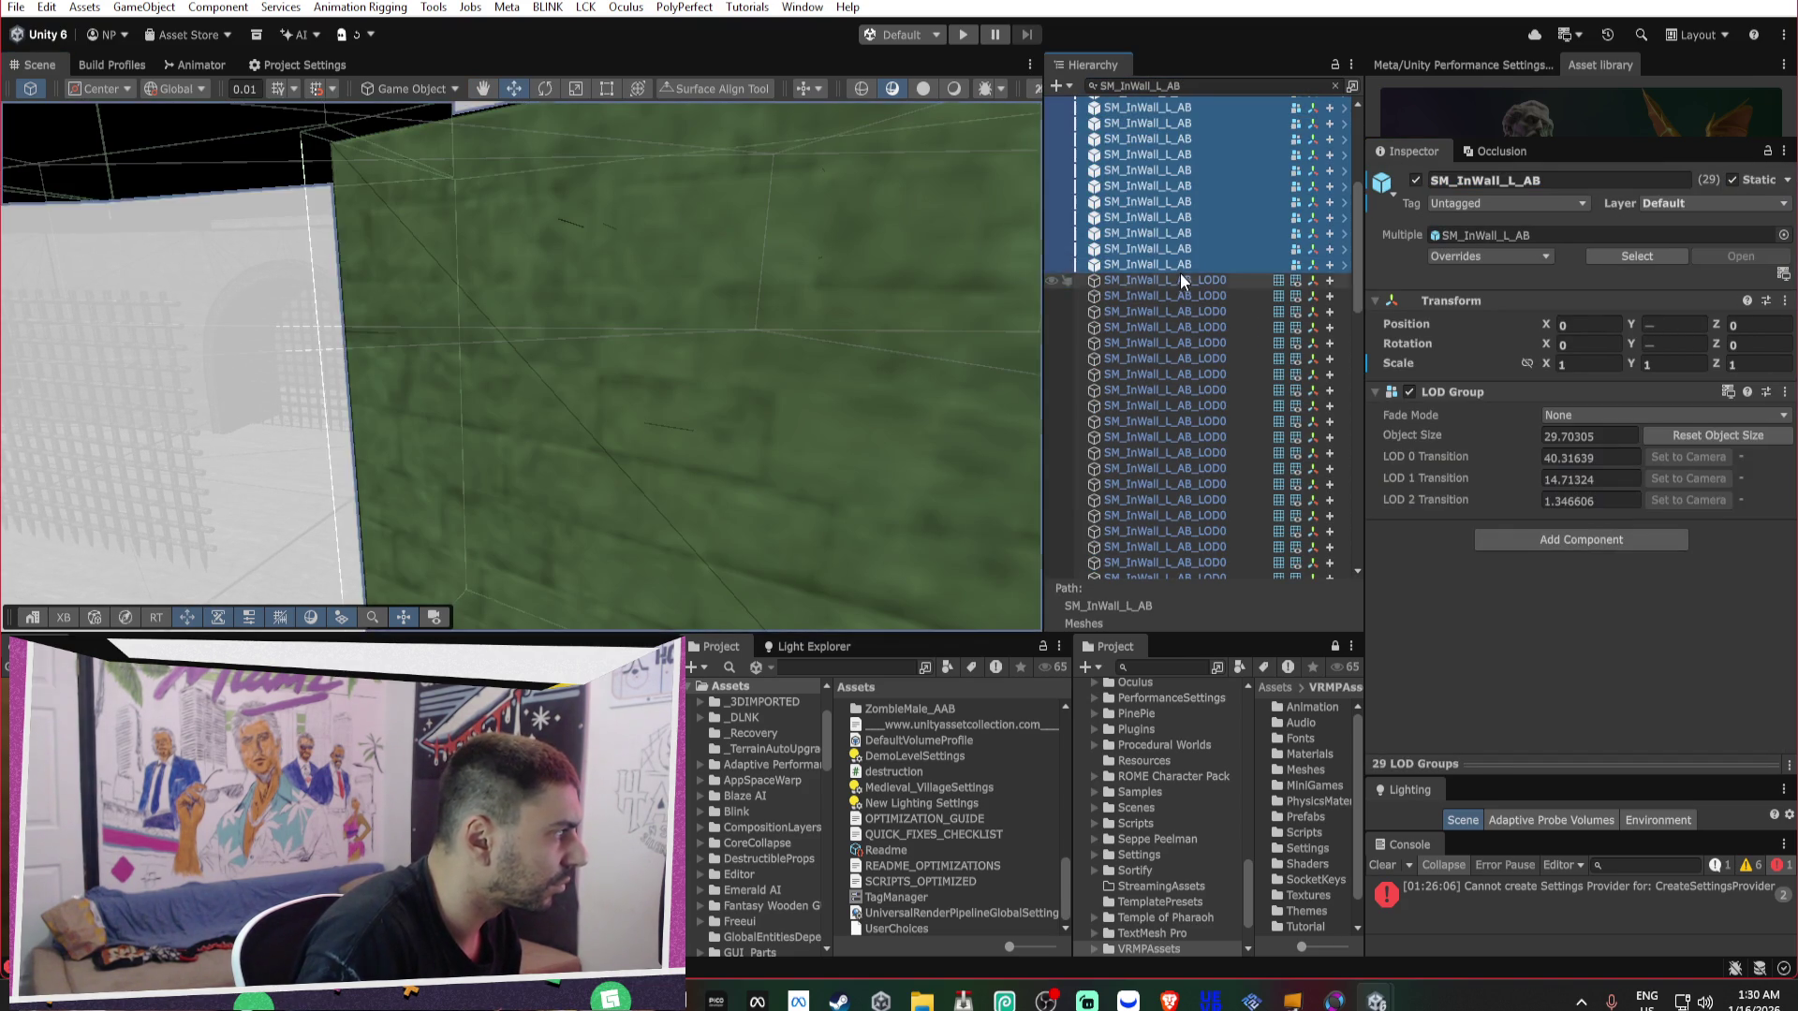
pyautogui.press('f')
pyautogui.moveTo(283, 292)
pyautogui.mouseDown()
pyautogui.moveTo(475, 300)
pyautogui.moveTo(384, 326)
pyautogui.moveTo(727, 273)
pyautogui.moveTo(562, 244)
pyautogui.moveTo(321, 240)
pyautogui.moveTo(282, 161)
pyautogui.moveTo(402, 321)
pyautogui.moveTo(653, 345)
pyautogui.moveTo(803, 313)
pyautogui.moveTo(374, 293)
pyautogui.moveTo(281, 329)
pyautogui.moveTo(449, 281)
pyautogui.moveTo(546, 337)
pyautogui.mouseUp()
pyautogui.press('Delete')
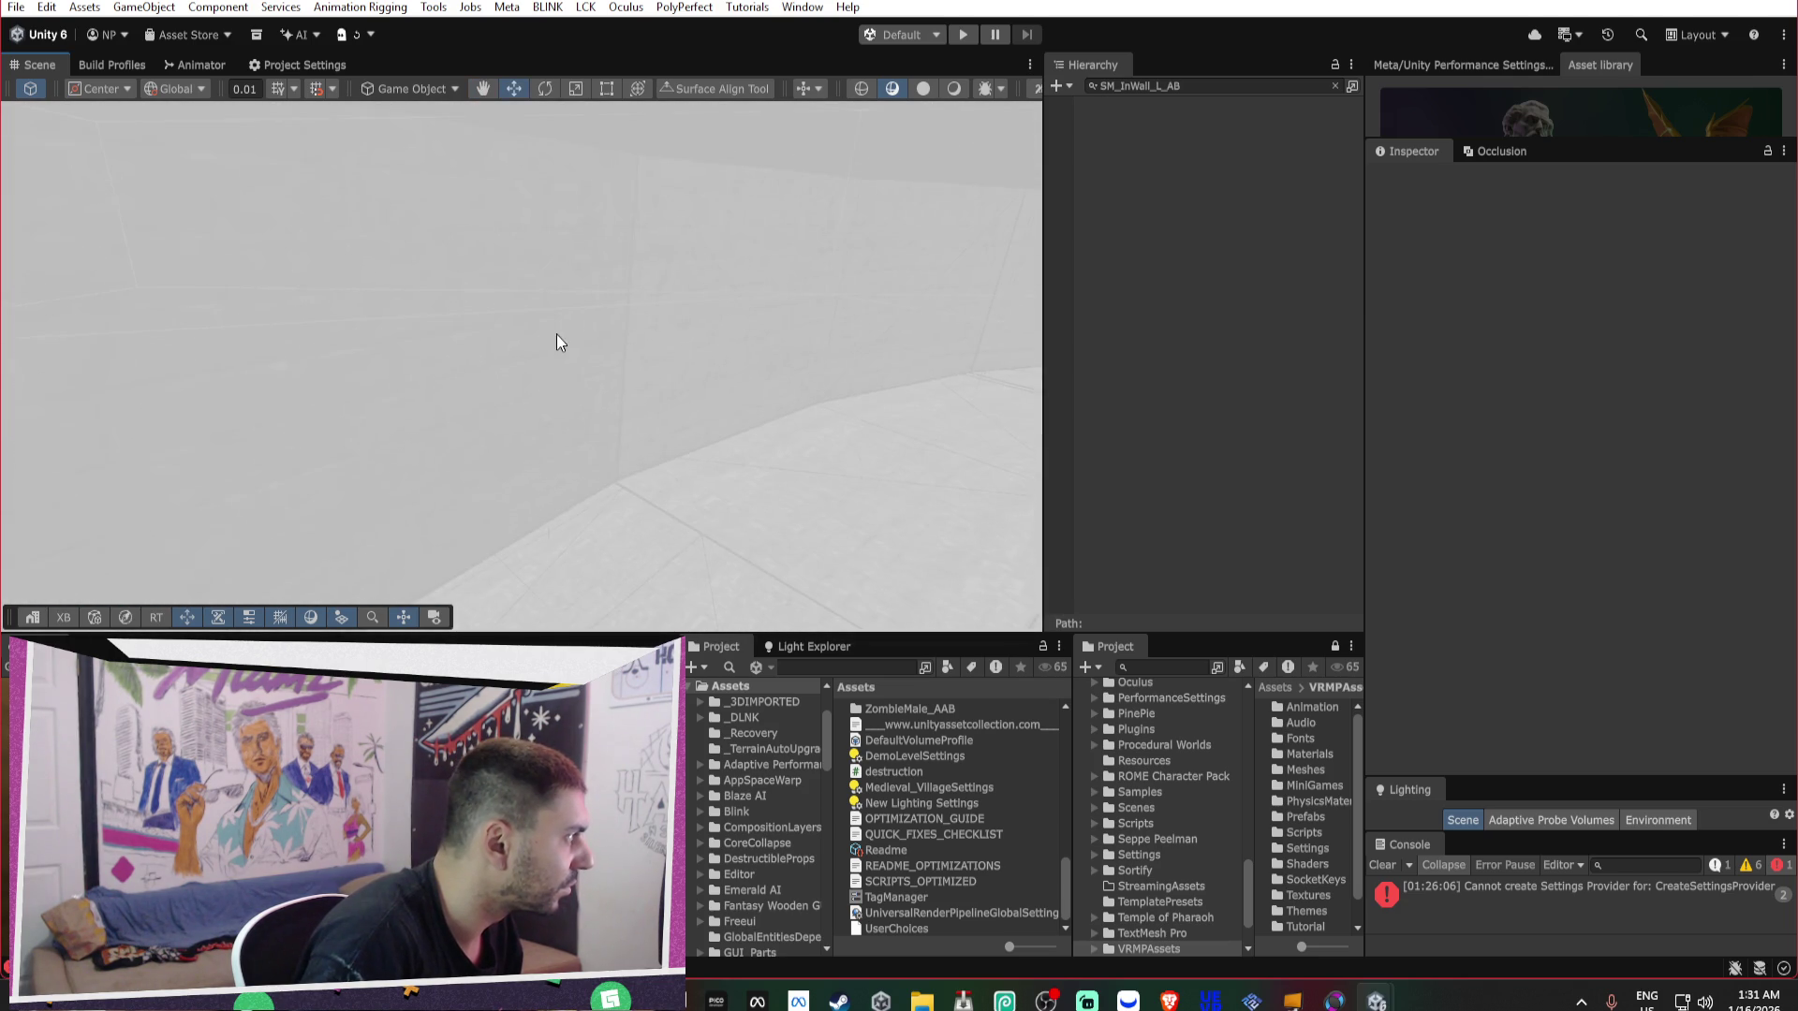
# Delete the 18 SM_OutWall_L_AB outer wall pieces.
pyautogui.click(505, 362)
pyautogui.click(1255, 81)
pyautogui.write('Out')
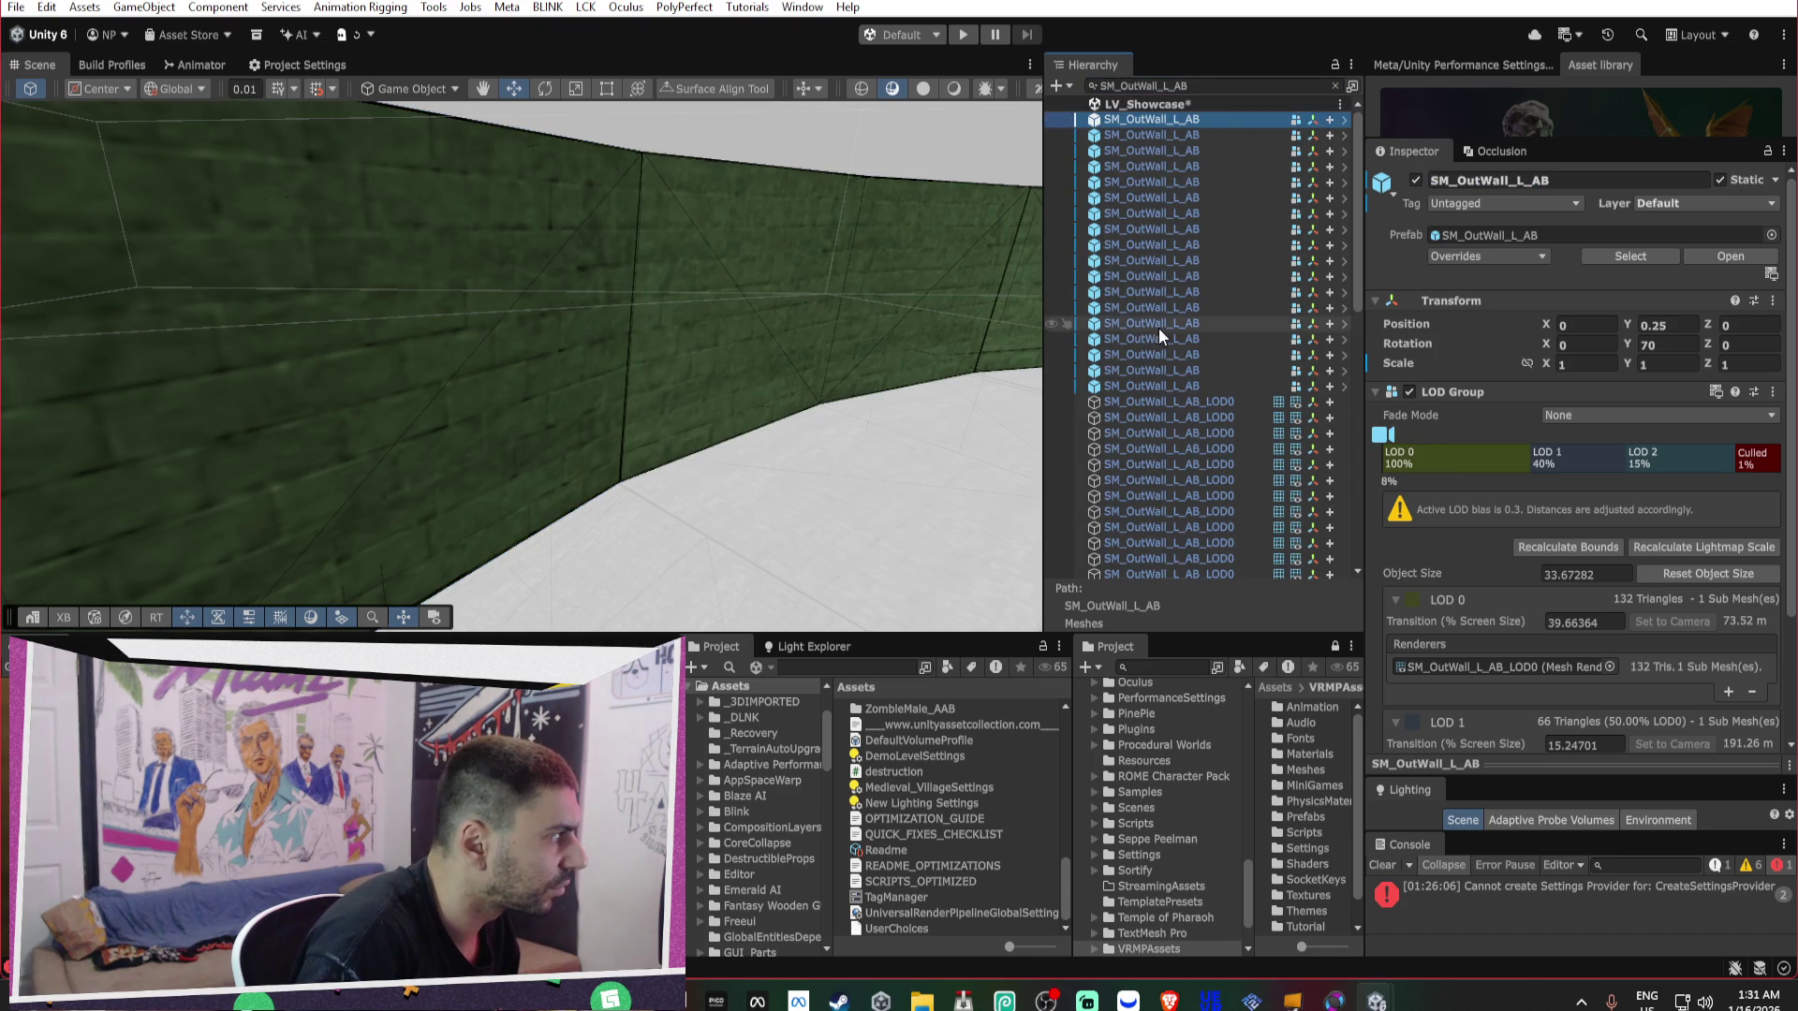
pyautogui.keyDown('shift'); pyautogui.click(1138, 380); pyautogui.keyUp('shift')
pyautogui.press('Delete')
# Select all 19 SM_InWall_M_AE wall pieces via the Hierarchy filter.
pyautogui.moveTo(833, 279)
pyautogui.mouseDown()
pyautogui.moveTo(188, 309)
pyautogui.moveTo(215, 289)
pyautogui.moveTo(144, 293)
pyautogui.moveTo(426, 281)
pyautogui.moveTo(851, 309)
pyautogui.moveTo(1201, 250)
pyautogui.moveTo(634, 305)
pyautogui.moveTo(289, 309)
pyautogui.moveTo(489, 309)
pyautogui.mouseUp()
pyautogui.click(740, 342)
pyautogui.click(1250, 83)
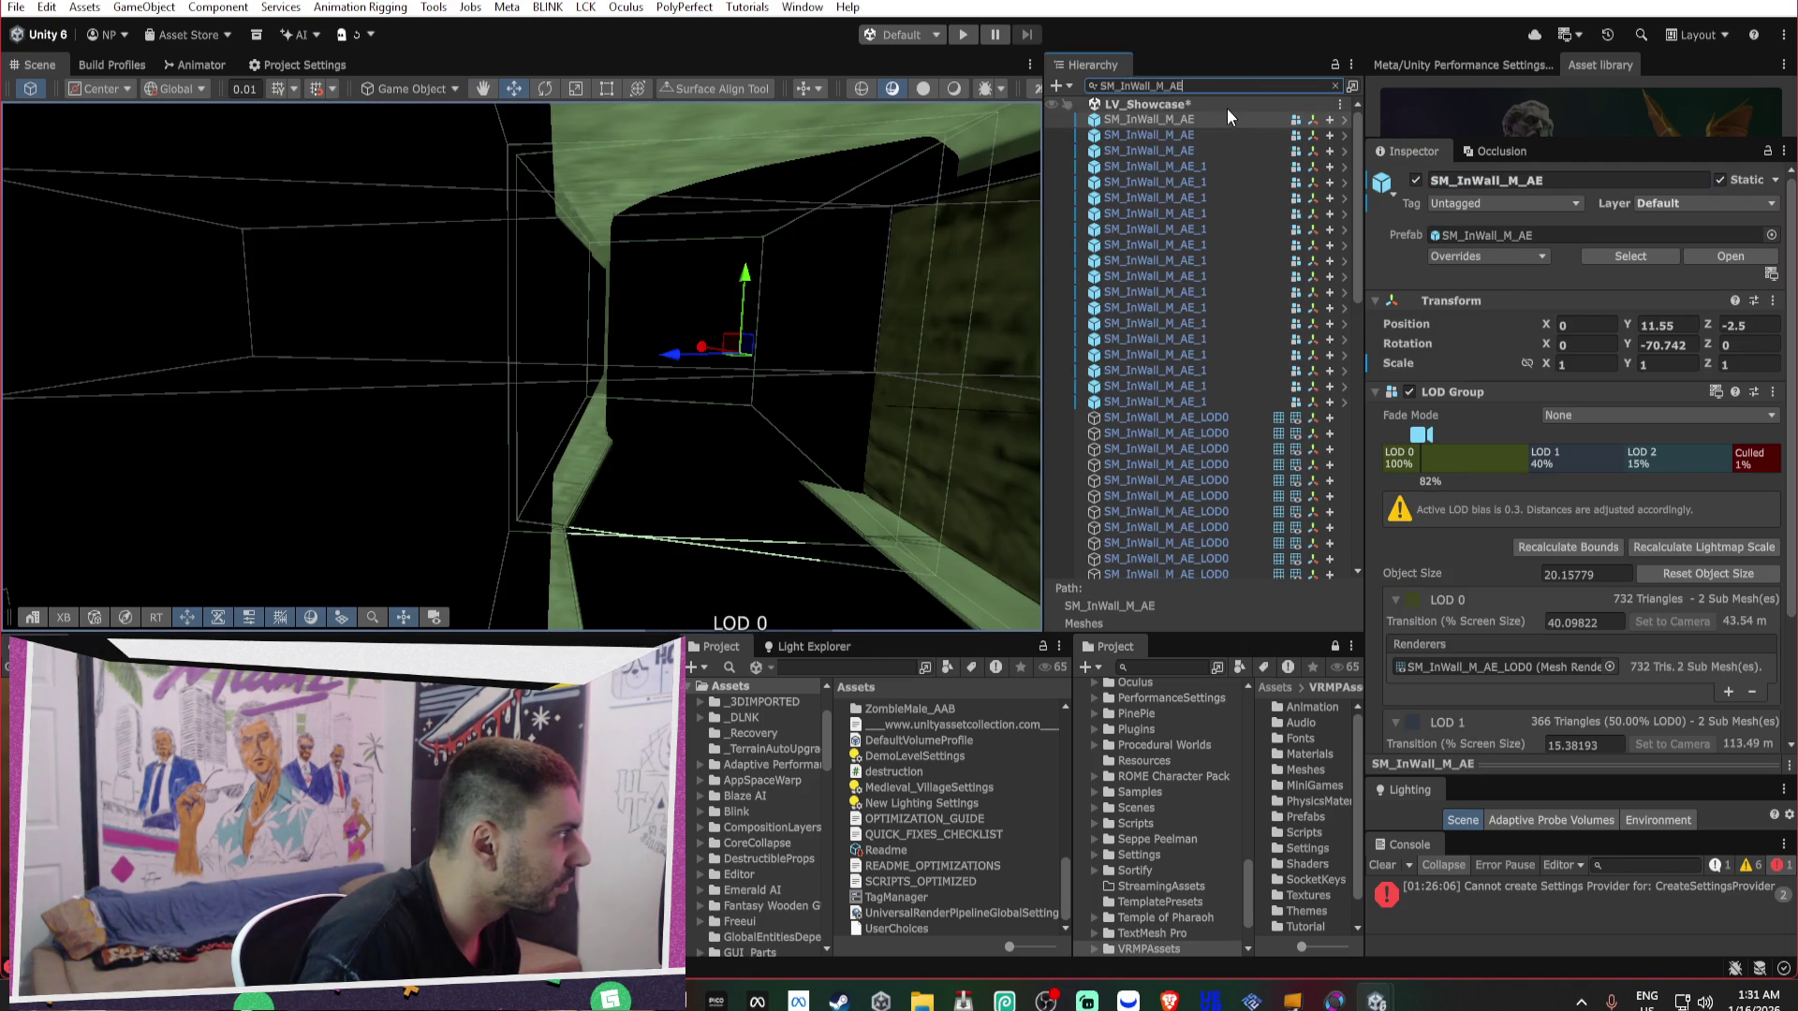
pyautogui.click(1227, 119)
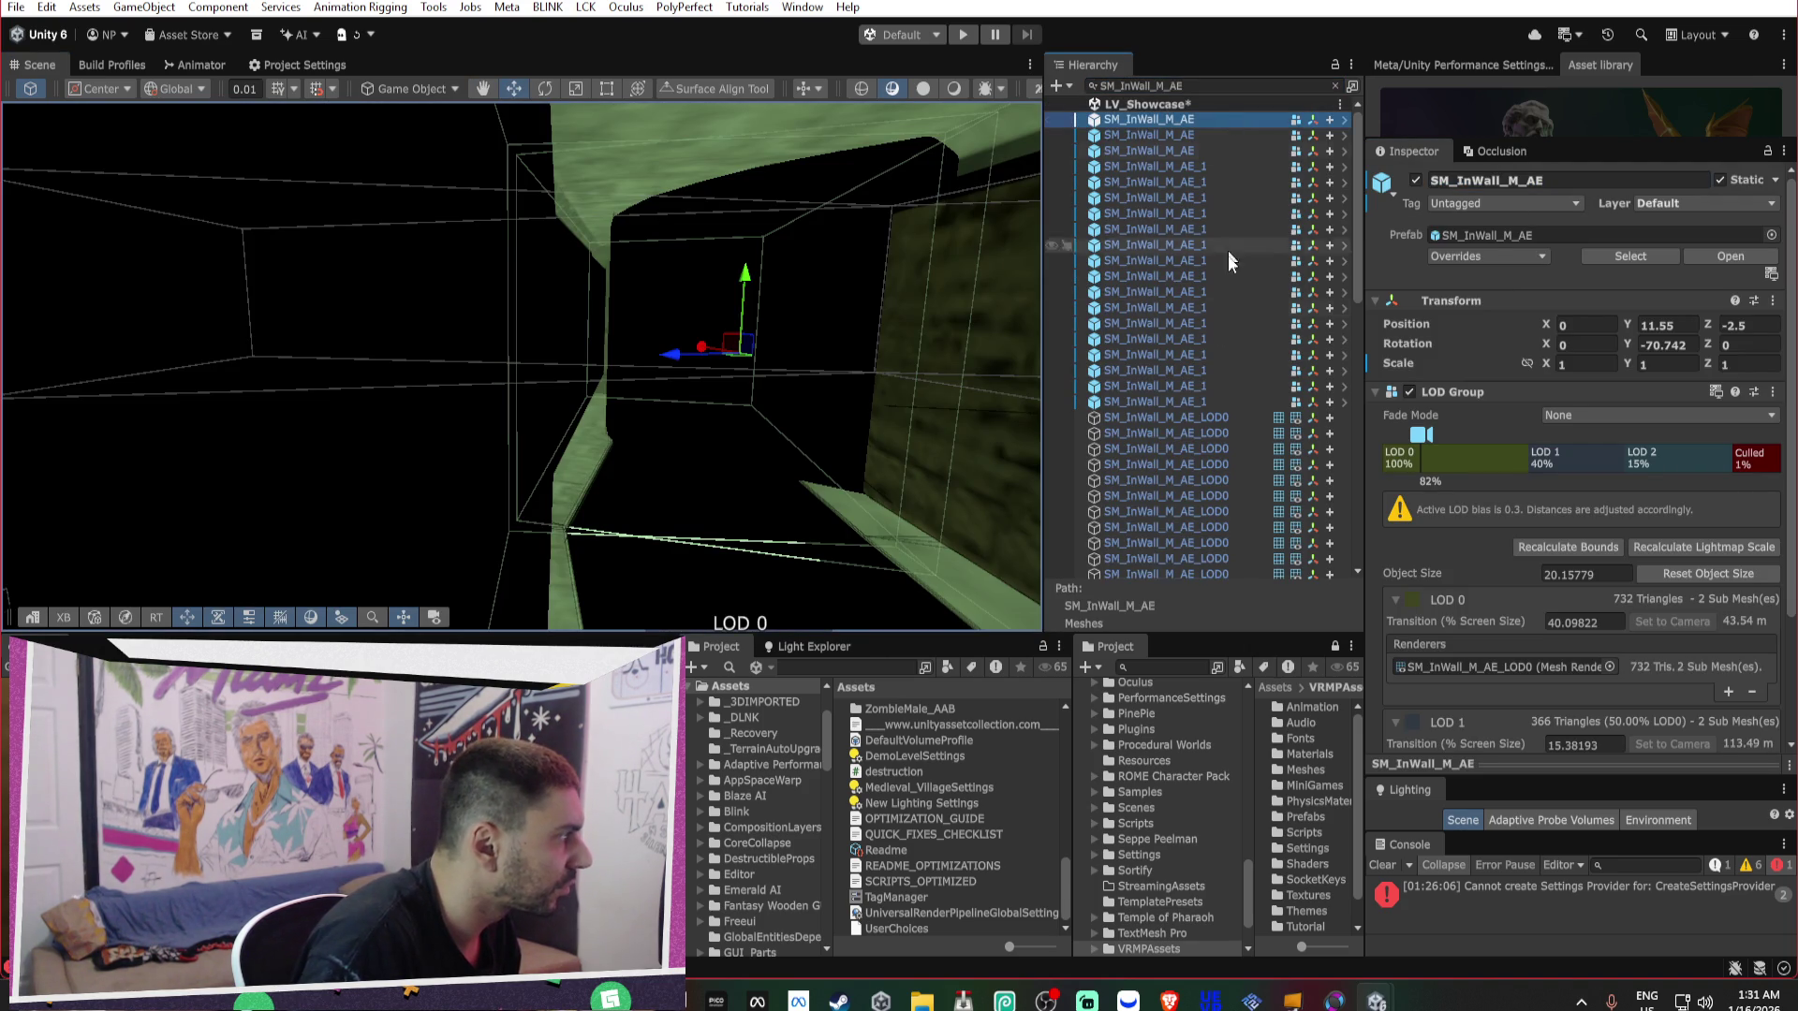
pyautogui.keyDown('shift'); pyautogui.click(1159, 402); pyautogui.keyUp('shift')
# Check the floor stairs piece's LOD setup, survey the room, and clear the Hierarchy filter.
pyautogui.moveTo(828, 379)
pyautogui.mouseDown()
pyautogui.moveTo(566, 365)
pyautogui.moveTo(935, 329)
pyautogui.moveTo(571, 316)
pyautogui.moveTo(493, 350)
pyautogui.moveTo(321, 357)
pyautogui.moveTo(436, 335)
pyautogui.moveTo(518, 353)
pyautogui.moveTo(413, 369)
pyautogui.moveTo(755, 349)
pyautogui.mouseUp()
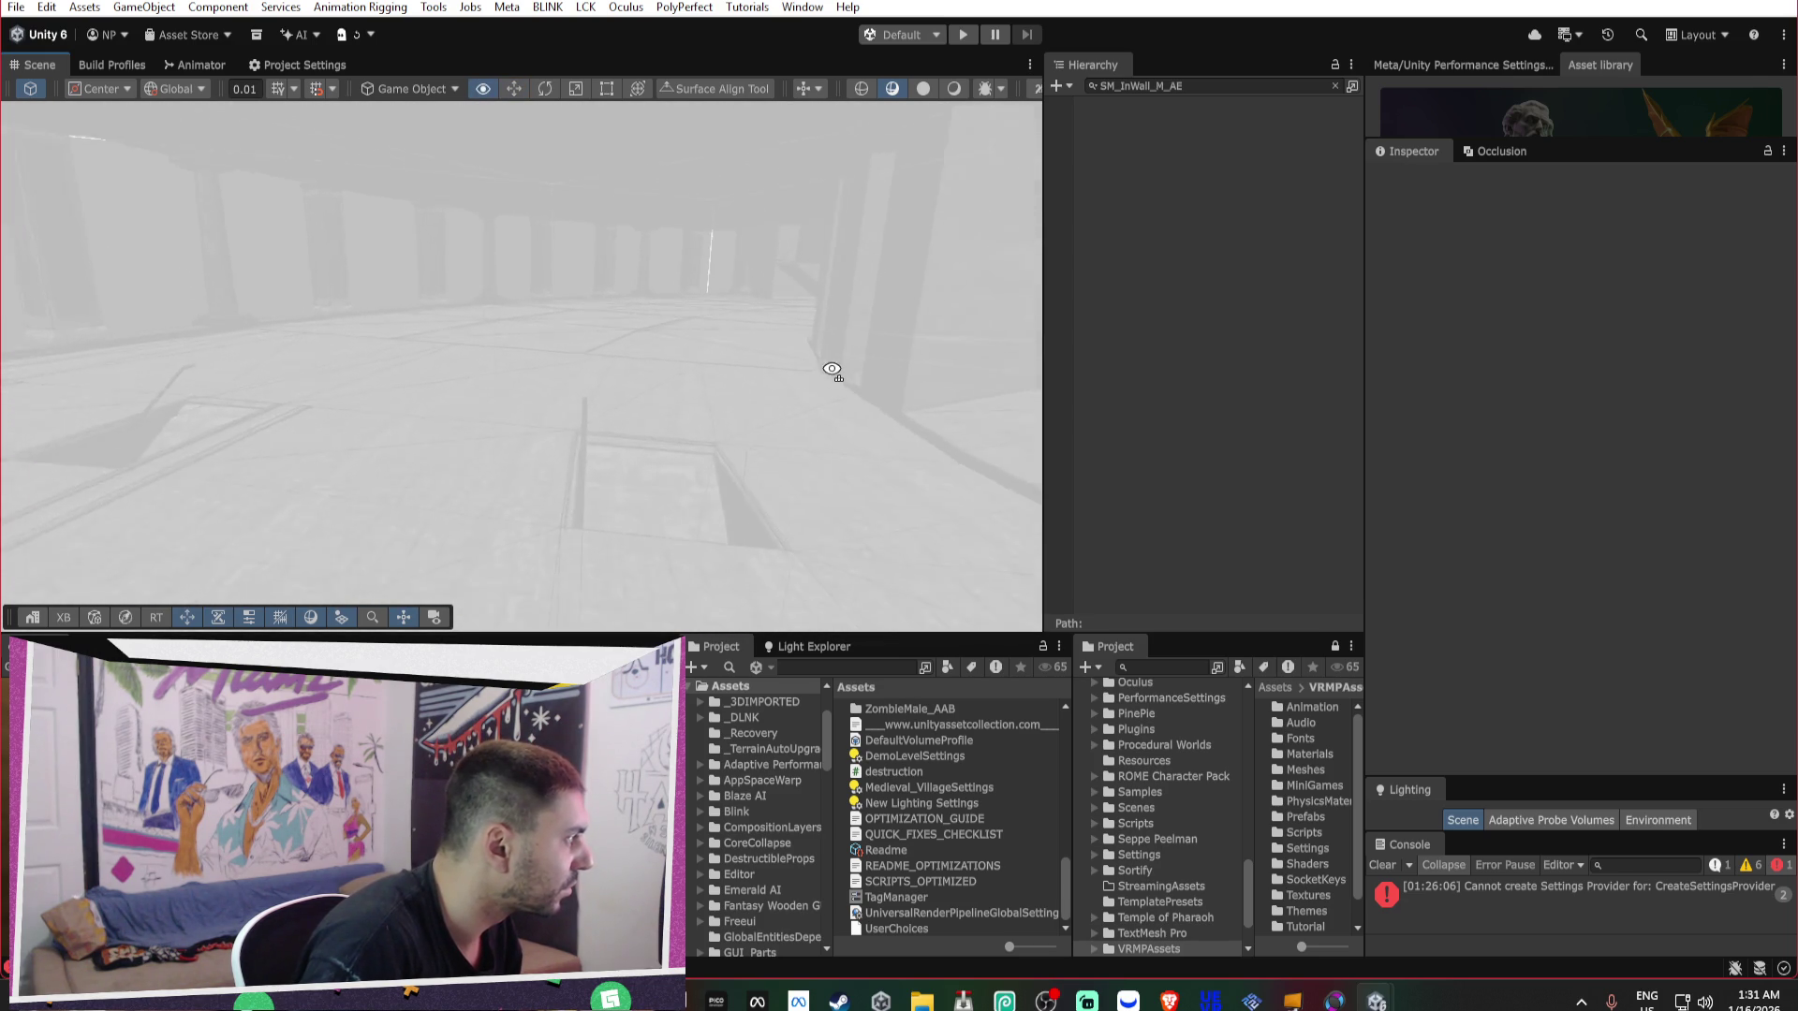
pyautogui.click(787, 350)
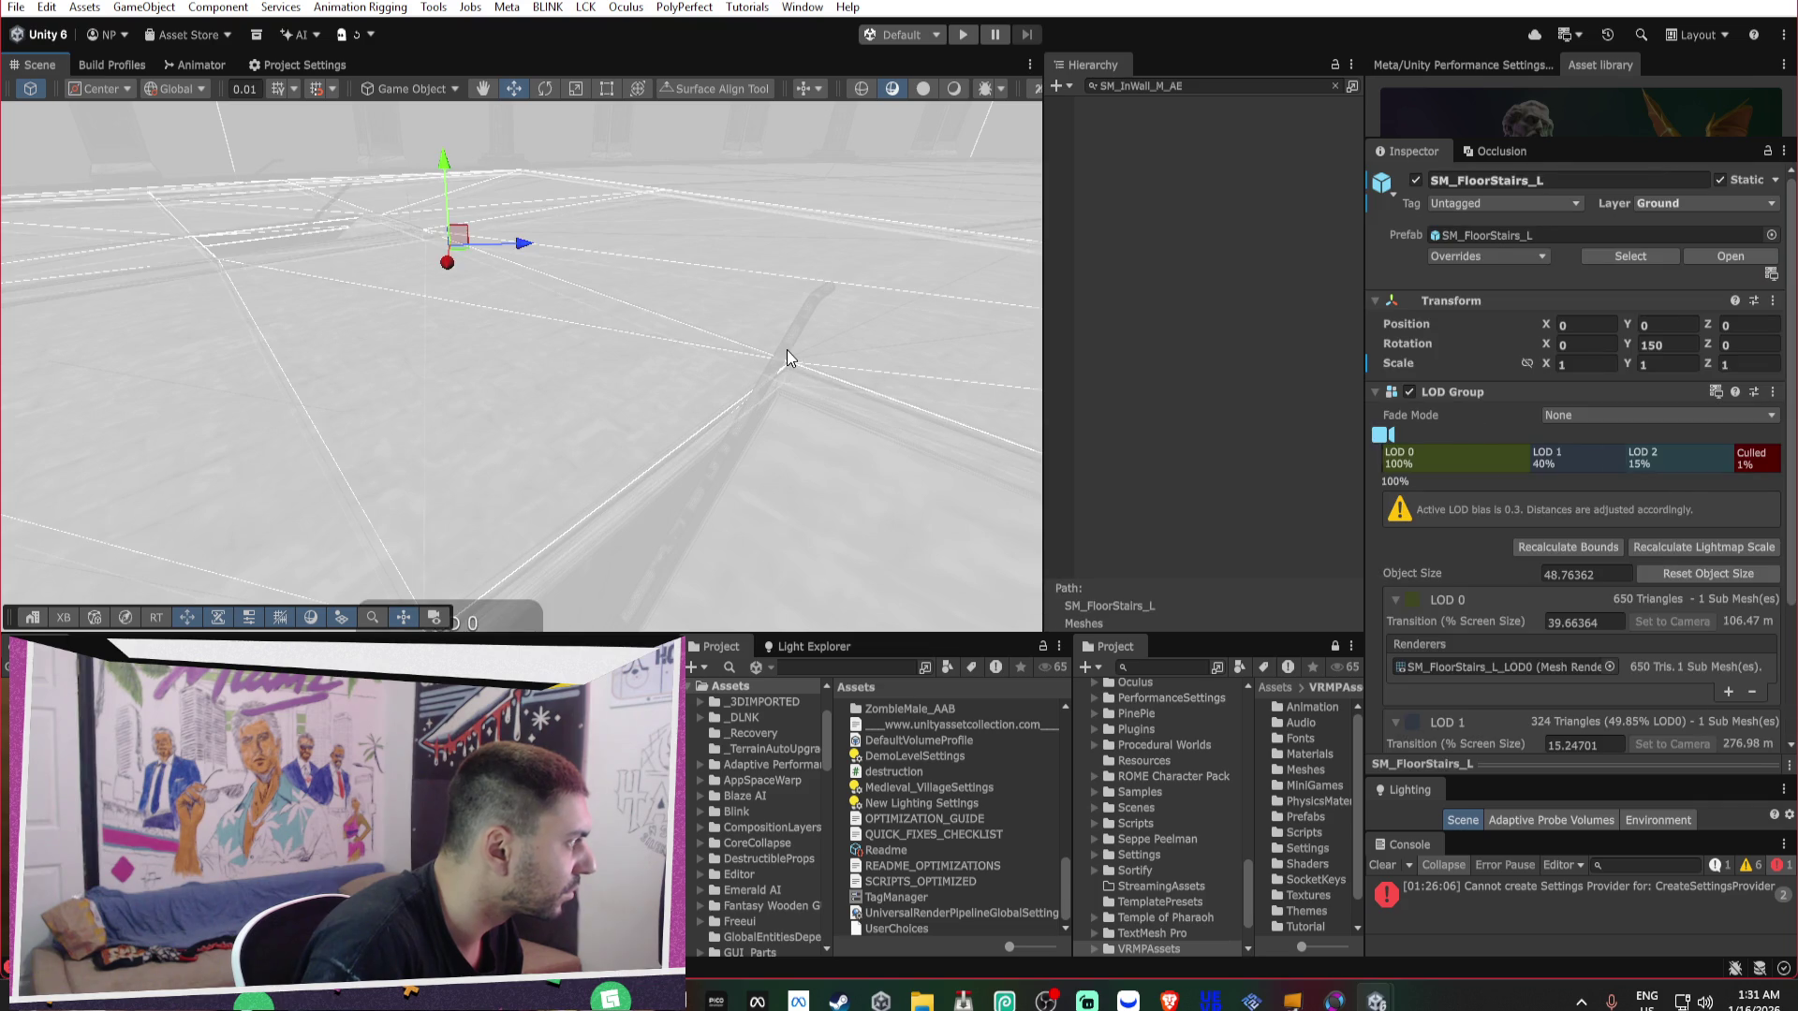
pyautogui.click(785, 350)
pyautogui.moveTo(785, 350)
pyautogui.mouseDown()
pyautogui.moveTo(855, 312)
pyautogui.moveTo(1055, 301)
pyautogui.moveTo(878, 297)
pyautogui.moveTo(890, 259)
pyautogui.mouseUp()
pyautogui.moveTo(704, 325)
pyautogui.mouseDown()
pyautogui.moveTo(858, 389)
pyautogui.moveTo(730, 396)
pyautogui.moveTo(1096, 269)
pyautogui.moveTo(642, 282)
pyautogui.mouseUp()
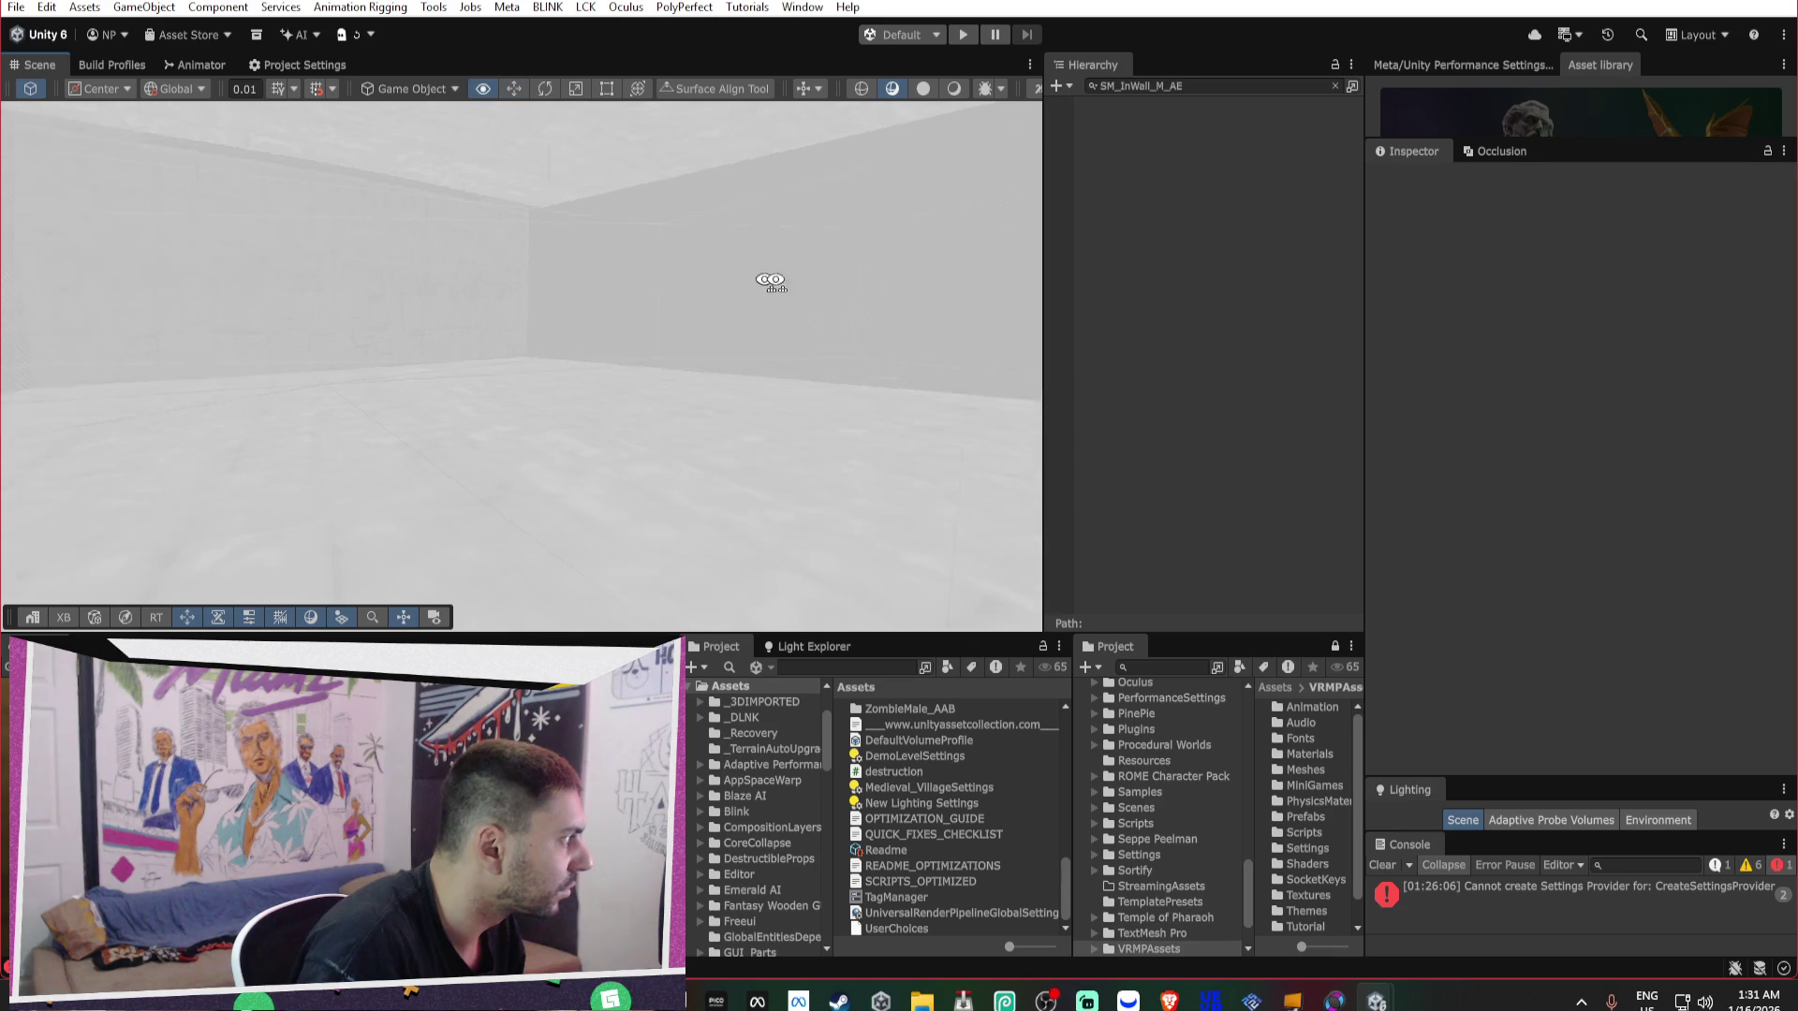
pyautogui.moveTo(858, 289)
pyautogui.mouseDown()
pyautogui.moveTo(819, 306)
pyautogui.moveTo(806, 362)
pyautogui.moveTo(415, 267)
pyautogui.mouseUp()
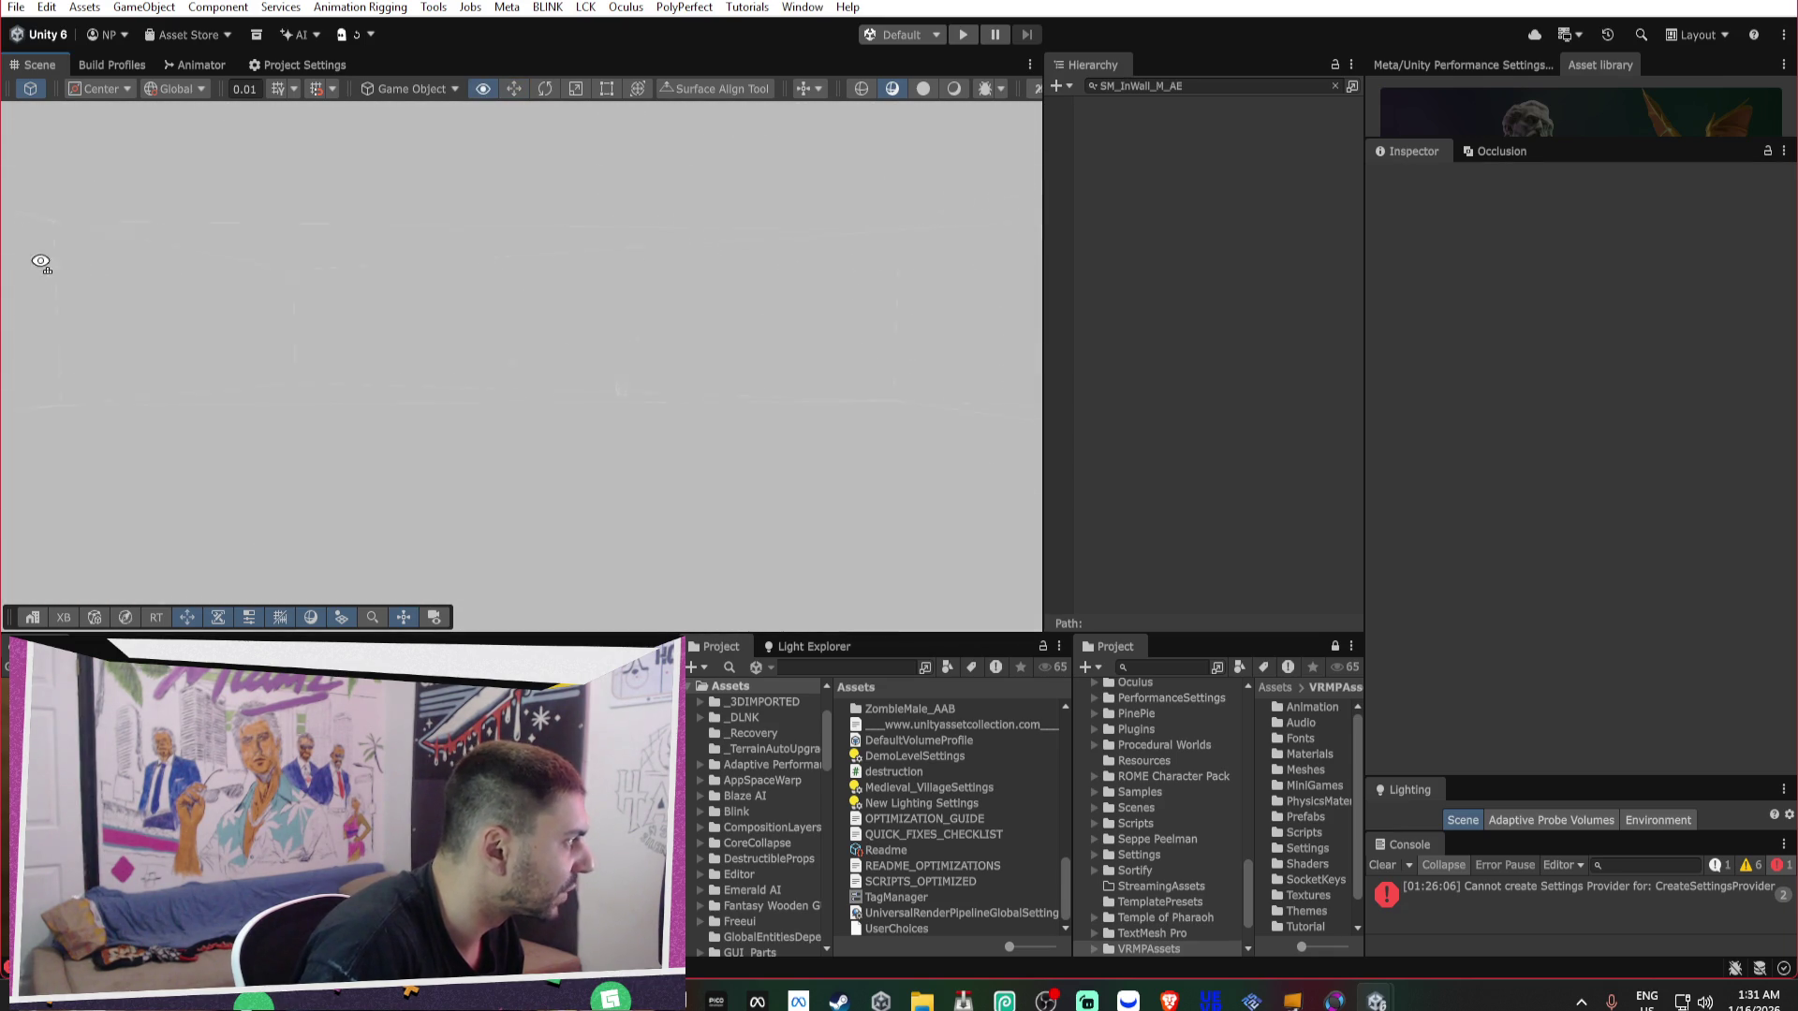
pyautogui.click(1334, 85)
pyautogui.moveTo(574, 293)
pyautogui.mouseDown()
pyautogui.moveTo(818, 272)
pyautogui.moveTo(821, 319)
pyautogui.moveTo(749, 300)
pyautogui.mouseUp()
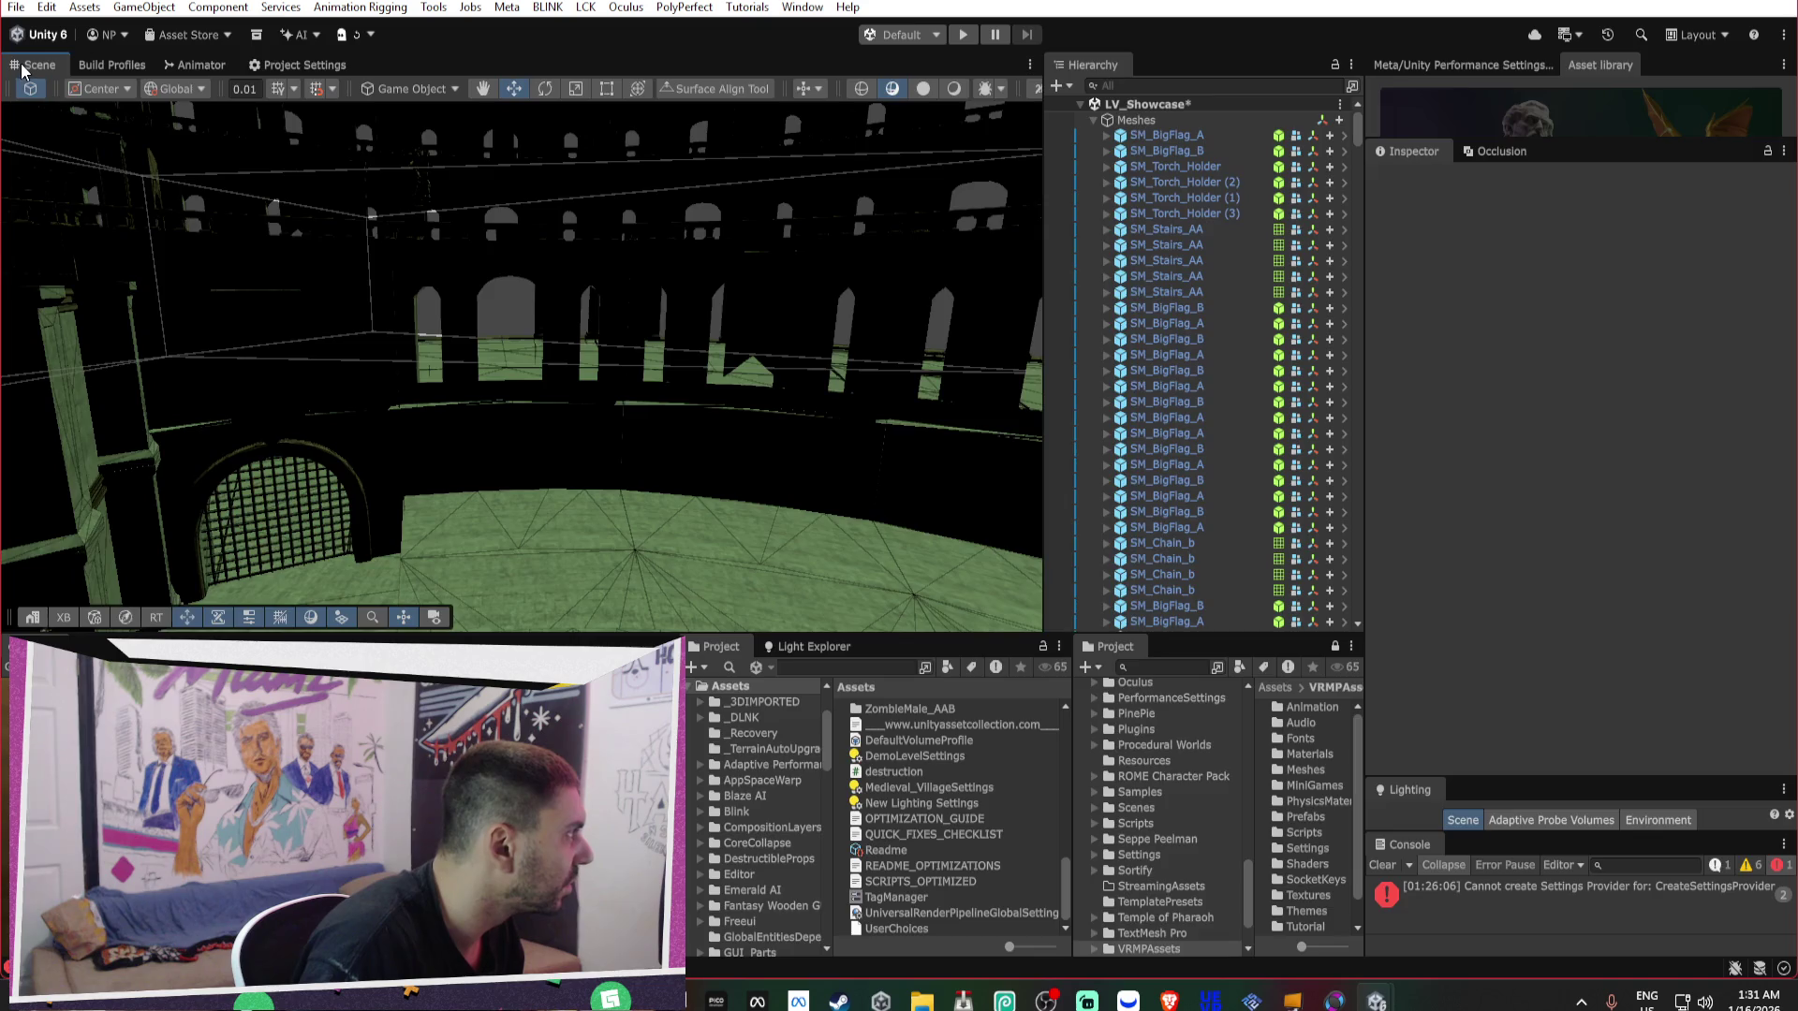
# Slide the Logo (2) banner left out from behind the pillar and lower it on the side wall.
pyautogui.doubleClick(33, 64)
pyautogui.moveTo(369, 281)
pyautogui.mouseDown()
pyautogui.moveTo(1083, 312)
pyautogui.moveTo(1356, 353)
pyautogui.moveTo(1001, 378)
pyautogui.moveTo(1232, 389)
pyautogui.moveTo(1234, 370)
pyautogui.moveTo(1072, 255)
pyautogui.moveTo(650, 301)
pyautogui.moveTo(802, 321)
pyautogui.moveTo(550, 345)
pyautogui.moveTo(1121, 297)
pyautogui.moveTo(1111, 313)
pyautogui.moveTo(662, 362)
pyautogui.moveTo(887, 351)
pyautogui.moveTo(590, 285)
pyautogui.moveTo(817, 241)
pyautogui.moveTo(957, 352)
pyautogui.moveTo(1155, 300)
pyautogui.moveTo(680, 384)
pyautogui.moveTo(1585, 359)
pyautogui.moveTo(1134, 409)
pyautogui.moveTo(957, 384)
pyautogui.mouseUp()
pyautogui.press('e')
pyautogui.press('r')
pyautogui.press('w')
pyautogui.moveTo(975, 479); pyautogui.dragTo(938, 487)
pyautogui.moveTo(885, 374); pyautogui.dragTo(886, 426)
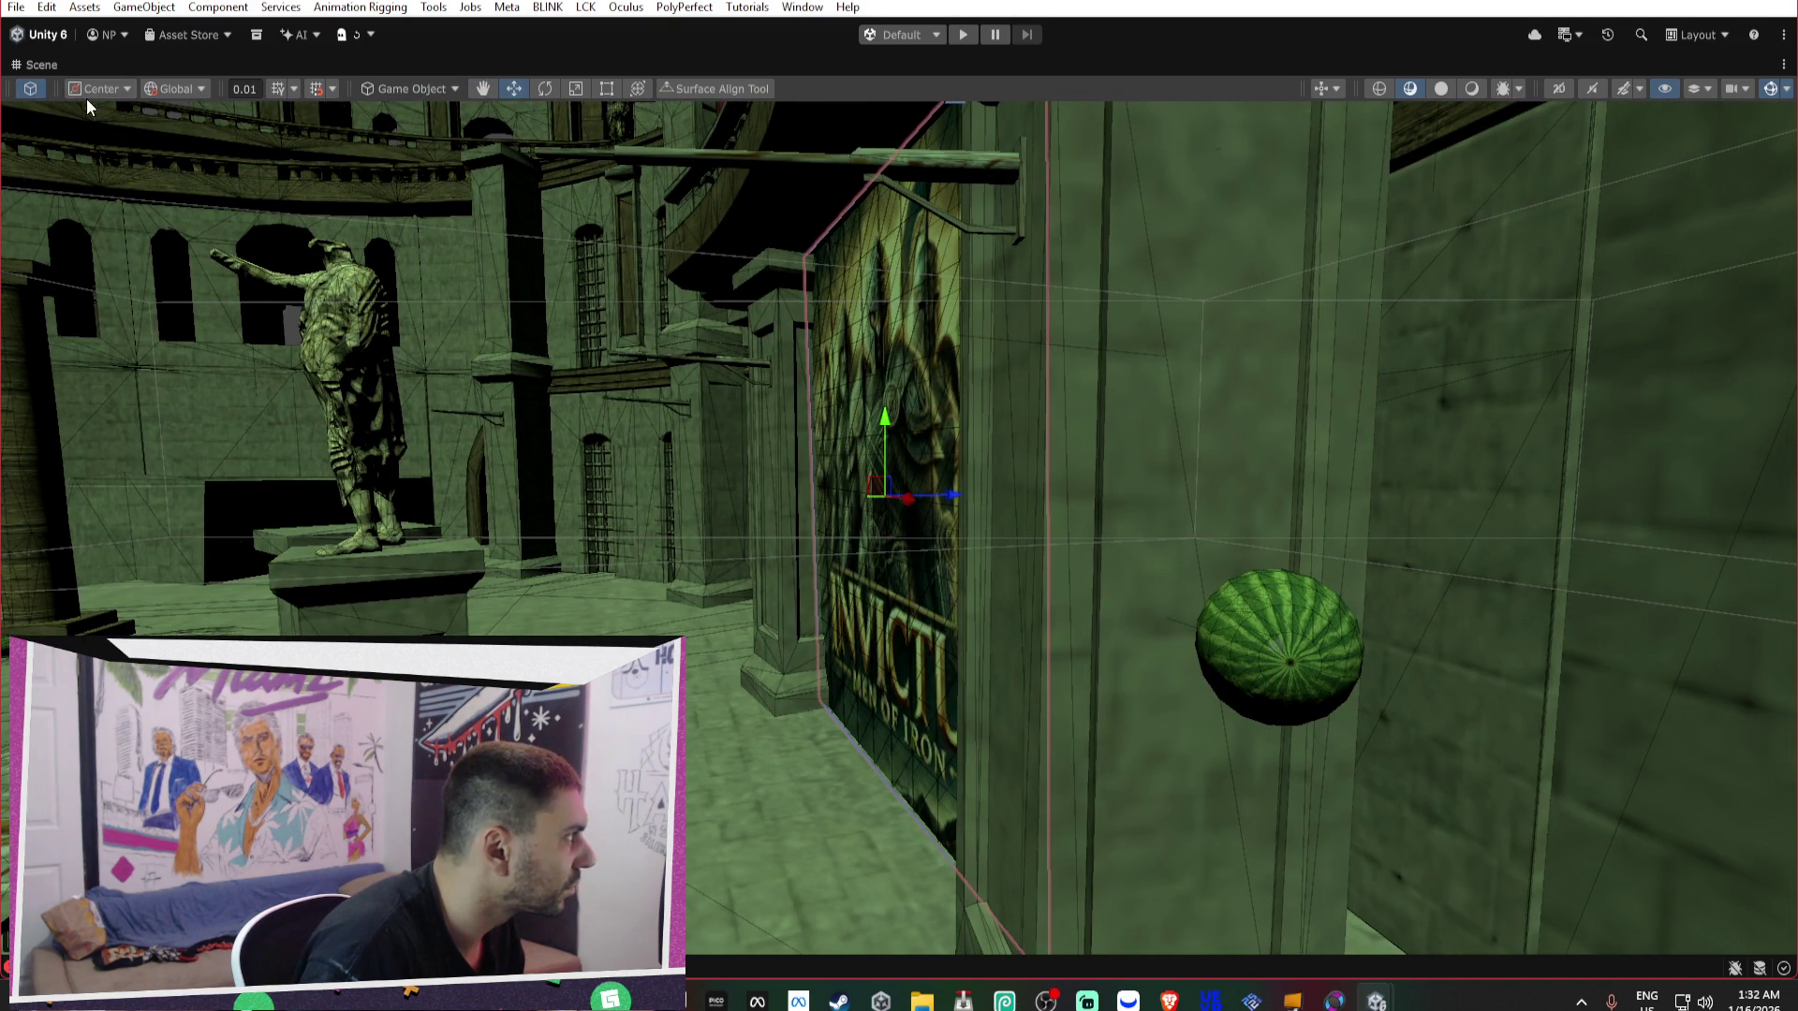
pyautogui.doubleClick(57, 58)
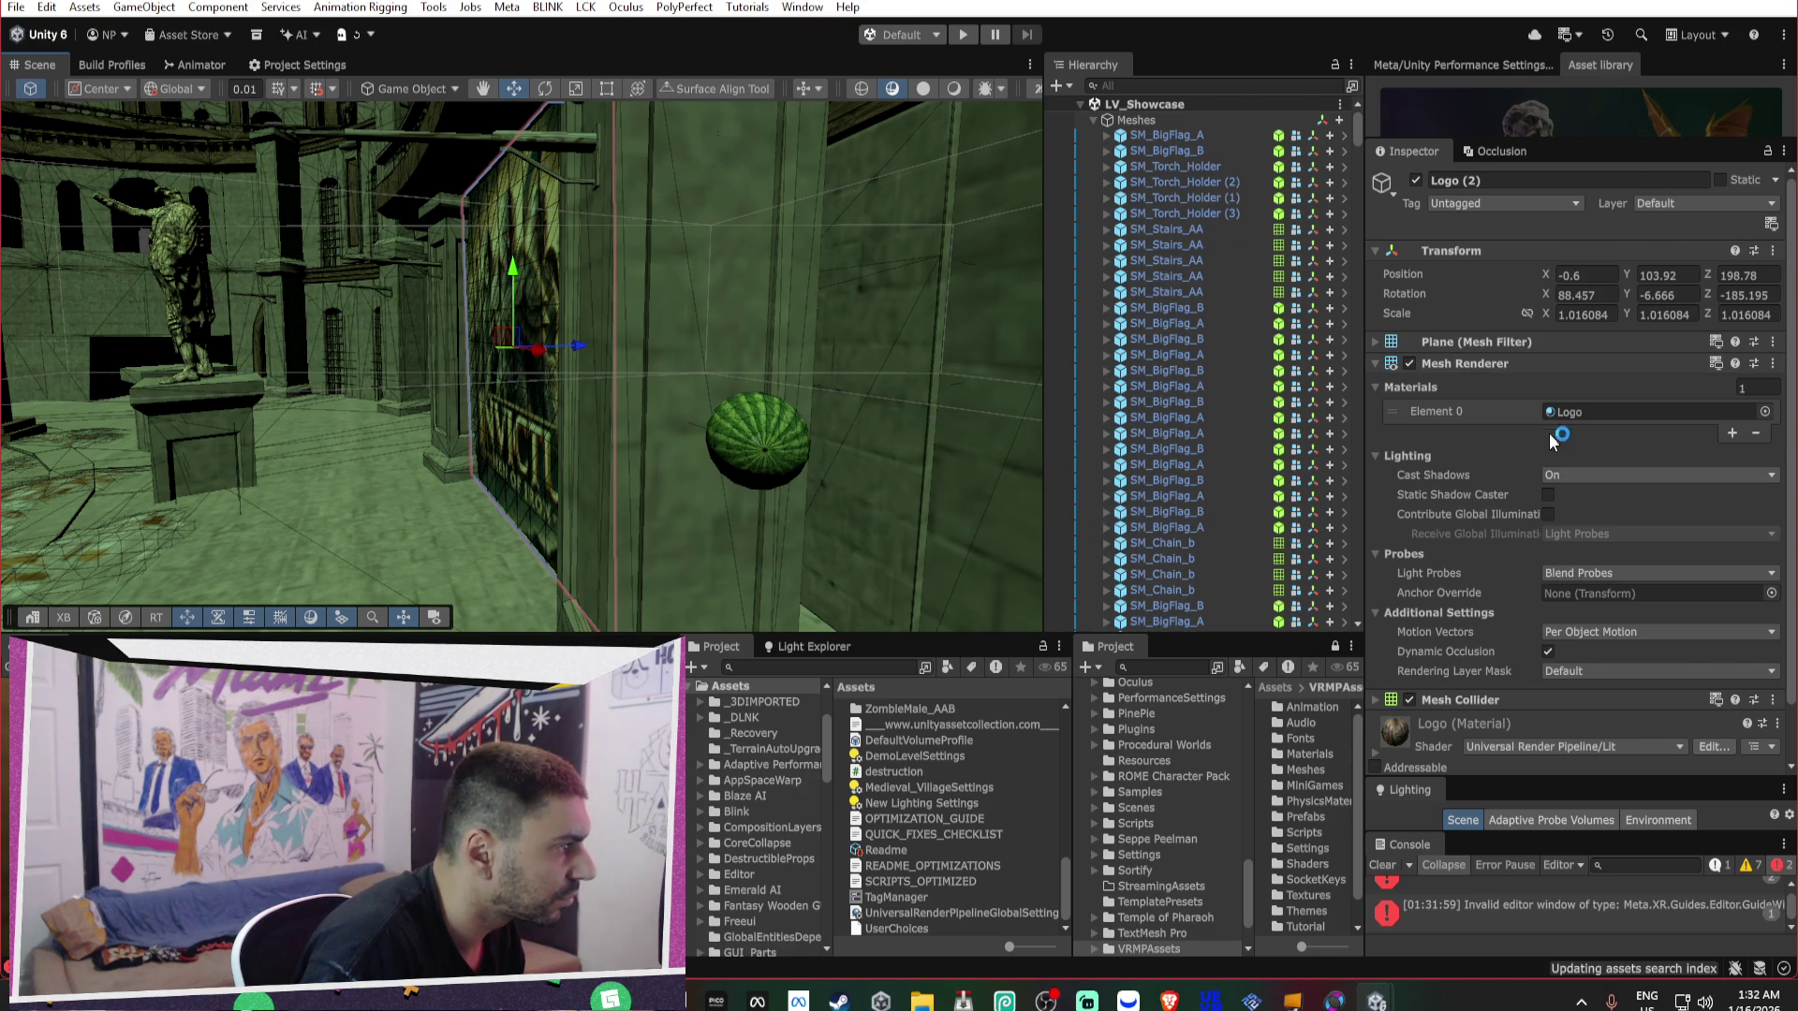
pyautogui.scroll(-2, 1573, 711)
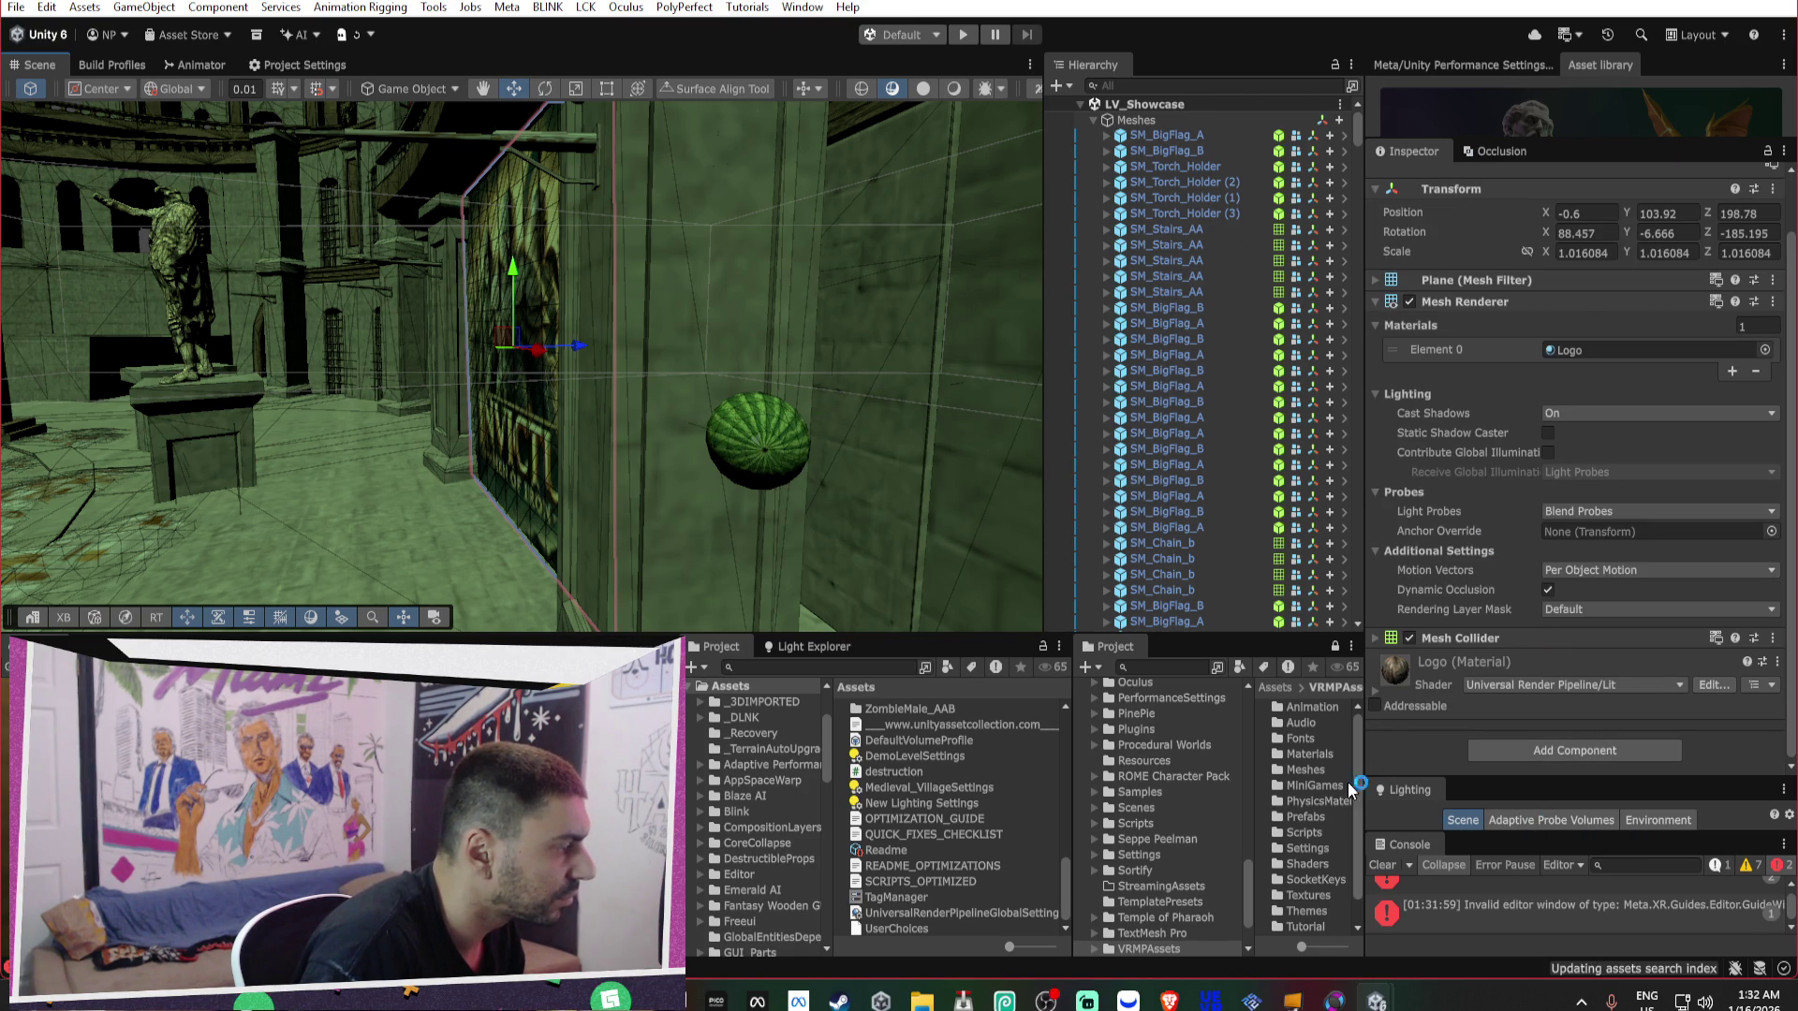
pyautogui.click(1494, 151)
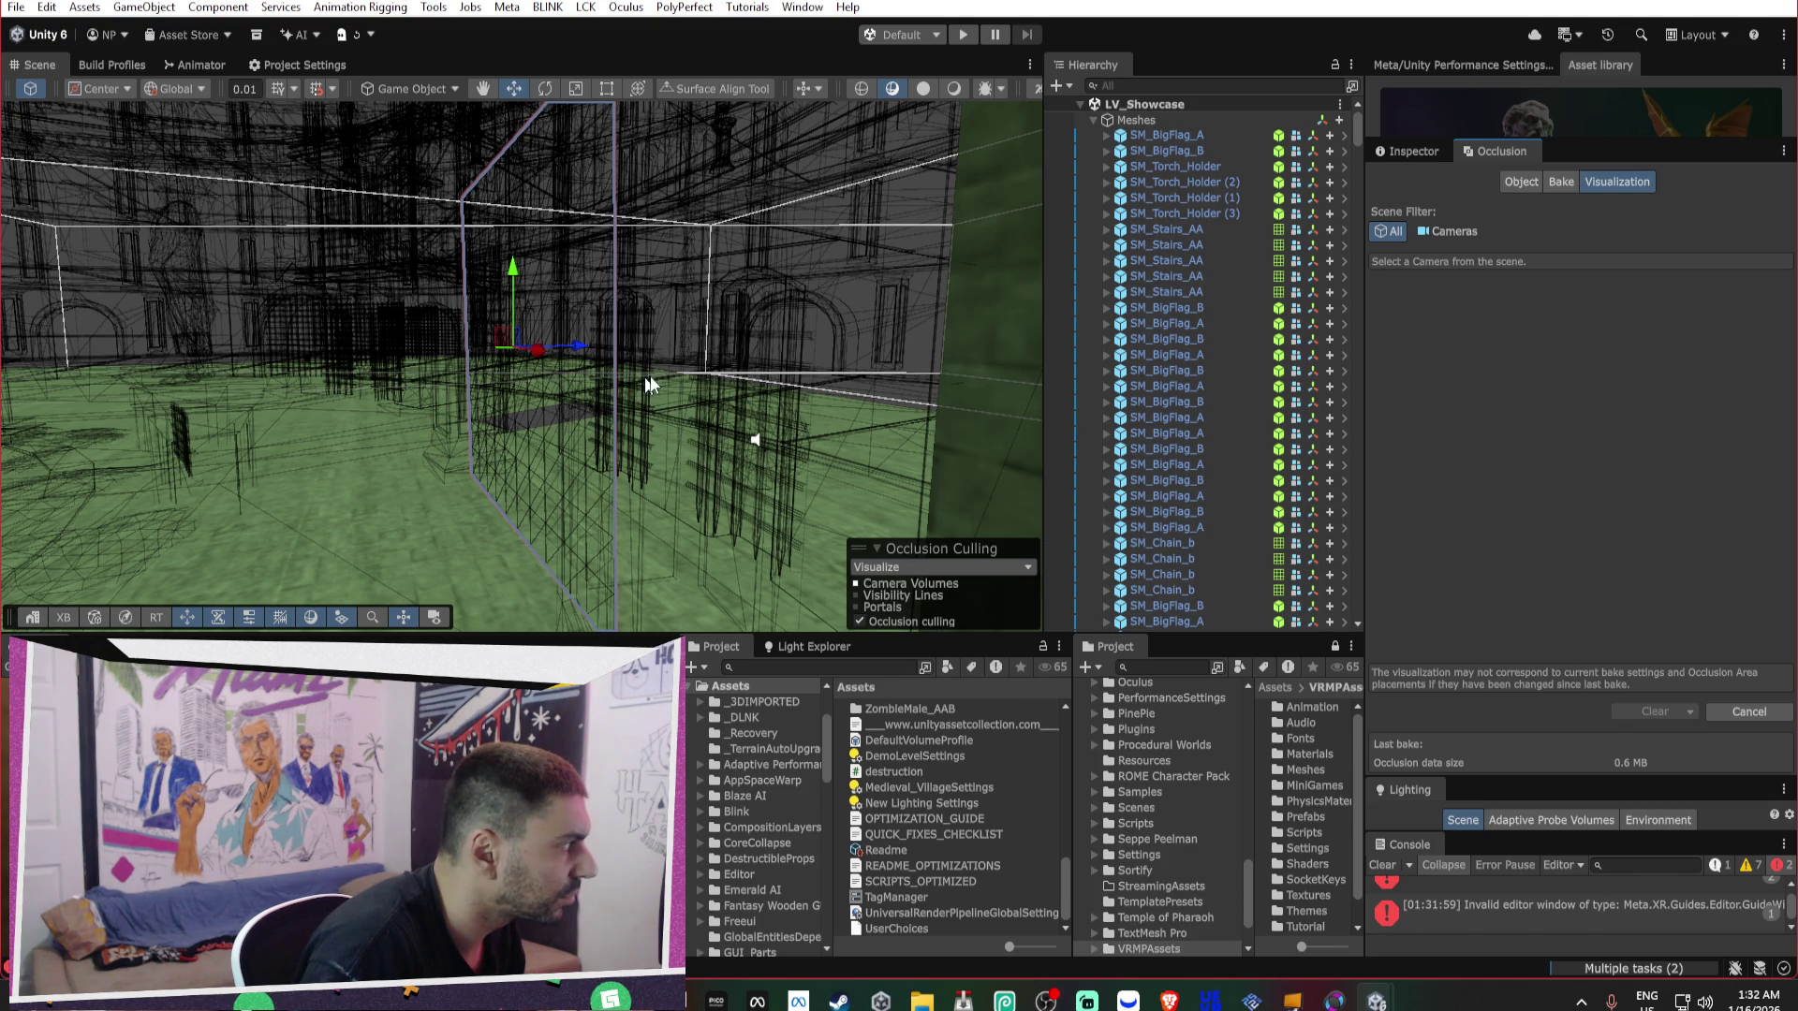
pyautogui.scroll(5, 651, 384)
pyautogui.moveTo(802, 380)
pyautogui.mouseDown()
pyautogui.moveTo(789, 313)
pyautogui.moveTo(928, 334)
pyautogui.moveTo(582, 381)
pyautogui.moveTo(690, 349)
pyautogui.moveTo(536, 332)
pyautogui.moveTo(582, 300)
pyautogui.moveTo(842, 387)
pyautogui.moveTo(715, 290)
pyautogui.moveTo(289, 305)
pyautogui.moveTo(427, 356)
pyautogui.mouseUp()
pyautogui.moveTo(821, 349)
pyautogui.mouseDown()
pyautogui.moveTo(594, 339)
pyautogui.moveTo(744, 312)
pyautogui.moveTo(582, 316)
pyautogui.mouseUp()
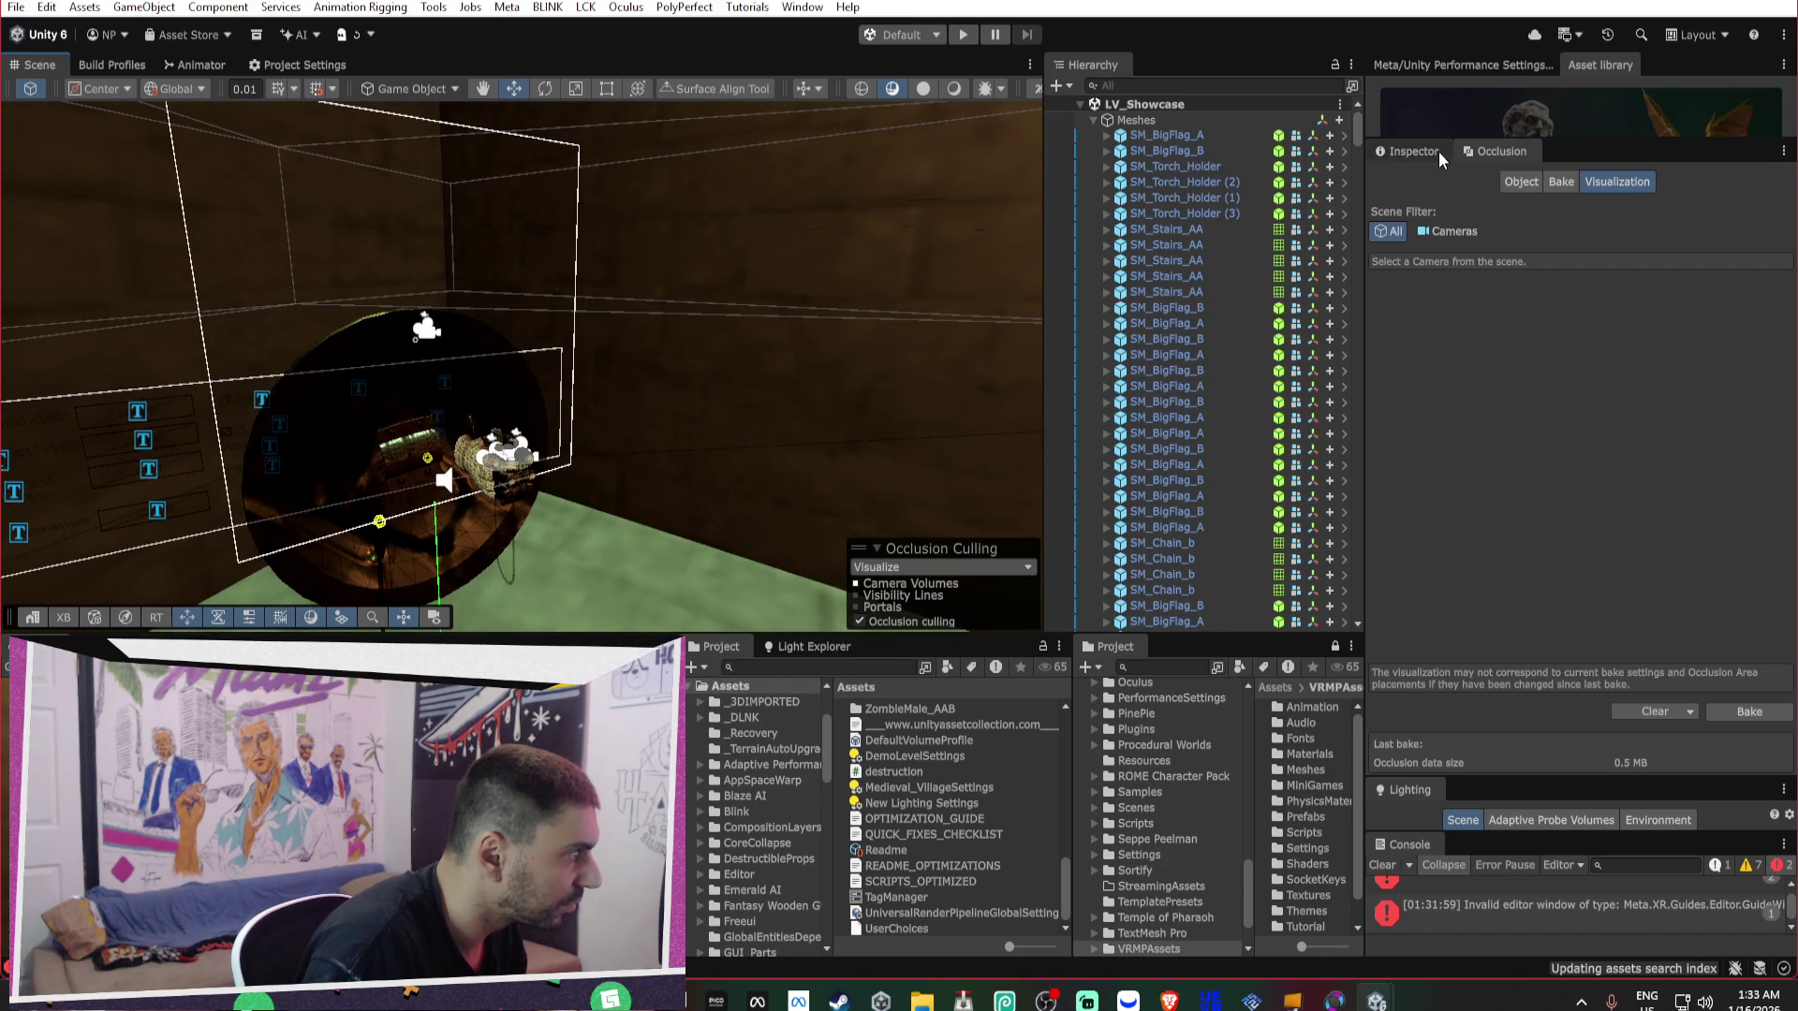
pyautogui.moveTo(811, 267)
pyautogui.mouseDown()
pyautogui.moveTo(735, 257)
pyautogui.moveTo(824, 281)
pyautogui.moveTo(1024, 223)
pyautogui.mouseUp()
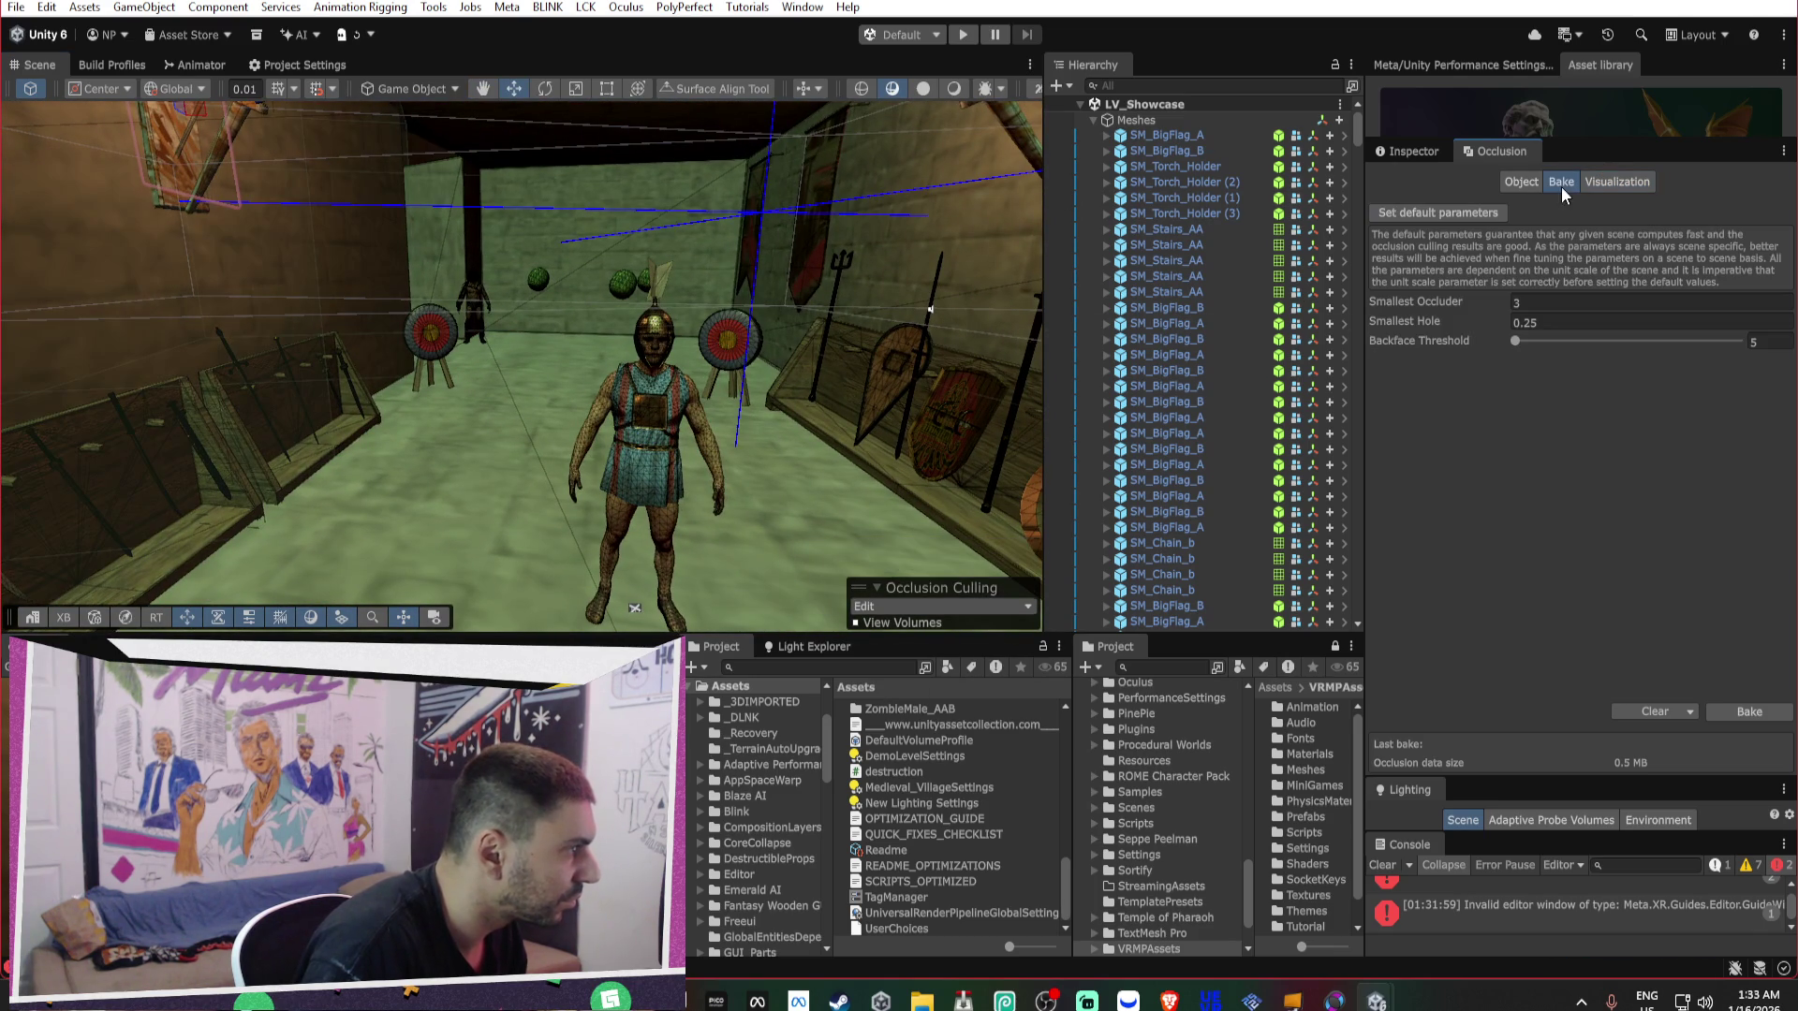
pyautogui.click(1407, 150)
pyautogui.moveTo(524, 277)
pyautogui.mouseDown()
pyautogui.moveTo(494, 246)
pyautogui.moveTo(960, 263)
pyautogui.moveTo(845, 225)
pyautogui.moveTo(890, 257)
pyautogui.moveTo(598, 281)
pyautogui.moveTo(855, 274)
pyautogui.moveTo(823, 280)
pyautogui.moveTo(789, 329)
pyautogui.mouseUp()
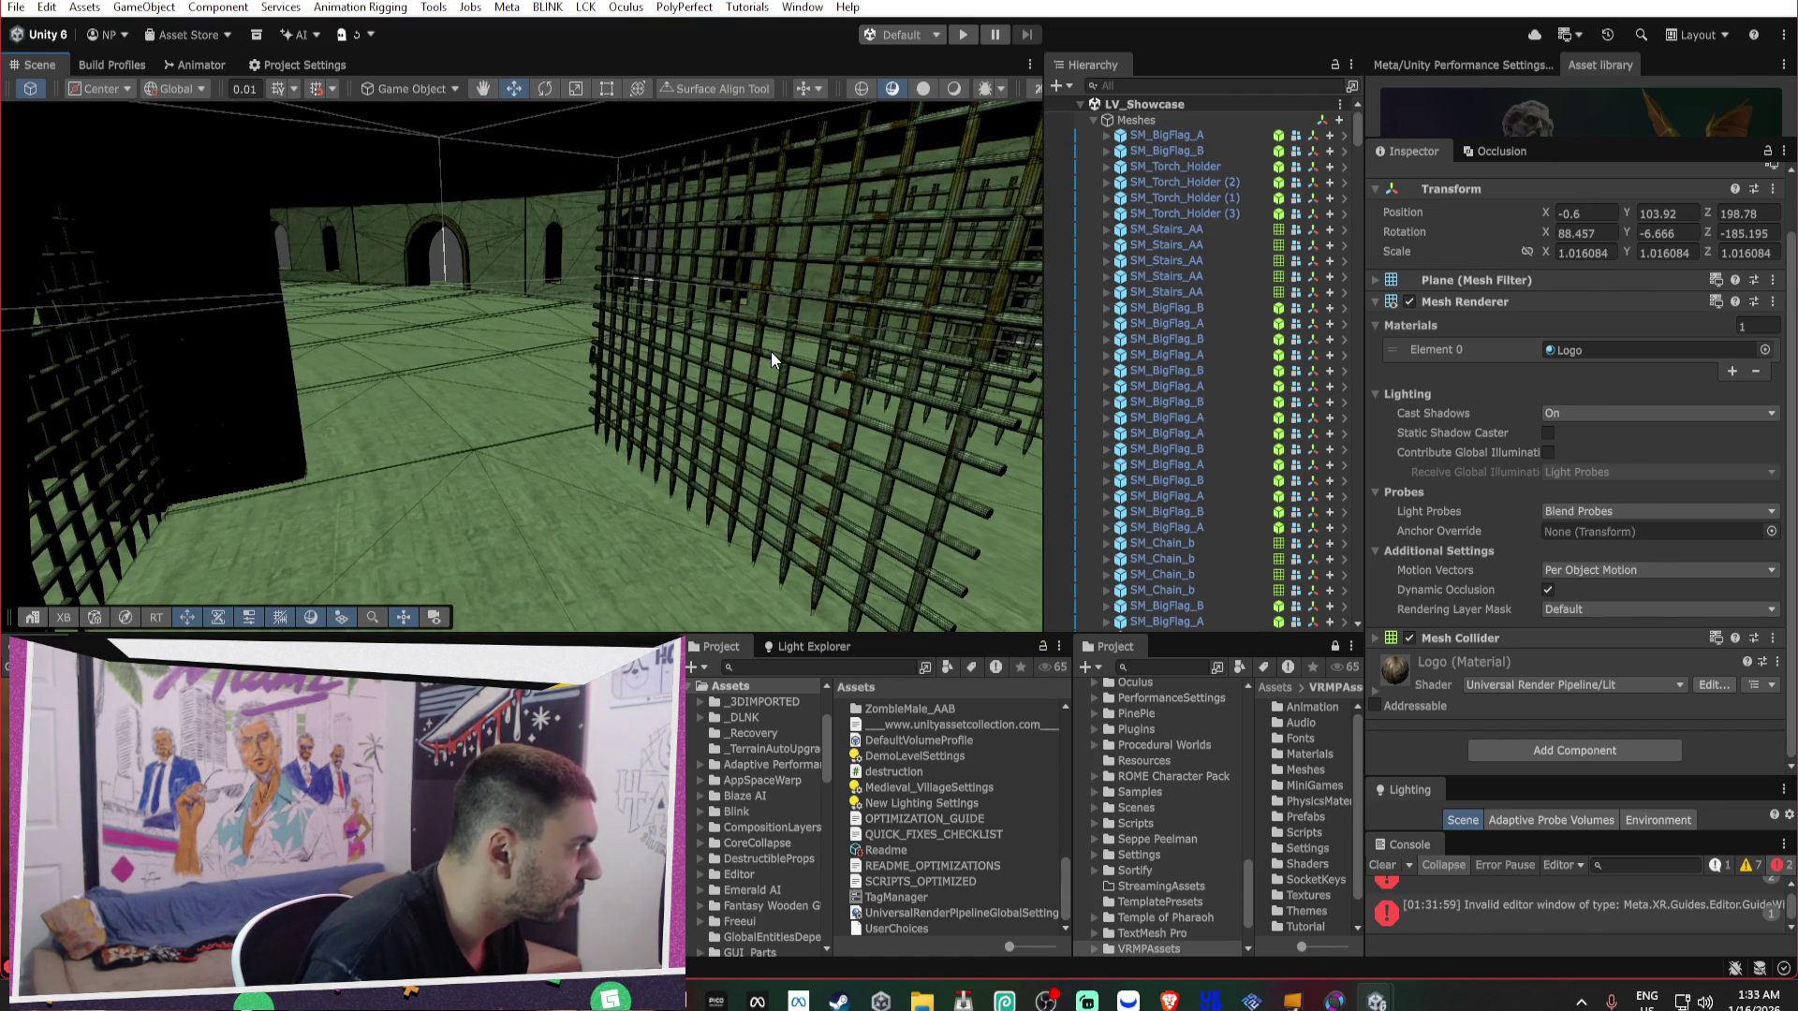
pyautogui.click(771, 351)
pyautogui.click(880, 340)
pyautogui.press('Delete')
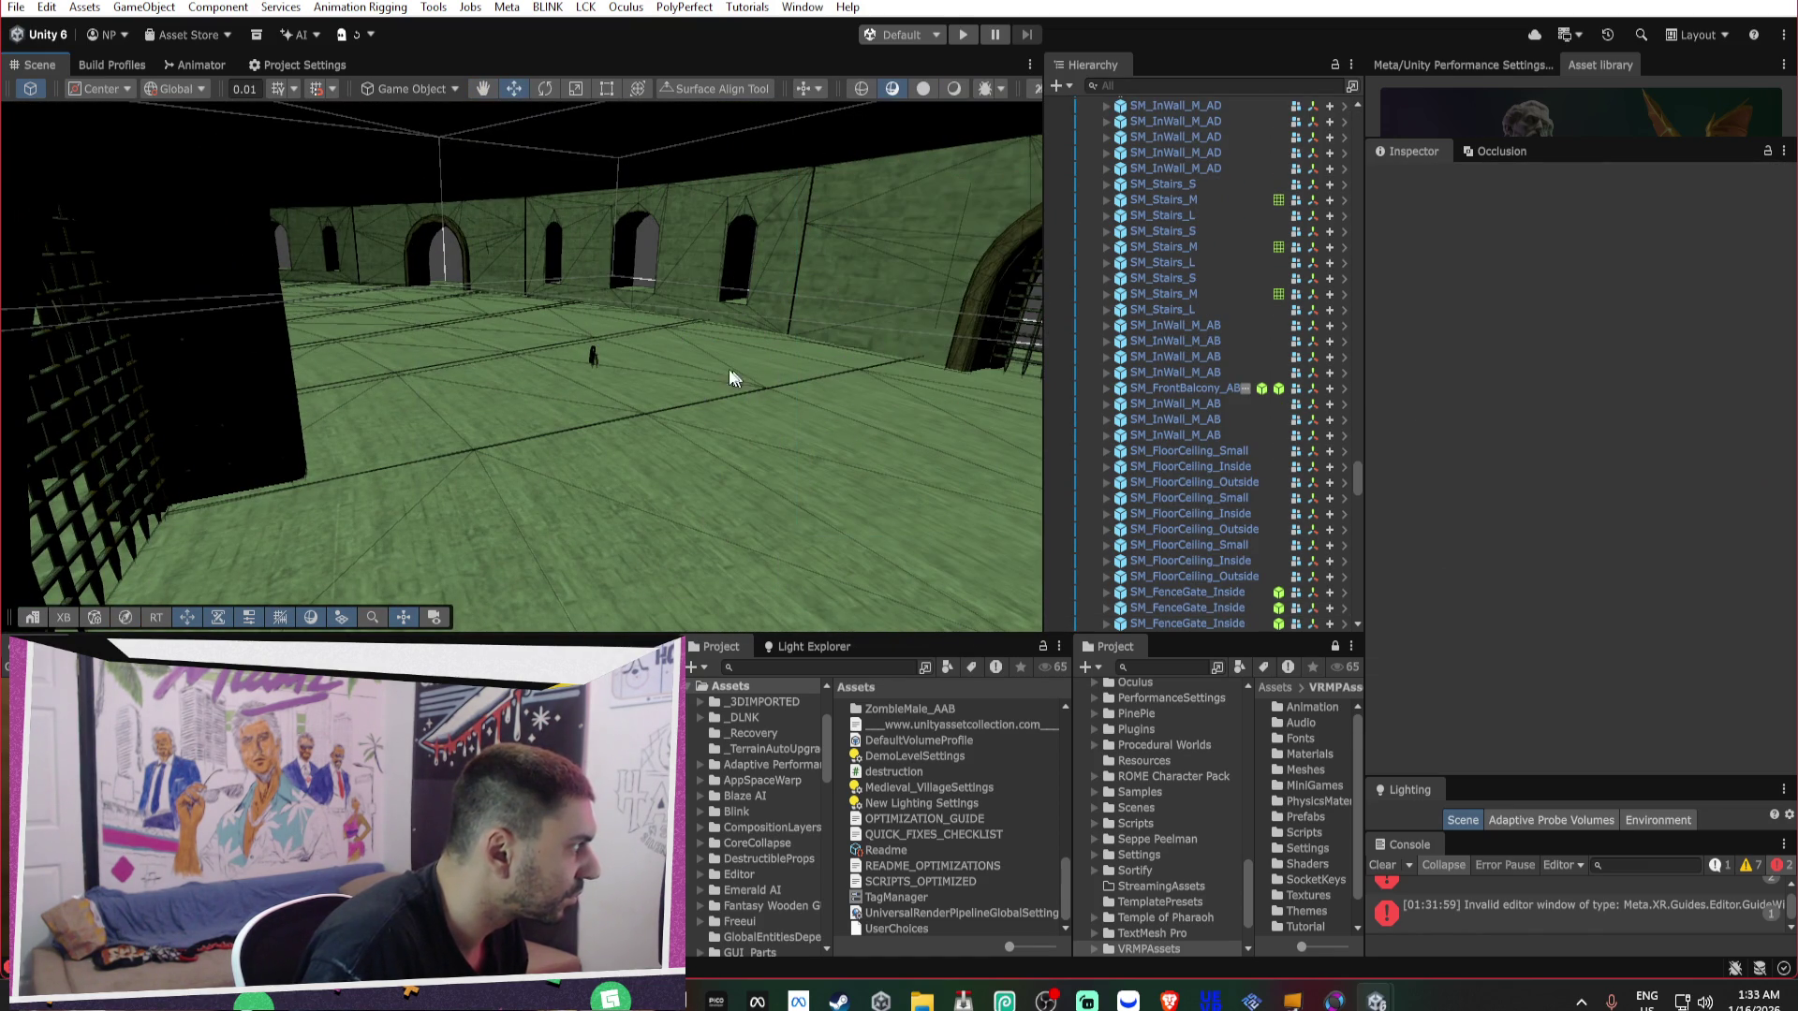
pyautogui.click(590, 360)
pyautogui.click(590, 360)
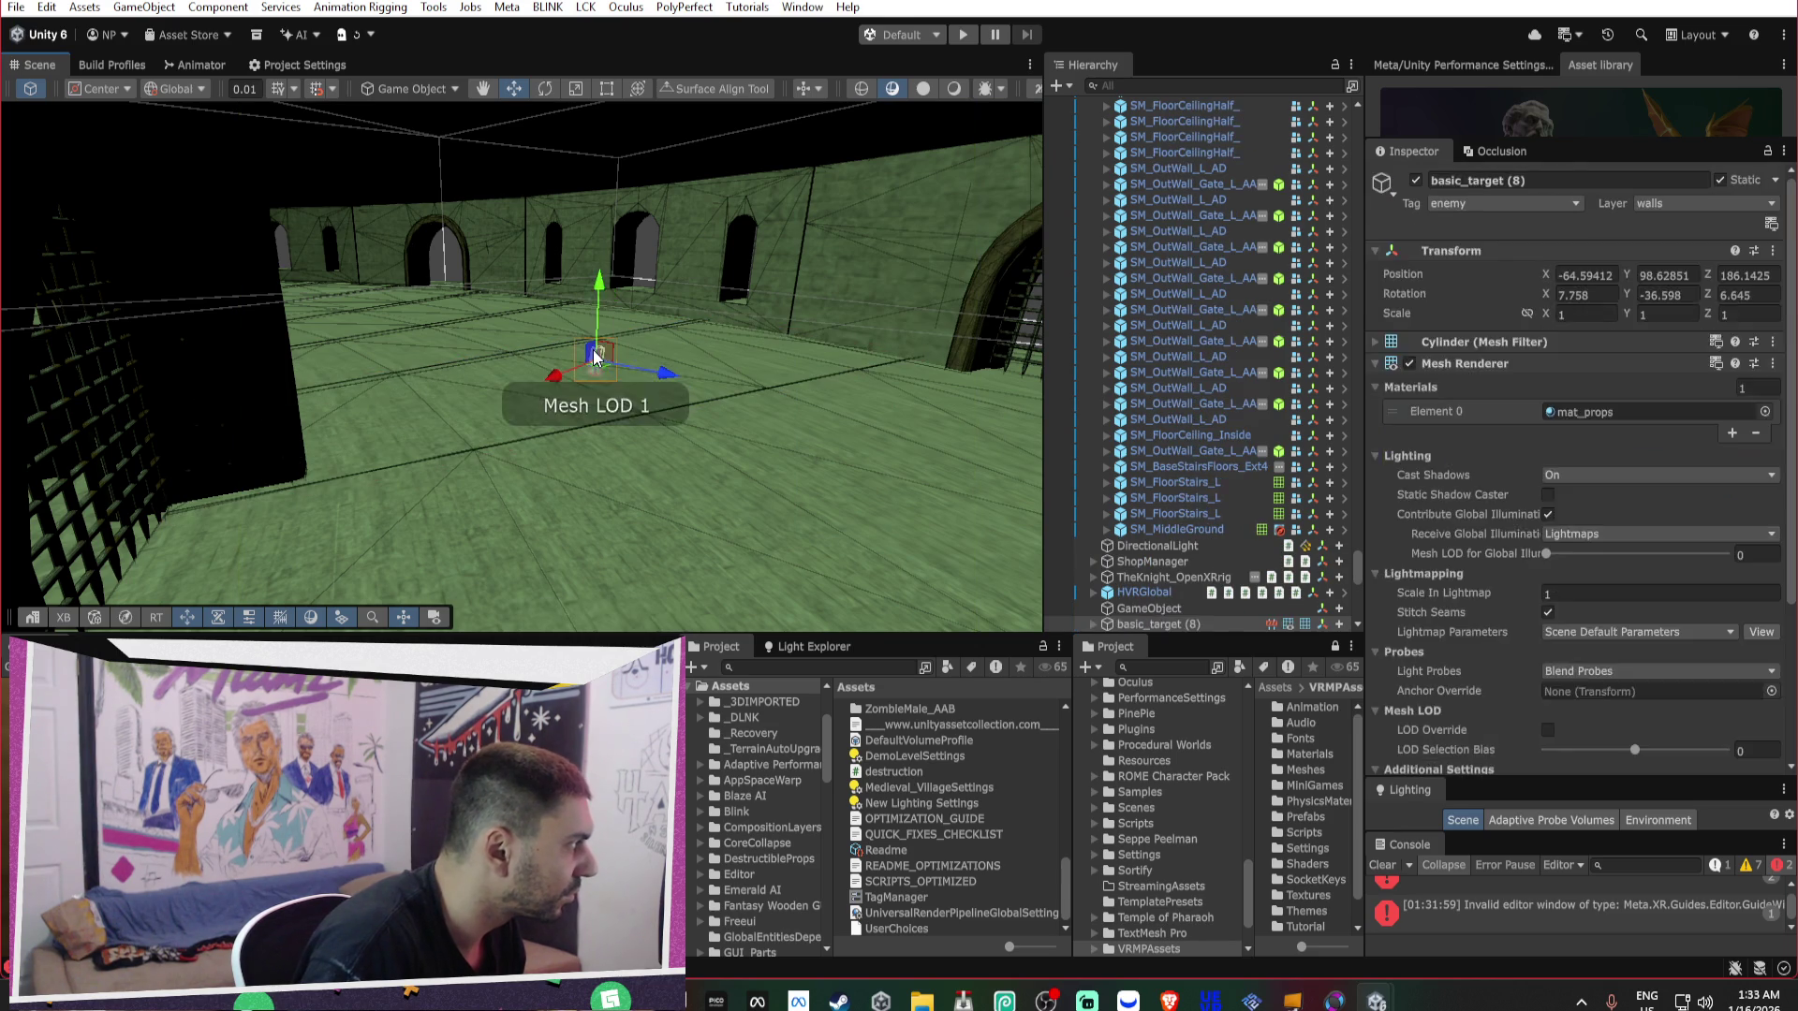
pyautogui.press('Delete')
pyautogui.moveTo(655, 330)
pyautogui.mouseDown()
pyautogui.moveTo(523, 315)
pyautogui.moveTo(522, 300)
pyautogui.moveTo(269, 293)
pyautogui.moveTo(166, 305)
pyautogui.moveTo(187, 338)
pyautogui.mouseUp()
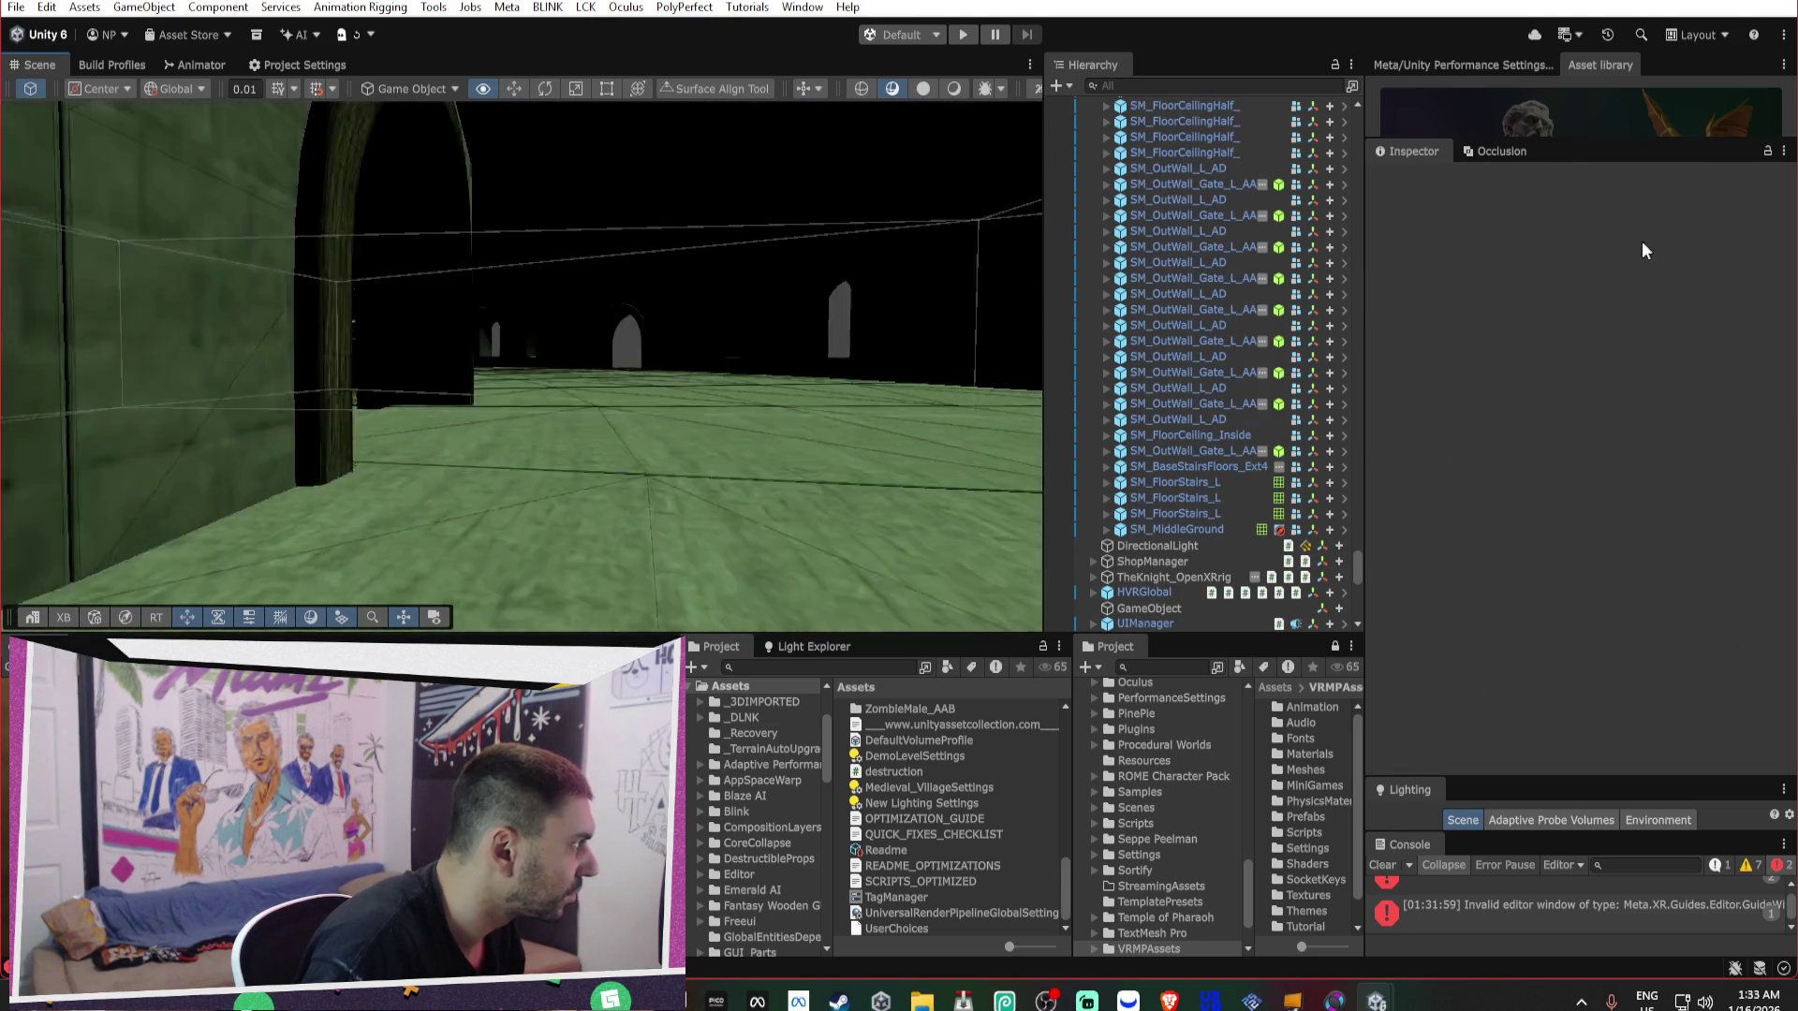
pyautogui.moveTo(662, 377)
pyautogui.mouseDown()
pyautogui.moveTo(522, 374)
pyautogui.moveTo(587, 397)
pyautogui.moveTo(206, 381)
pyautogui.mouseUp()
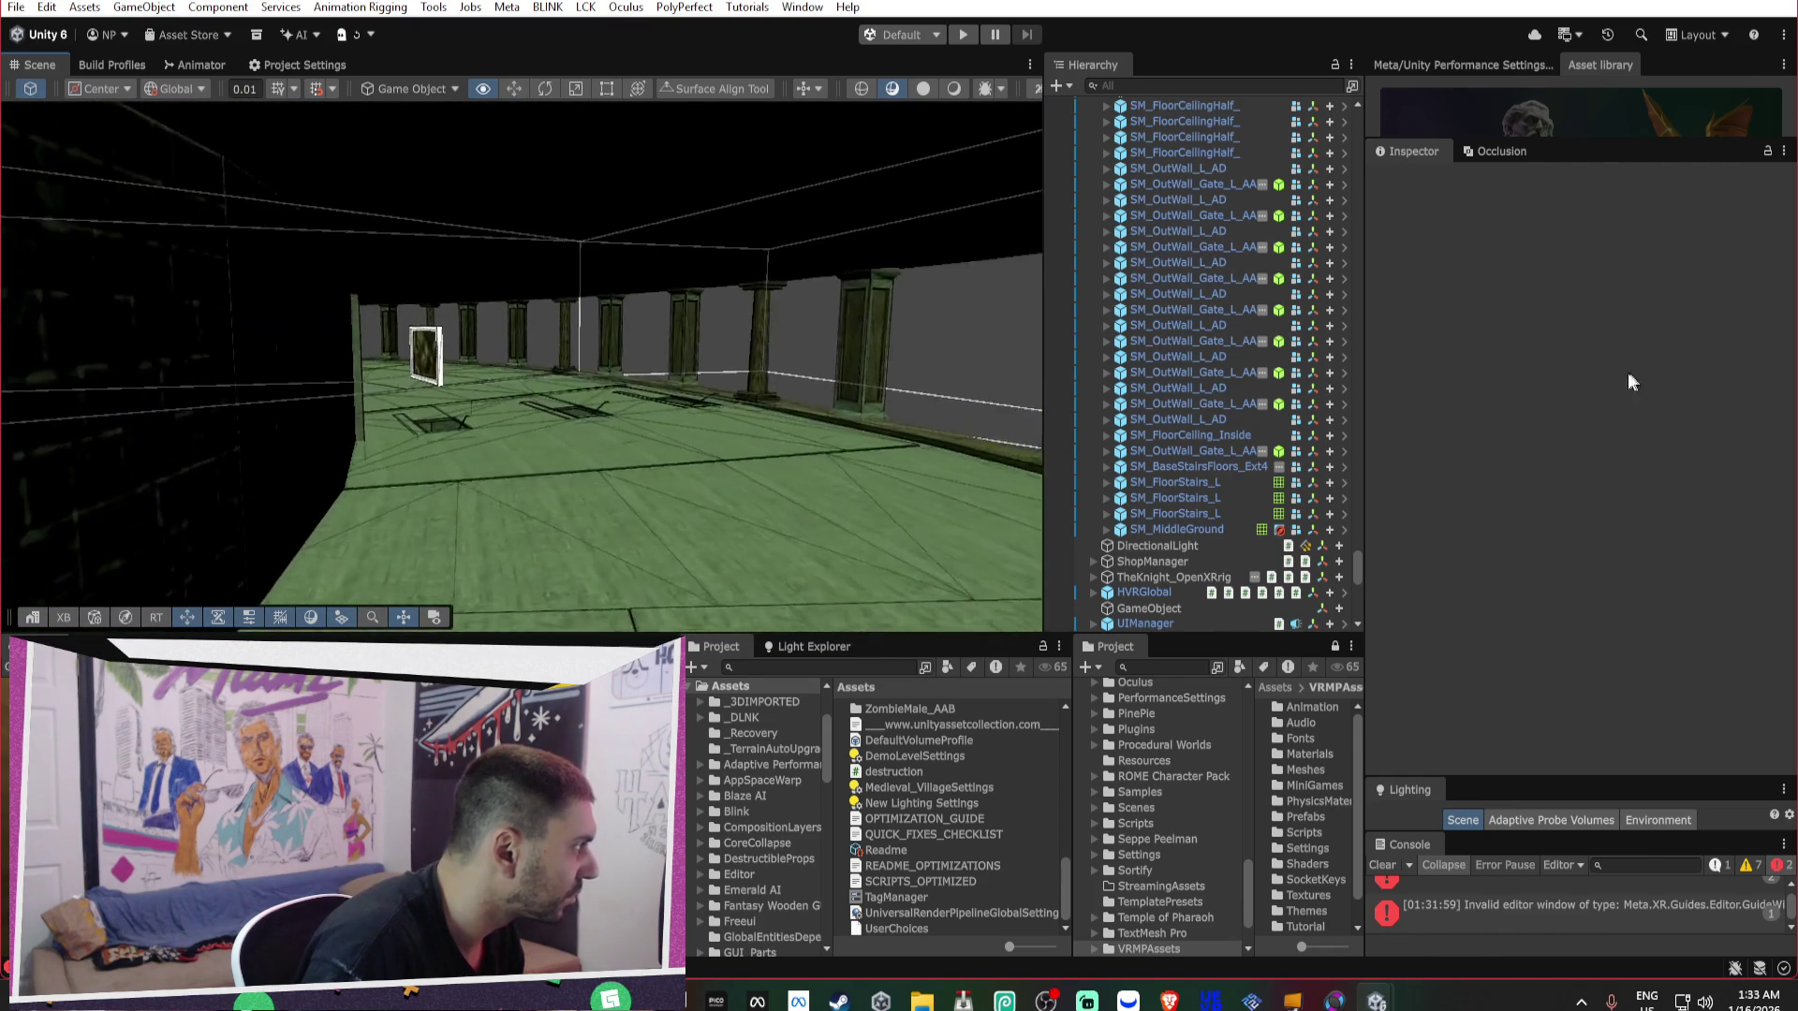
pyautogui.moveTo(1598, 376); pyautogui.dragTo(278, 375)
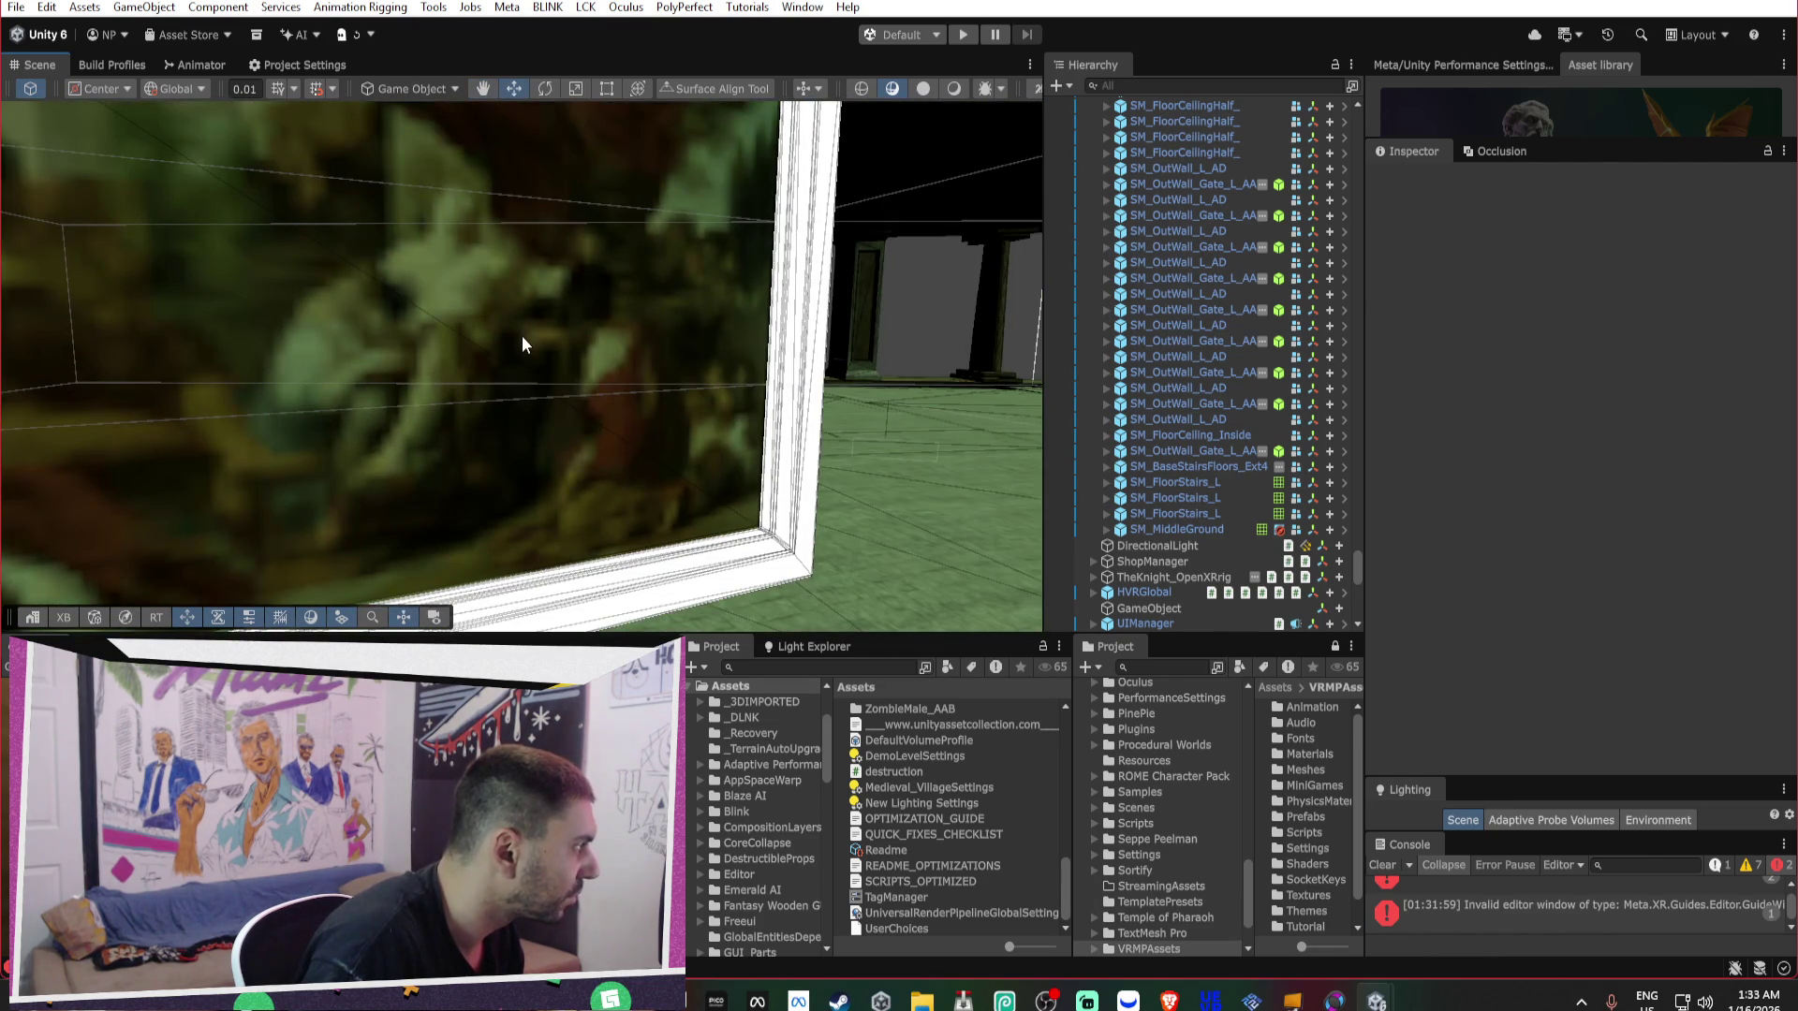
pyautogui.click(523, 345)
pyautogui.moveTo(523, 345)
pyautogui.mouseDown()
pyautogui.moveTo(224, 353)
pyautogui.moveTo(365, 369)
pyautogui.moveTo(216, 353)
pyautogui.moveTo(283, 368)
pyautogui.moveTo(727, 339)
pyautogui.moveTo(571, 374)
pyautogui.moveTo(397, 469)
pyautogui.mouseUp()
# Delete all SM_WildCarrot_M_01 plants found through the Hierarchy search, then clear the filter.
pyautogui.click(342, 354)
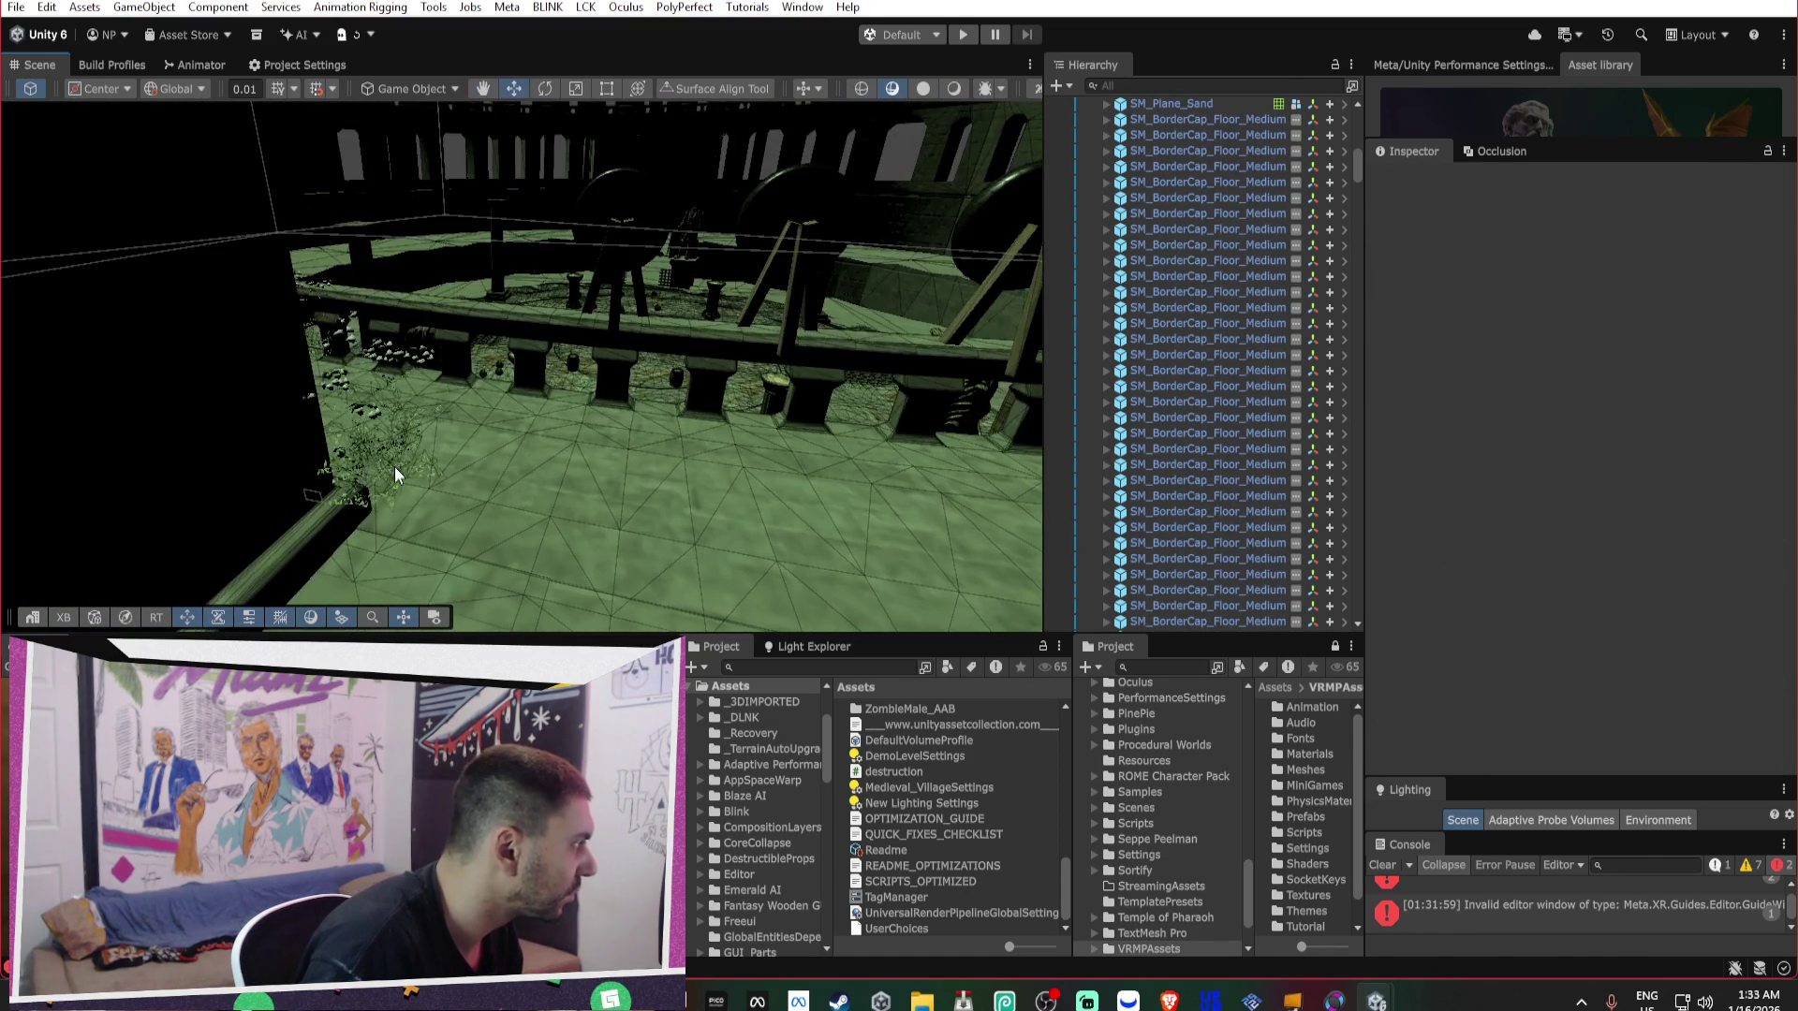
pyautogui.click(399, 477)
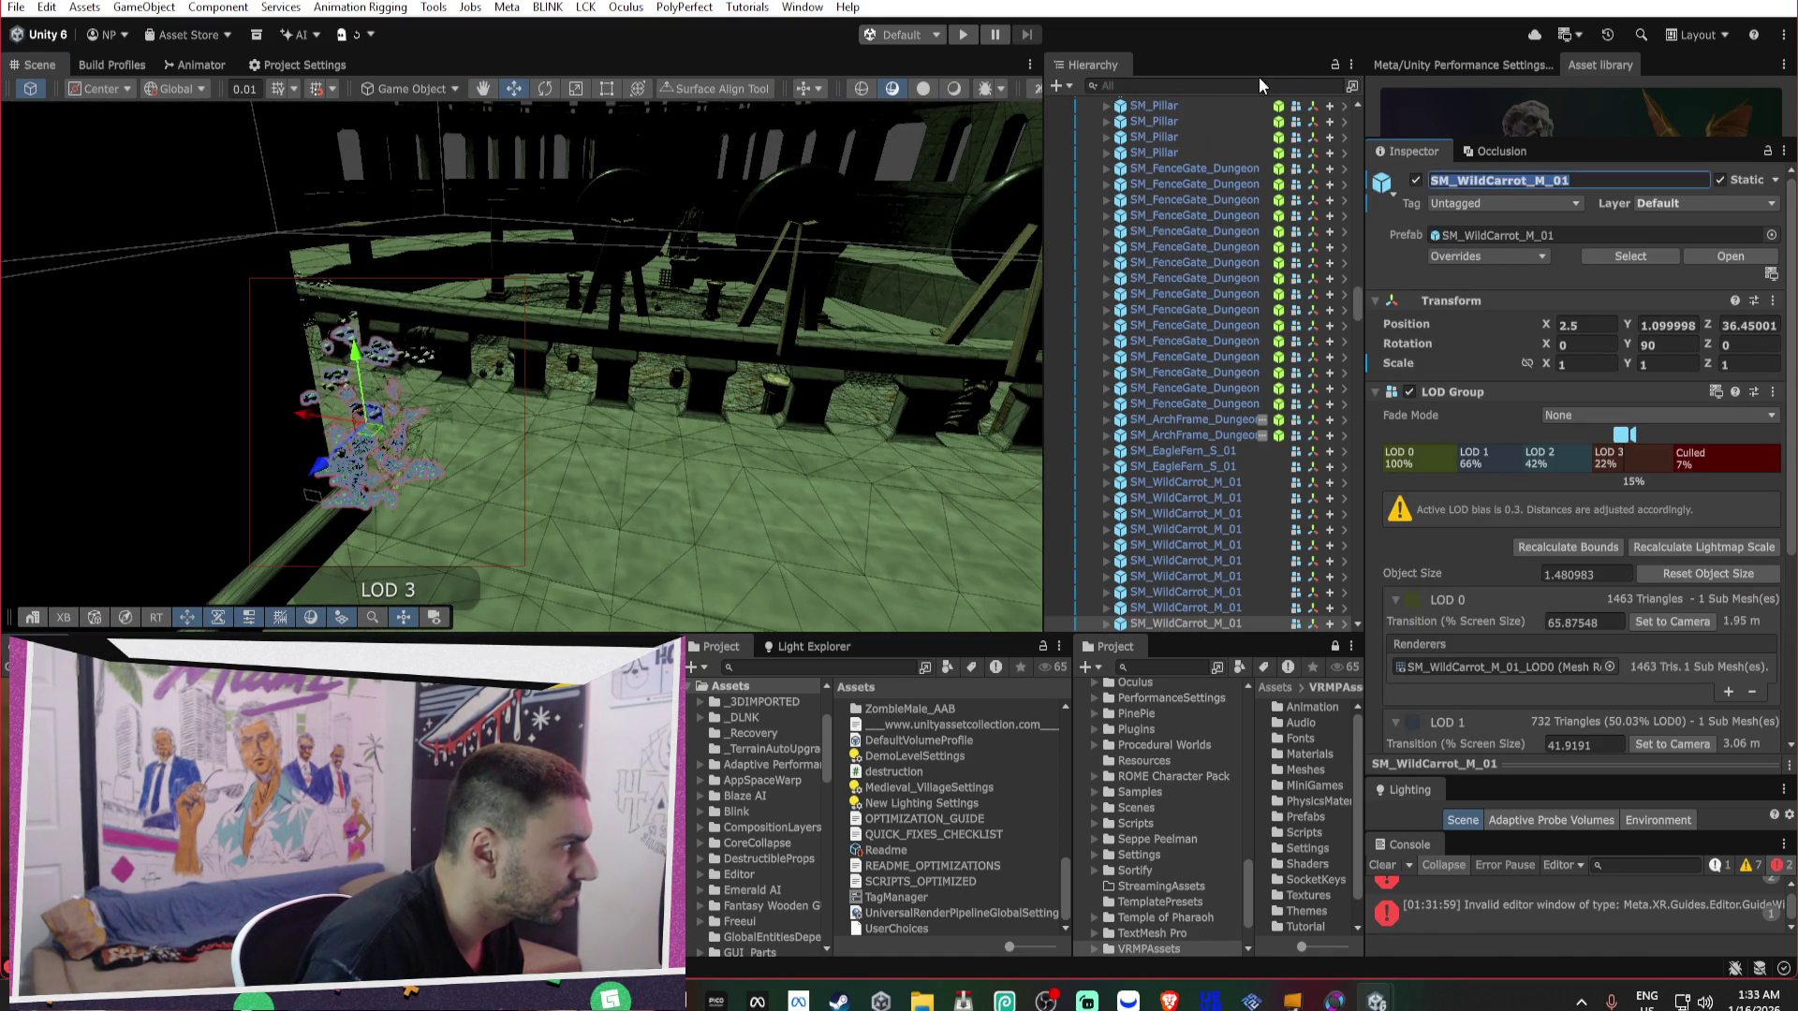
pyautogui.click(1204, 119)
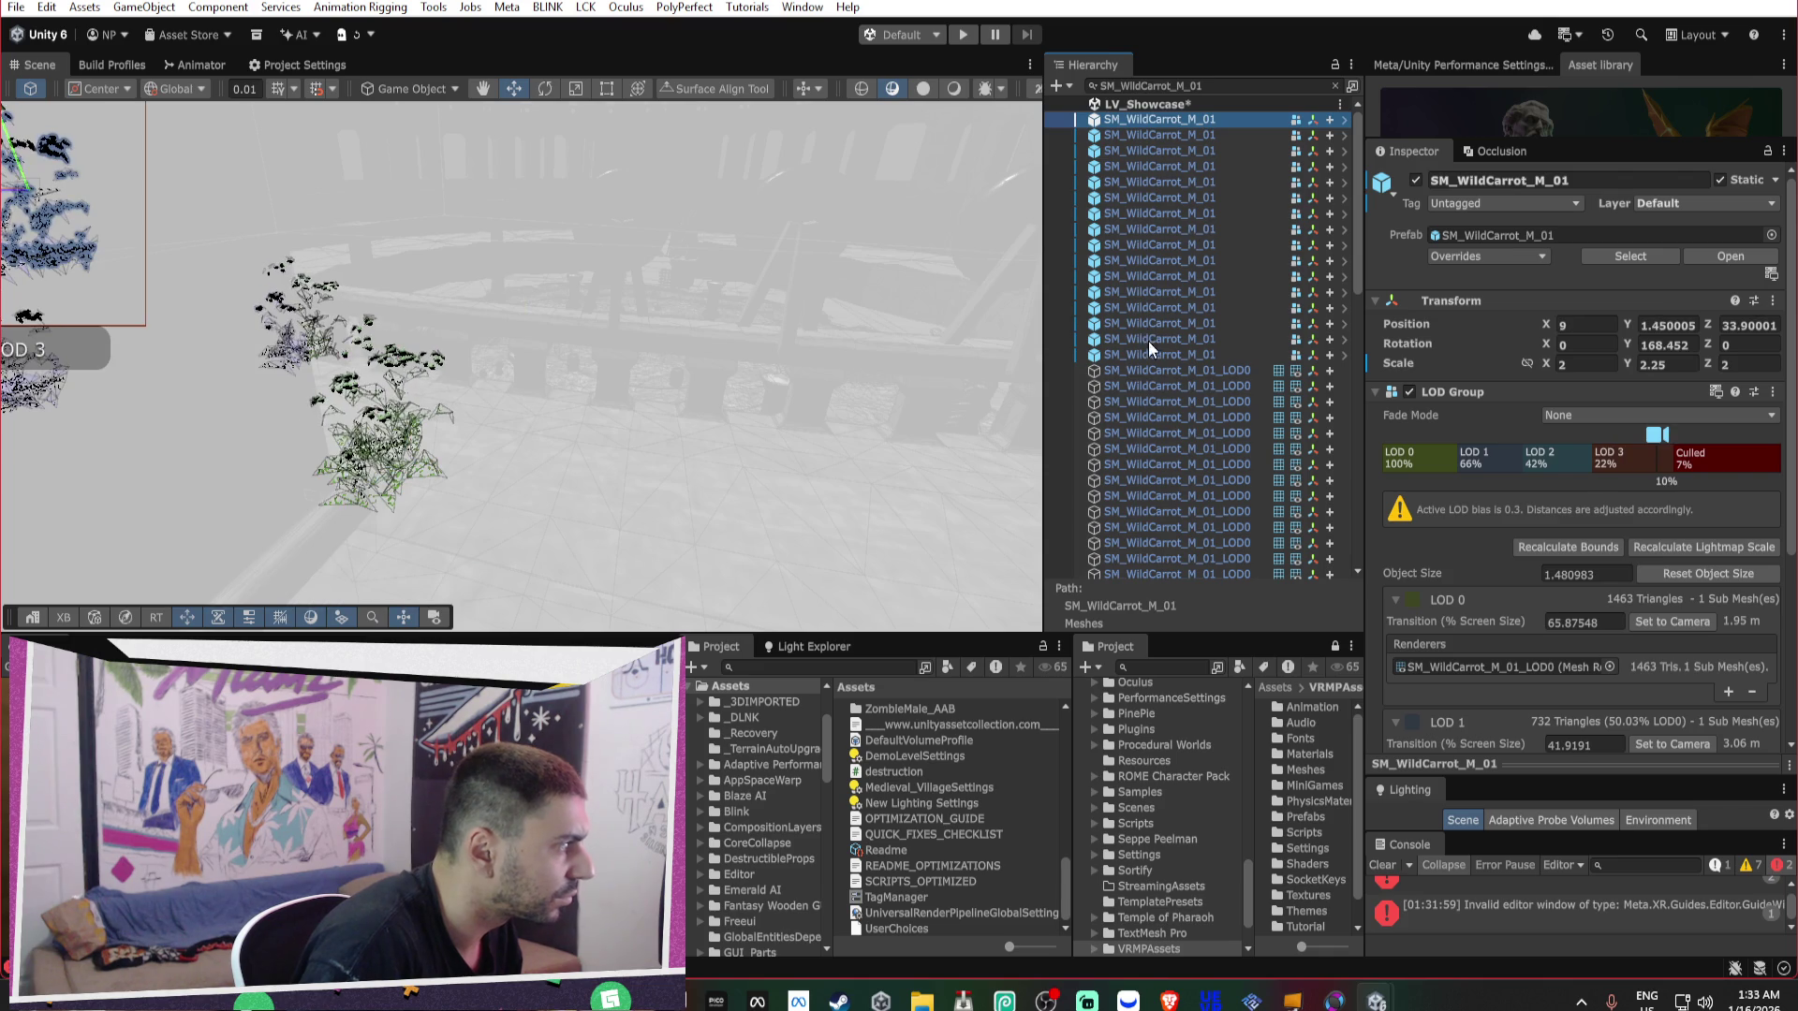
pyautogui.keyDown('shift'); pyautogui.click(1144, 354); pyautogui.keyUp('shift')
pyautogui.press('Delete')
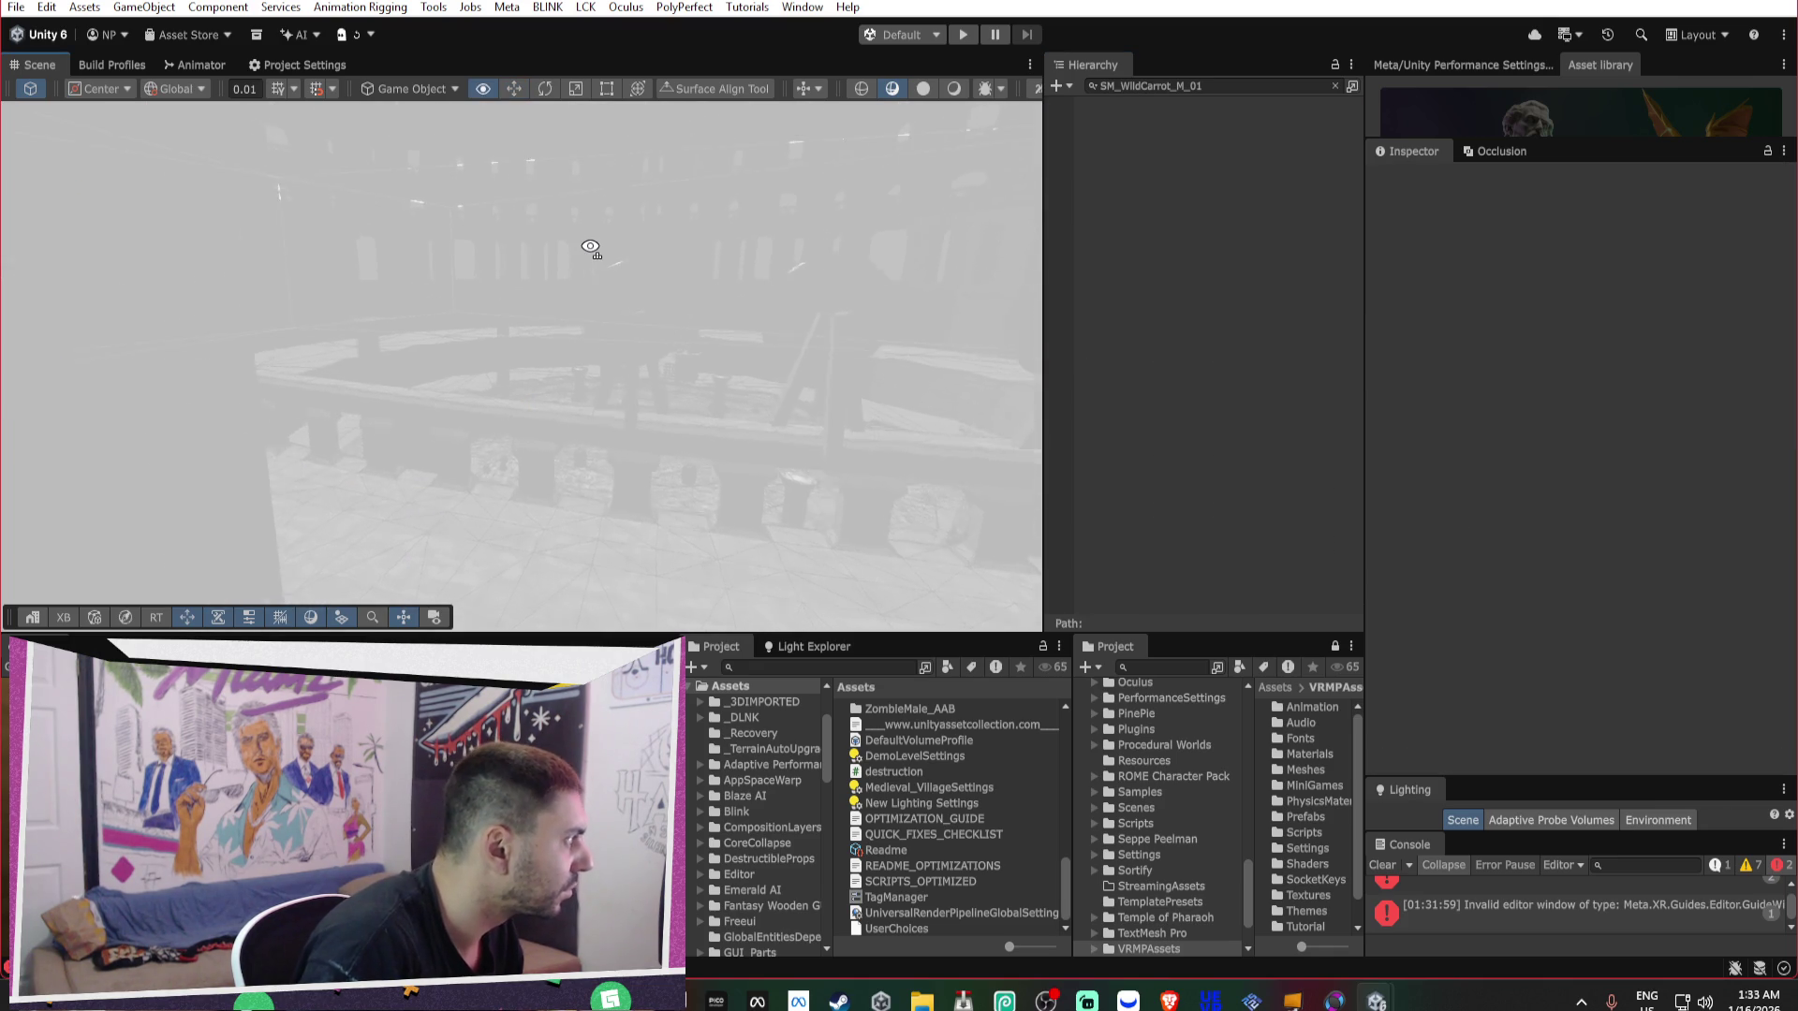
pyautogui.press('w')
pyautogui.click(1335, 85)
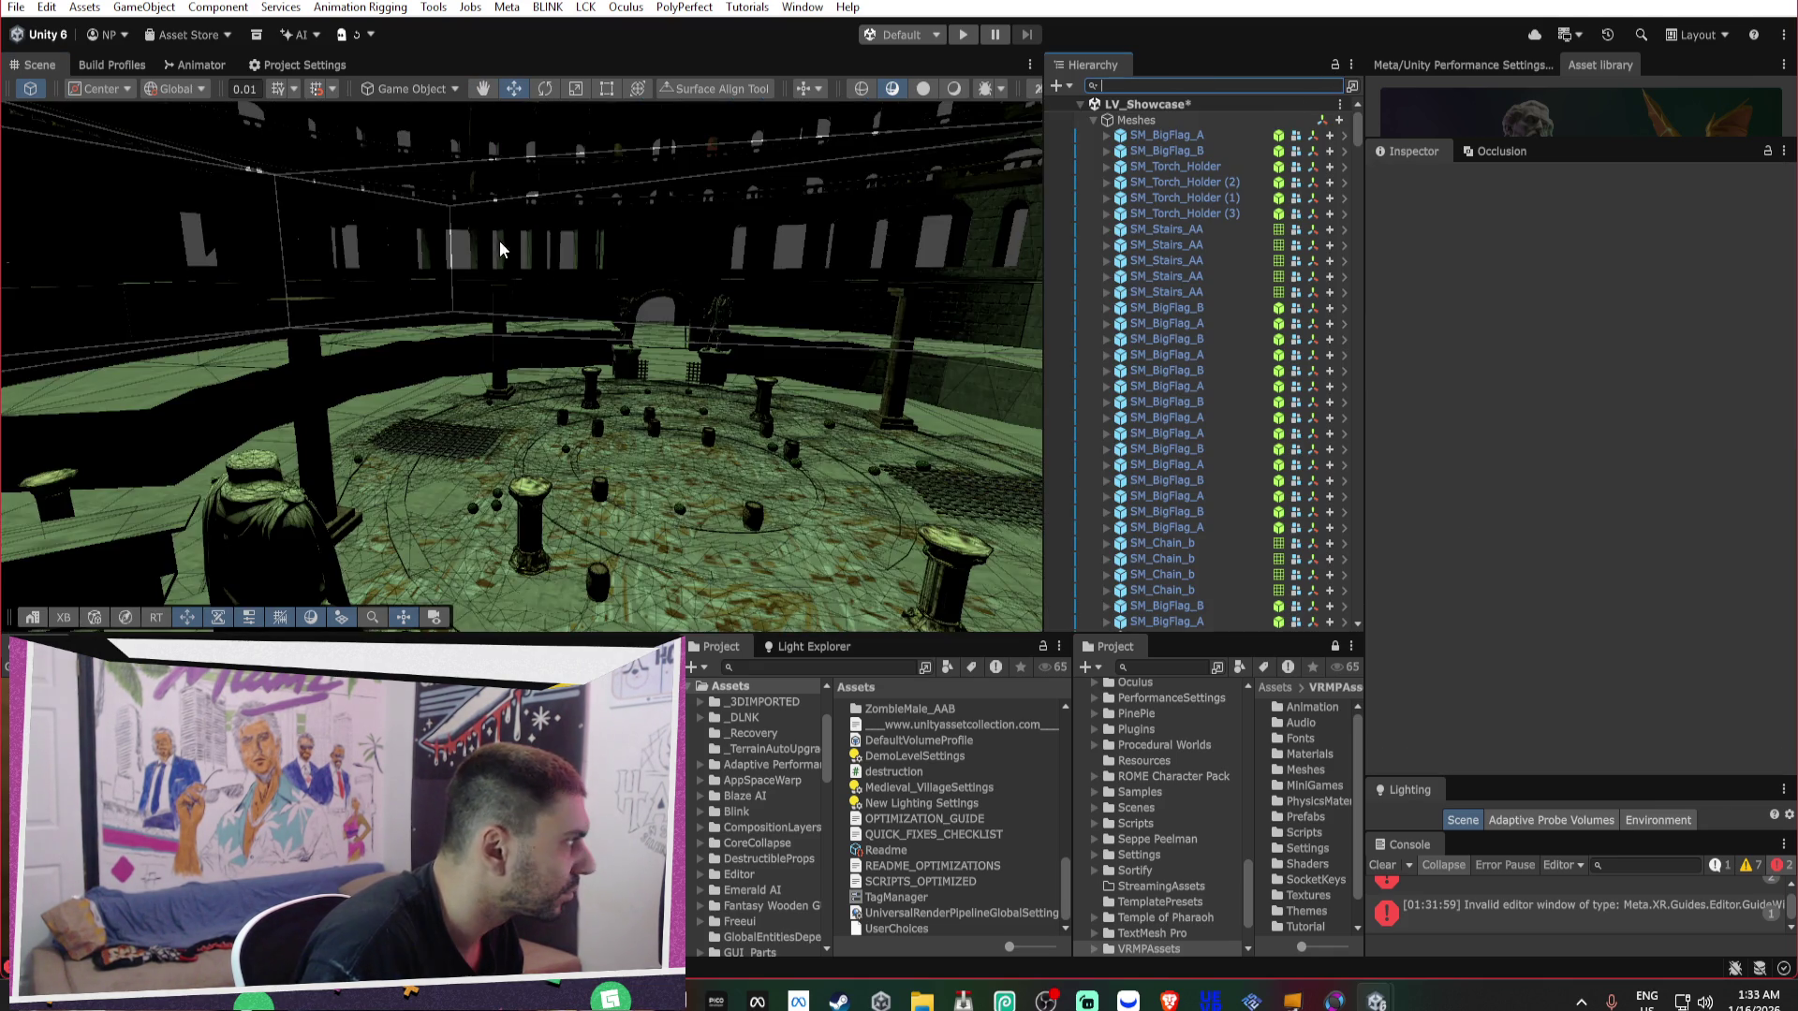
# Delete both SM_EagleFern_S_01 ferns and clear the Hierarchy search filter.
pyautogui.moveTo(499, 245)
pyautogui.mouseDown()
pyautogui.moveTo(622, 250)
pyautogui.moveTo(650, 369)
pyautogui.moveTo(570, 353)
pyautogui.moveTo(934, 303)
pyautogui.moveTo(1072, 337)
pyautogui.moveTo(1199, 406)
pyautogui.moveTo(1192, 384)
pyautogui.moveTo(843, 281)
pyautogui.mouseUp()
pyautogui.click(844, 278)
pyautogui.click(1533, 180)
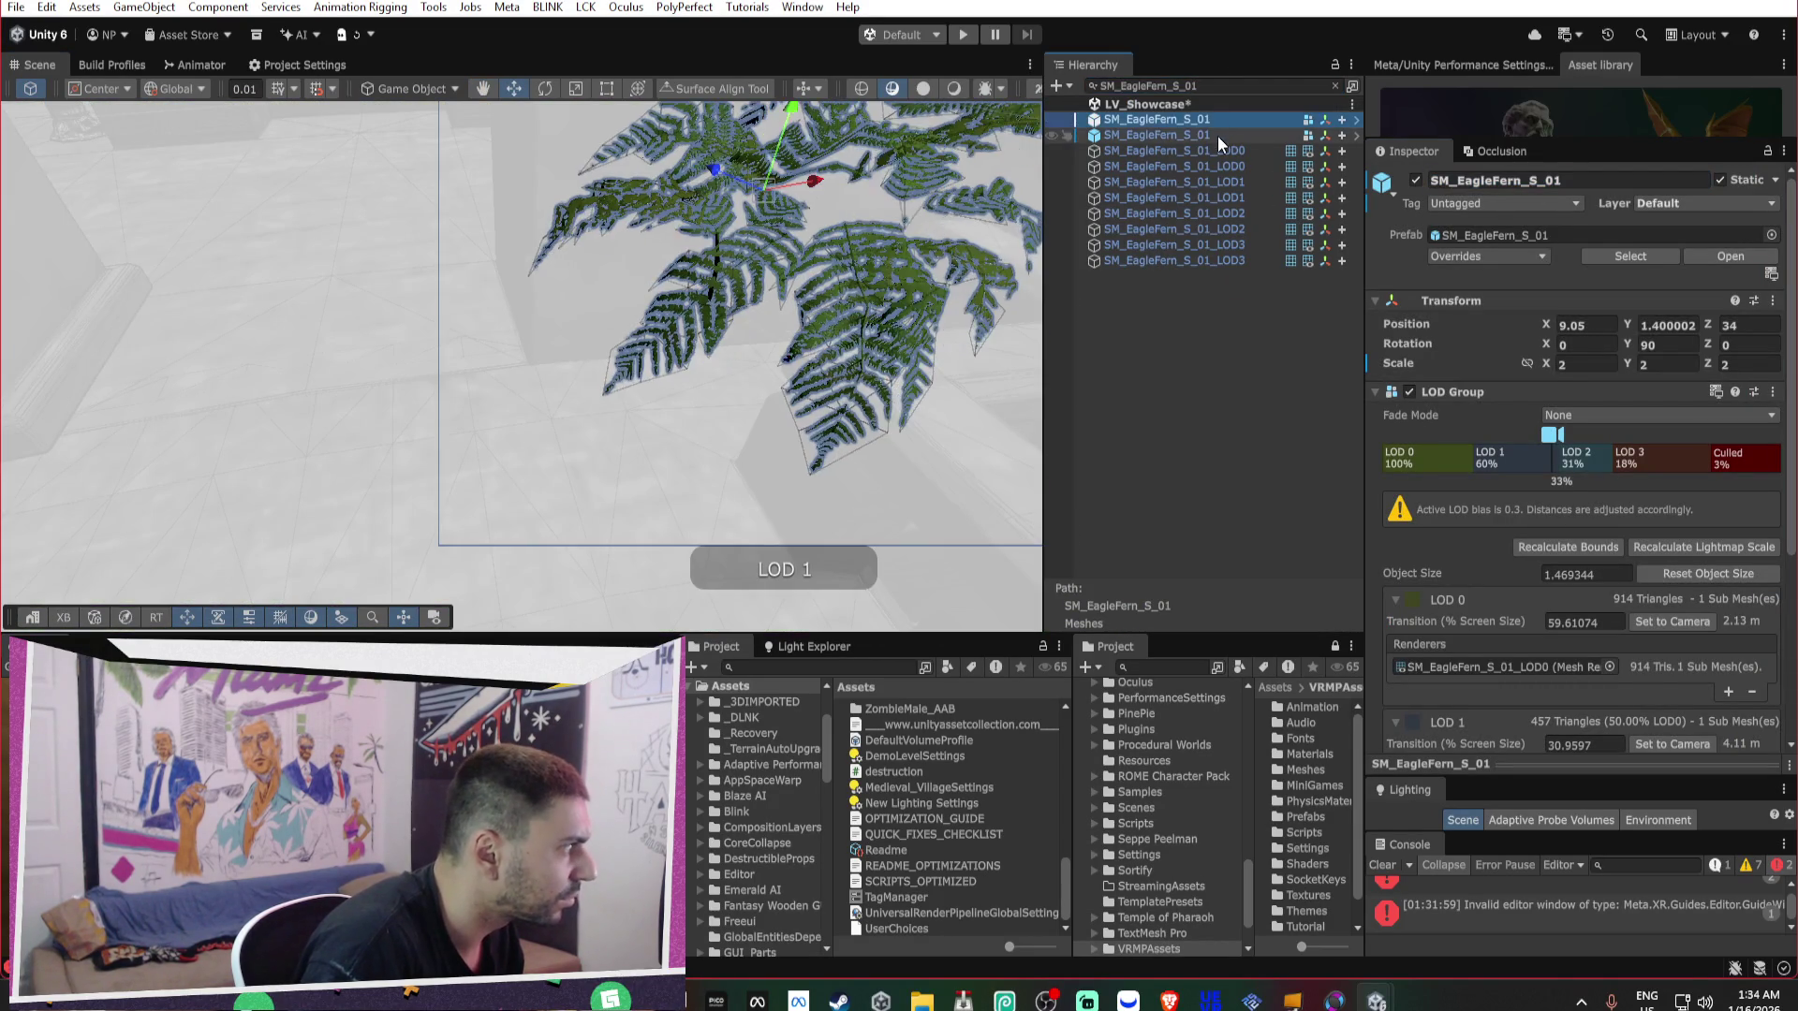
pyautogui.keyDown('shift'); pyautogui.click(1215, 119); pyautogui.keyUp('shift')
pyautogui.press('Delete')
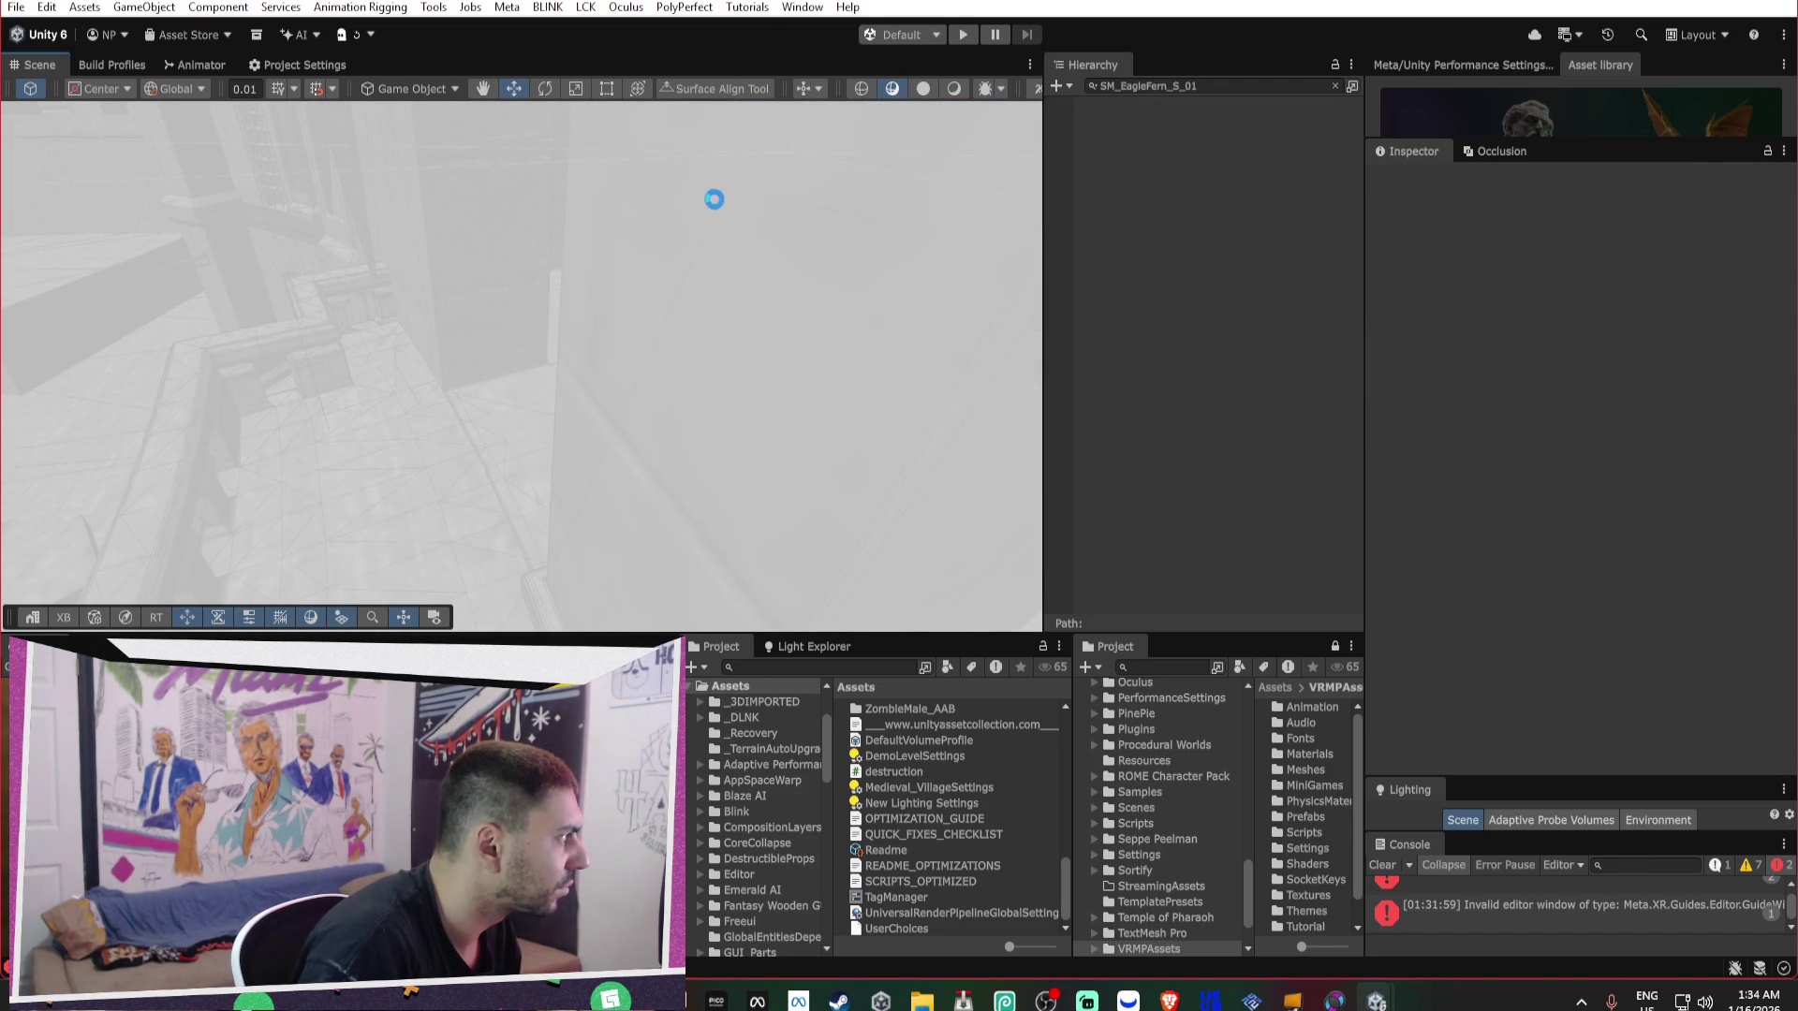
pyautogui.moveTo(315, 204); pyautogui.dragTo(376, 206)
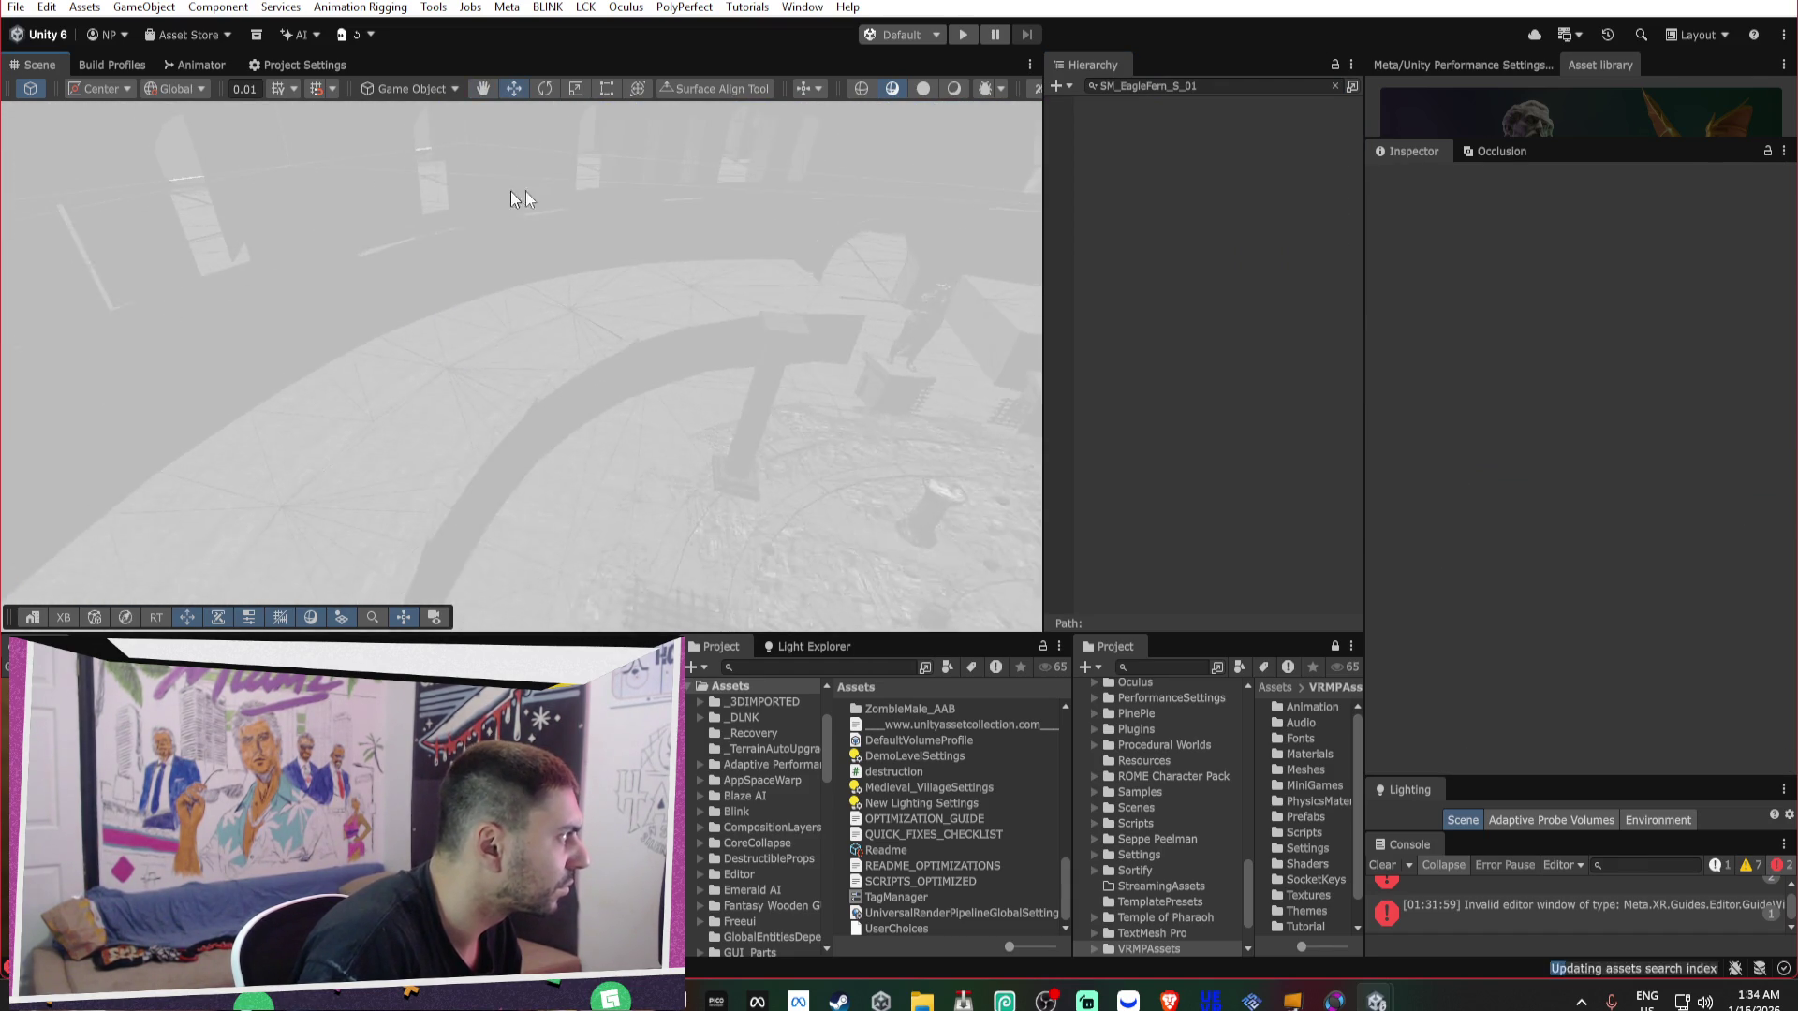
pyautogui.click(1334, 85)
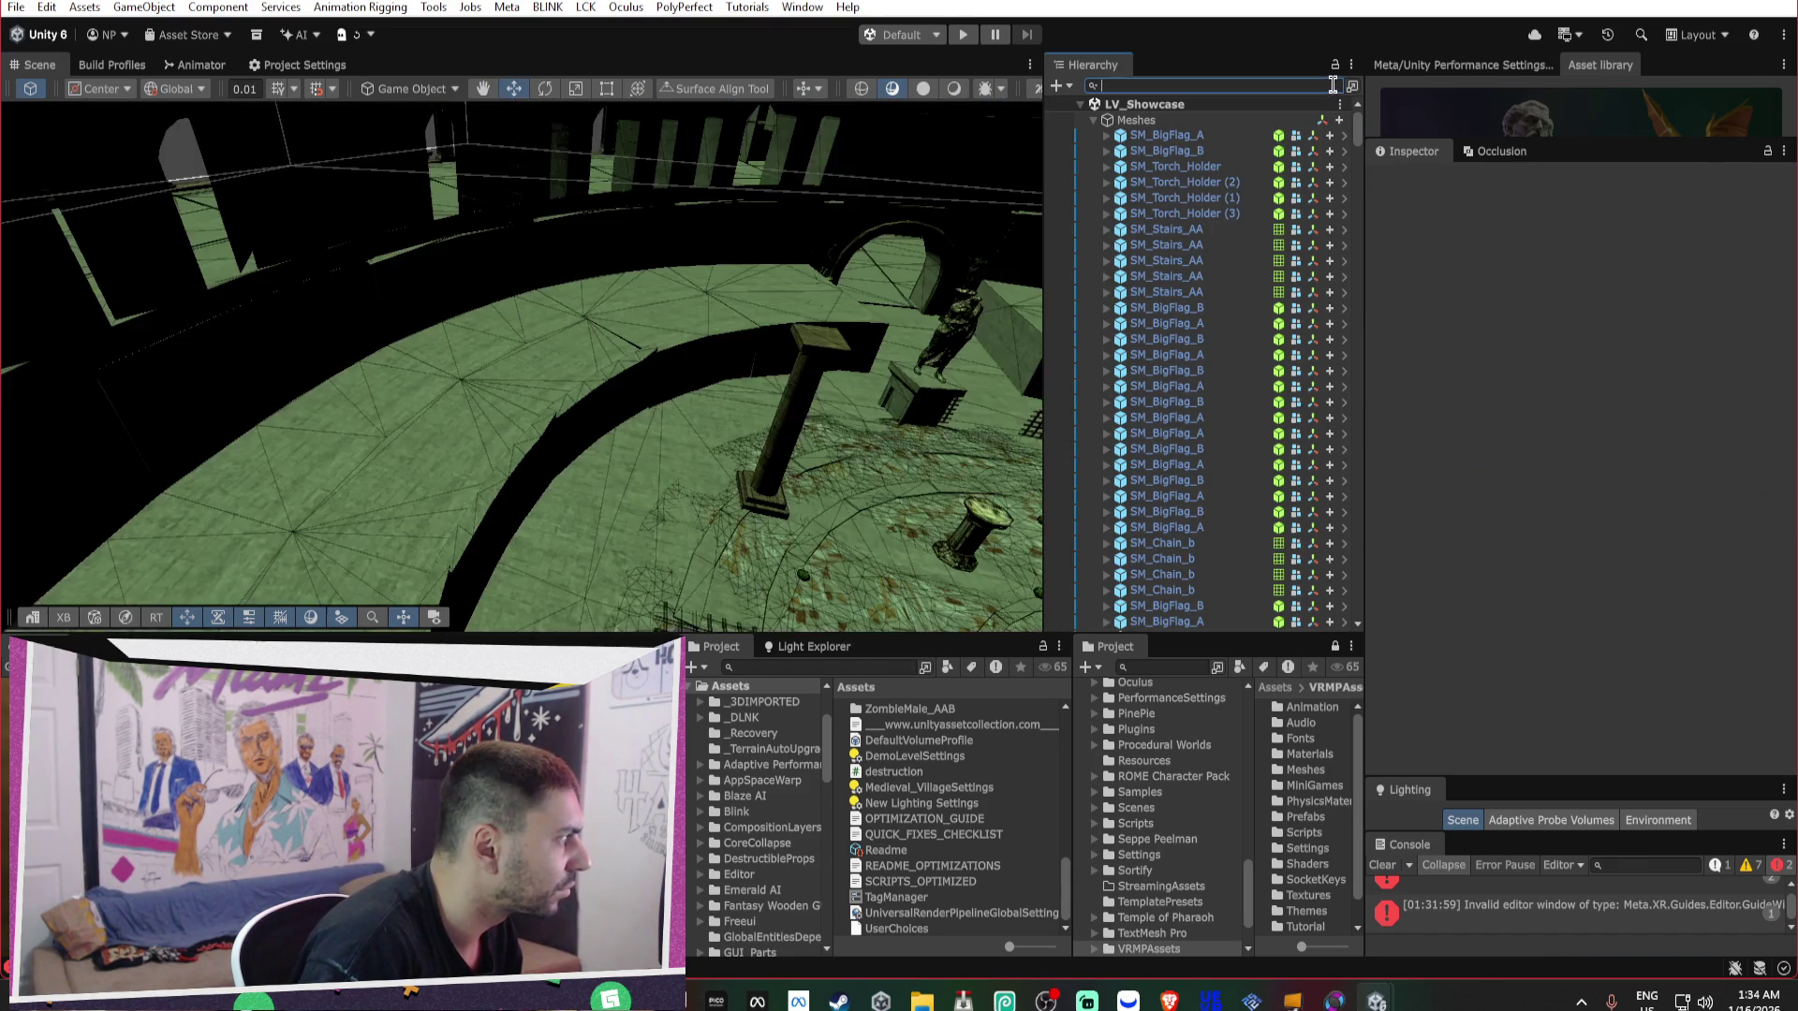
# Delete the stray centered pillar block beside the dungeon fence gate.
pyautogui.moveTo(508, 324)
pyautogui.mouseDown()
pyautogui.moveTo(879, 253)
pyautogui.moveTo(463, 244)
pyautogui.moveTo(466, 206)
pyautogui.moveTo(622, 321)
pyautogui.moveTo(843, 233)
pyautogui.moveTo(702, 225)
pyautogui.moveTo(681, 247)
pyautogui.moveTo(855, 241)
pyautogui.moveTo(614, 449)
pyautogui.moveTo(423, 487)
pyautogui.mouseUp()
pyautogui.click(504, 536)
pyautogui.press('f')
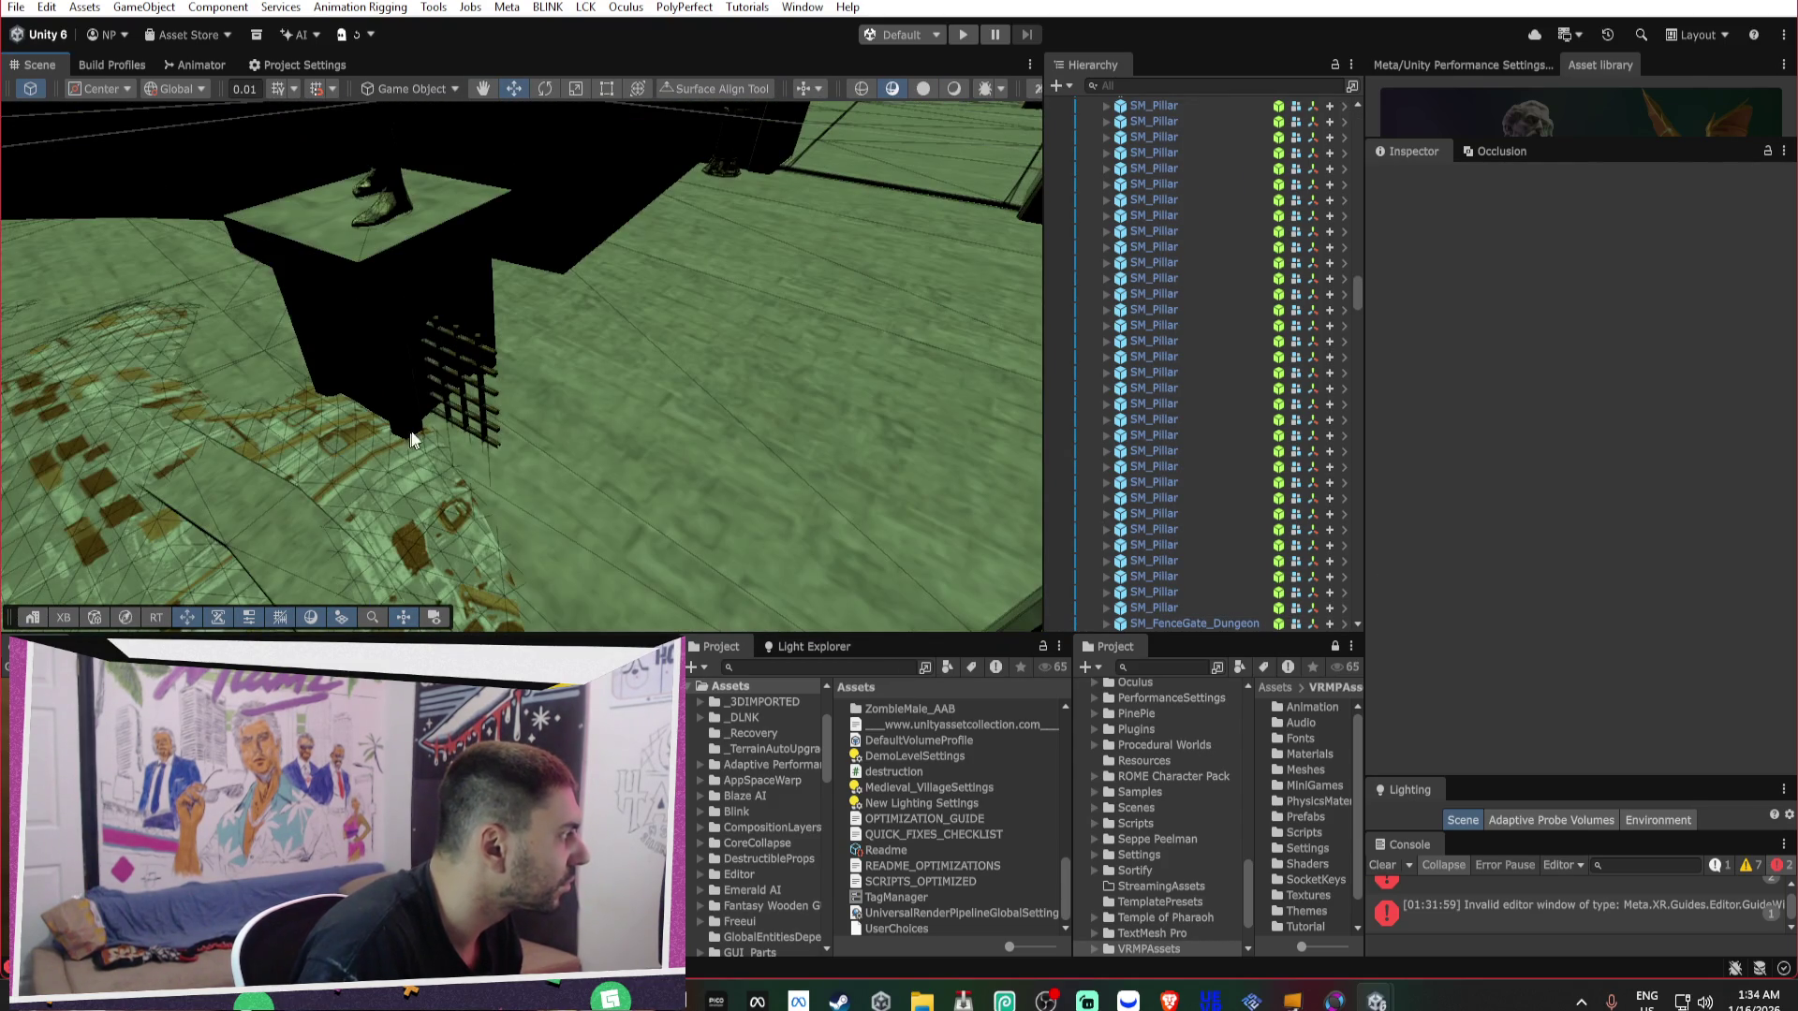
pyautogui.click(480, 368)
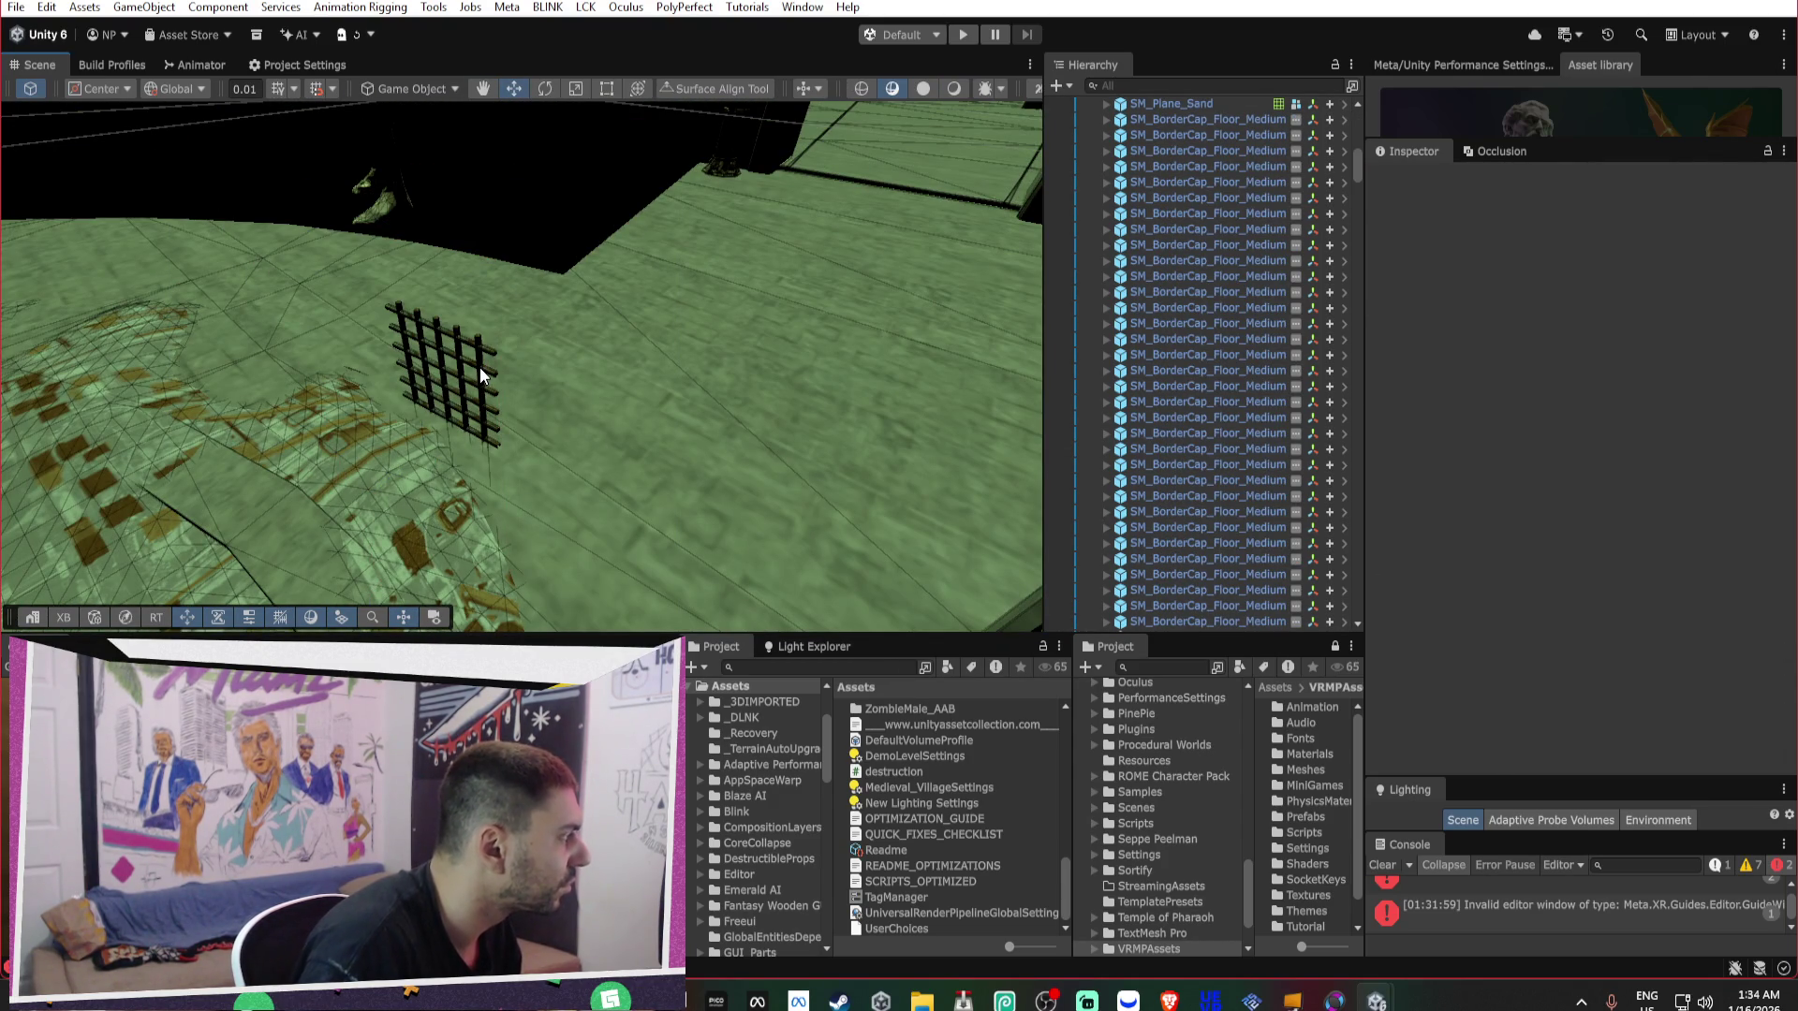
pyautogui.moveTo(491, 386)
pyautogui.mouseDown()
pyautogui.moveTo(429, 412)
pyautogui.moveTo(390, 369)
pyautogui.moveTo(750, 297)
pyautogui.moveTo(900, 301)
pyautogui.moveTo(690, 293)
pyautogui.moveTo(834, 362)
pyautogui.moveTo(709, 356)
pyautogui.moveTo(838, 332)
pyautogui.mouseUp()
pyautogui.press('Delete')
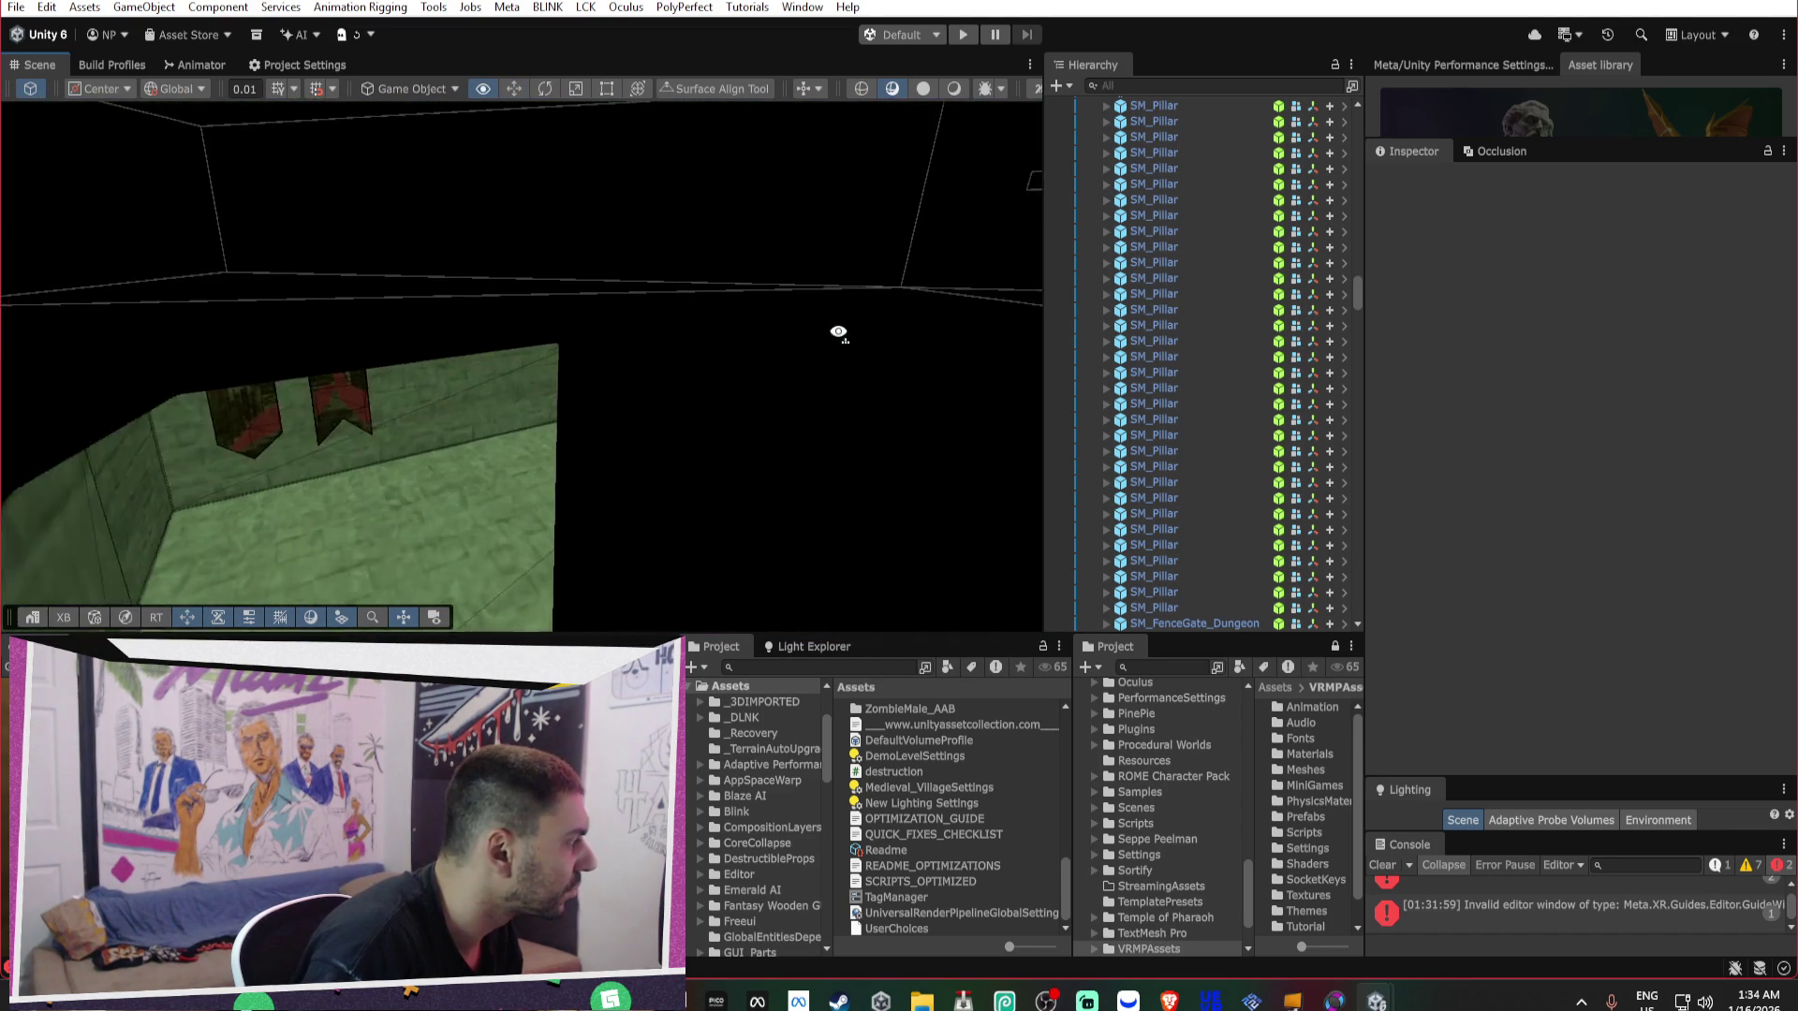
# Slide SM_Pillars_Centered_b across the floor to X 18.87, Z 18.01.
pyautogui.moveTo(1081, 323)
pyautogui.mouseDown()
pyautogui.moveTo(1486, 250)
pyautogui.moveTo(1410, 318)
pyautogui.mouseUp()
pyautogui.moveTo(615, 337)
pyautogui.mouseDown()
pyautogui.moveTo(194, 363)
pyautogui.moveTo(667, 318)
pyautogui.moveTo(907, 321)
pyautogui.moveTo(903, 285)
pyautogui.moveTo(530, 372)
pyautogui.moveTo(656, 440)
pyautogui.moveTo(713, 515)
pyautogui.mouseUp()
pyautogui.click(593, 369)
pyautogui.moveTo(653, 569); pyautogui.dragTo(438, 497)
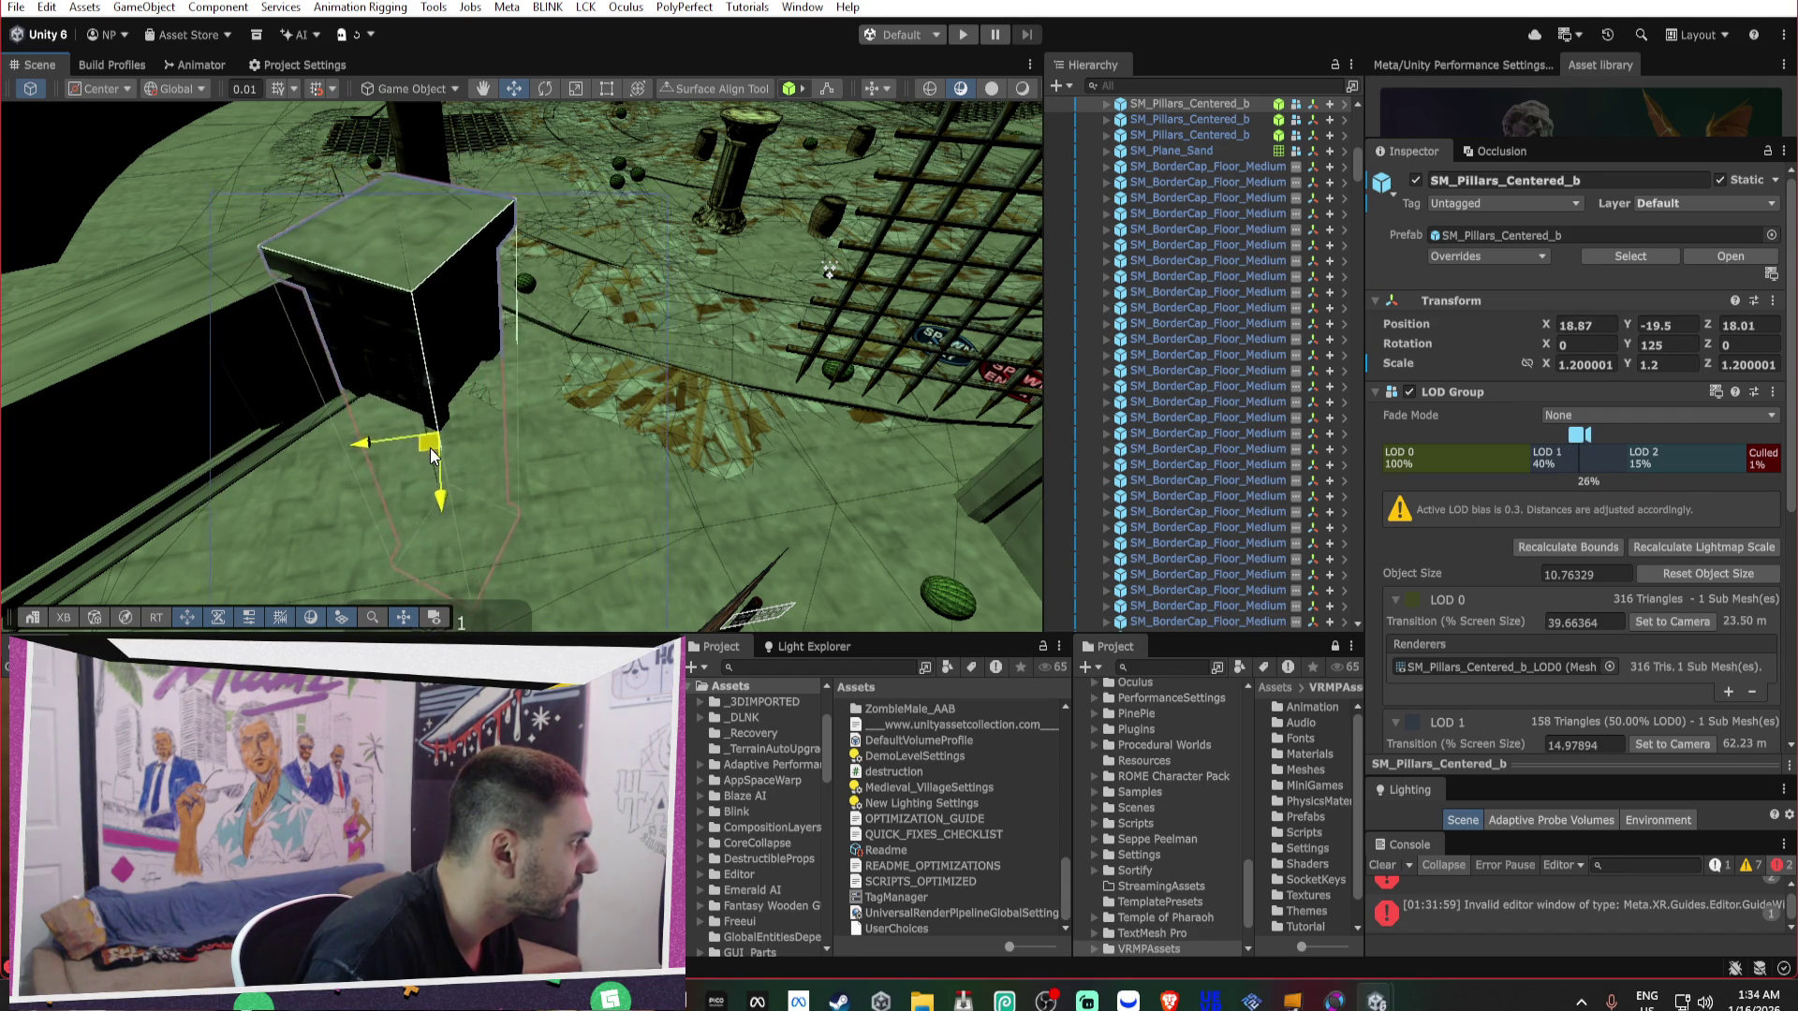
# Delete the dungeon fence gate in front of the fence grid.
pyautogui.moveTo(435, 446)
pyautogui.mouseDown()
pyautogui.moveTo(622, 356)
pyautogui.moveTo(618, 329)
pyautogui.moveTo(920, 284)
pyautogui.mouseUp()
pyautogui.click(616, 335)
pyautogui.press('Delete')
pyautogui.moveTo(637, 371)
pyautogui.mouseDown()
pyautogui.moveTo(775, 309)
pyautogui.moveTo(417, 297)
pyautogui.moveTo(320, 232)
pyautogui.moveTo(374, 281)
pyautogui.moveTo(786, 339)
pyautogui.moveTo(660, 479)
pyautogui.mouseUp()
pyautogui.keyDown('shift'); pyautogui.click(508, 406); pyautogui.keyUp('shift')
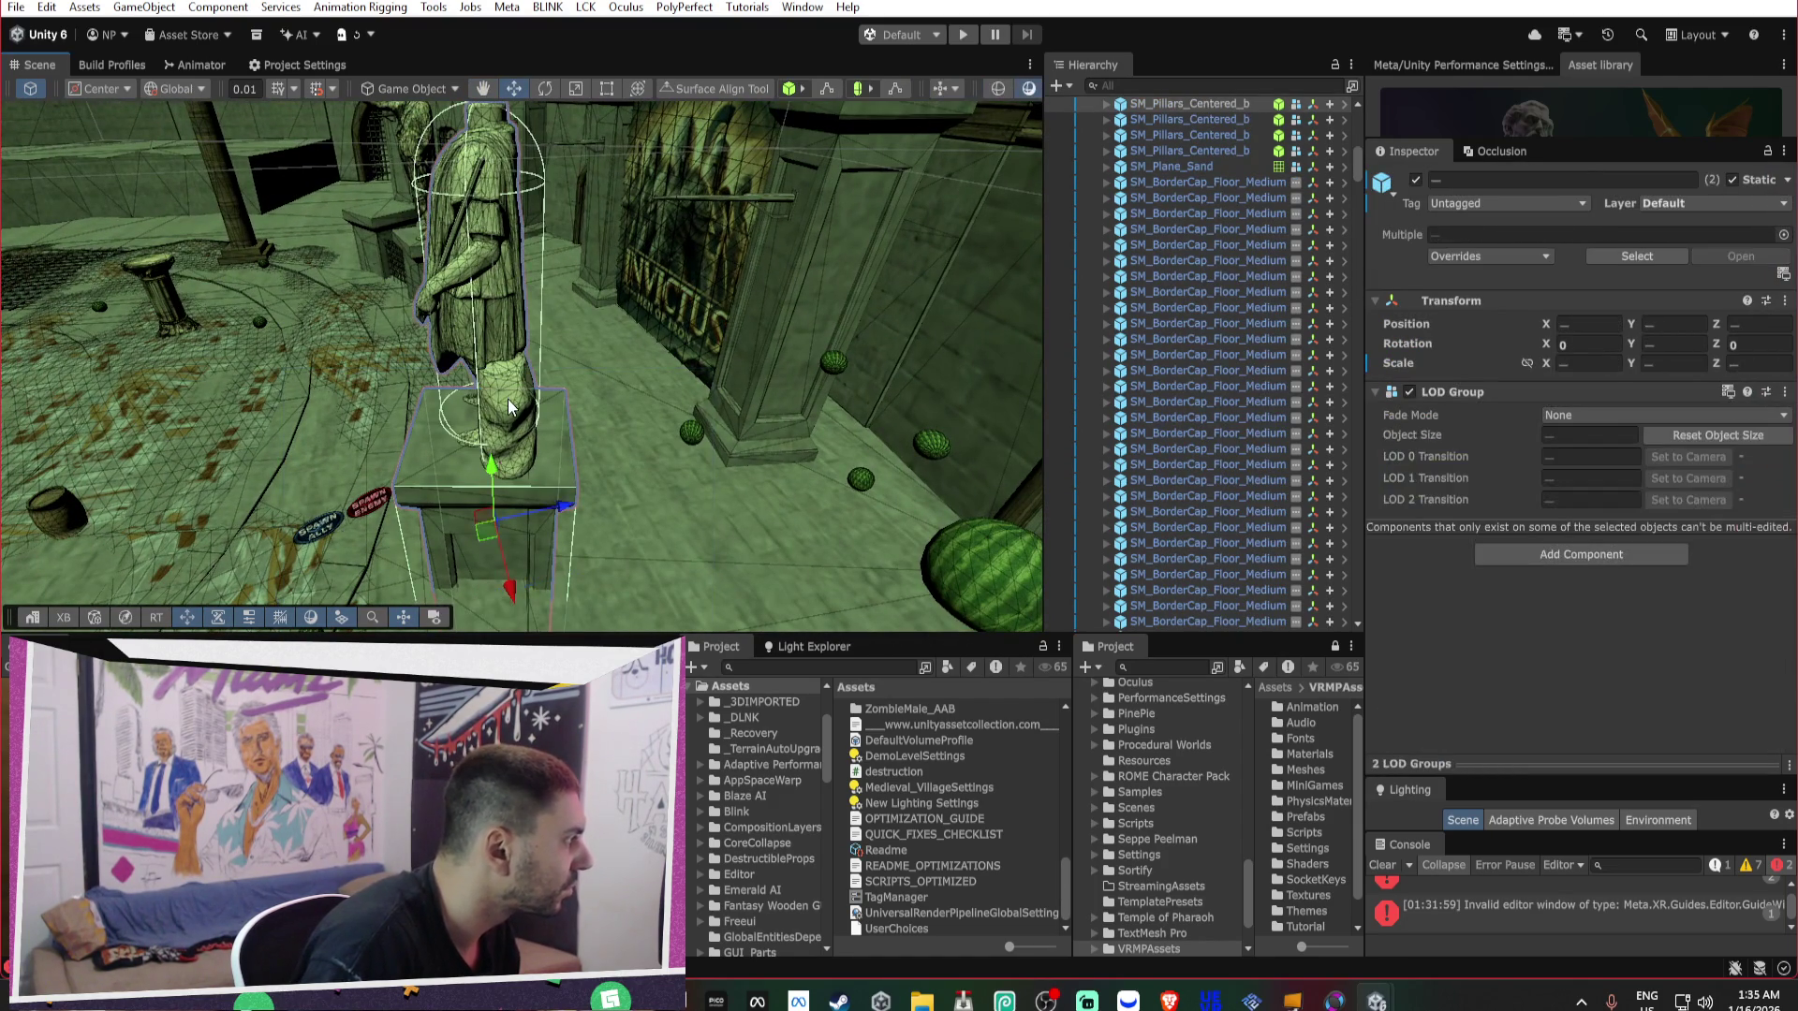
# Raise the statue together with its pedestal straight up.
pyautogui.moveTo(490, 535)
pyautogui.mouseDown()
pyautogui.moveTo(644, 437)
pyautogui.moveTo(666, 473)
pyautogui.moveTo(711, 477)
pyautogui.mouseUp()
pyautogui.press('e')
pyautogui.click(598, 361)
pyautogui.keyDown('shift'); pyautogui.click(604, 401); pyautogui.keyUp('shift')
pyautogui.moveTo(583, 487)
pyautogui.mouseDown()
pyautogui.moveTo(908, 423)
pyautogui.moveTo(801, 410)
pyautogui.moveTo(951, 510)
pyautogui.moveTo(614, 480)
pyautogui.moveTo(659, 432)
pyautogui.moveTo(562, 473)
pyautogui.mouseUp()
pyautogui.press('e')
pyautogui.moveTo(434, 514)
pyautogui.mouseDown()
pyautogui.moveTo(266, 432)
pyautogui.moveTo(458, 553)
pyautogui.moveTo(440, 552)
pyautogui.moveTo(736, 459)
pyautogui.moveTo(259, 478)
pyautogui.moveTo(421, 466)
pyautogui.mouseUp()
pyautogui.press('w')
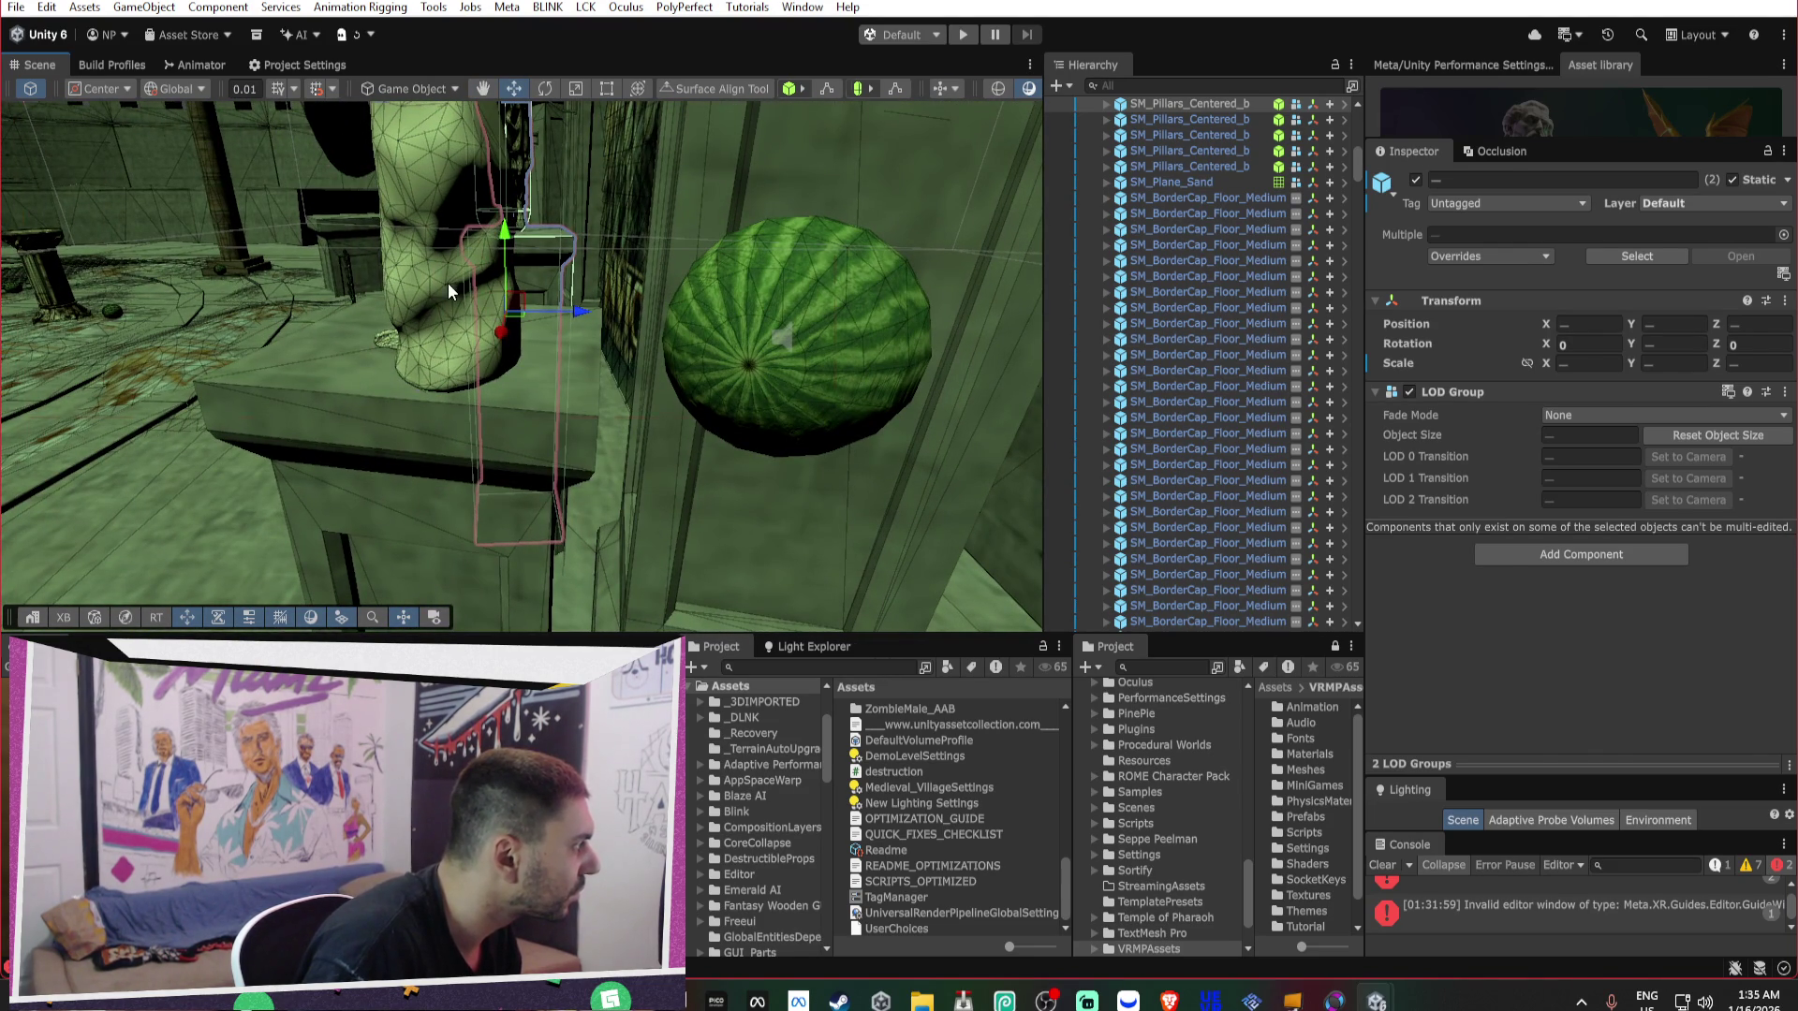
pyautogui.click(448, 290)
pyautogui.keyDown('shift'); pyautogui.click(451, 444); pyautogui.keyUp('shift')
pyautogui.moveTo(483, 479)
pyautogui.mouseDown()
pyautogui.moveTo(490, 211)
pyautogui.moveTo(547, 413)
pyautogui.moveTo(521, 550)
pyautogui.moveTo(655, 561)
pyautogui.moveTo(735, 306)
pyautogui.moveTo(1048, 333)
pyautogui.moveTo(1065, 278)
pyautogui.moveTo(636, 494)
pyautogui.moveTo(609, 482)
pyautogui.moveTo(625, 391)
pyautogui.moveTo(286, 378)
pyautogui.moveTo(336, 304)
pyautogui.moveTo(510, 330)
pyautogui.moveTo(689, 301)
pyautogui.mouseUp()
# Shrink the Invictus poster Logo (1) slightly with the Scale tool.
pyautogui.click(719, 440)
pyautogui.press('r')
pyautogui.click(677, 301)
# Lift a pillar slightly upward.
pyautogui.moveTo(518, 312)
pyautogui.keyDown('alt'); pyautogui.mouseDown()
pyautogui.moveTo(312, 293)
pyautogui.moveTo(305, 272)
pyautogui.moveTo(712, 372)
pyautogui.mouseUp(); pyautogui.keyUp('alt')
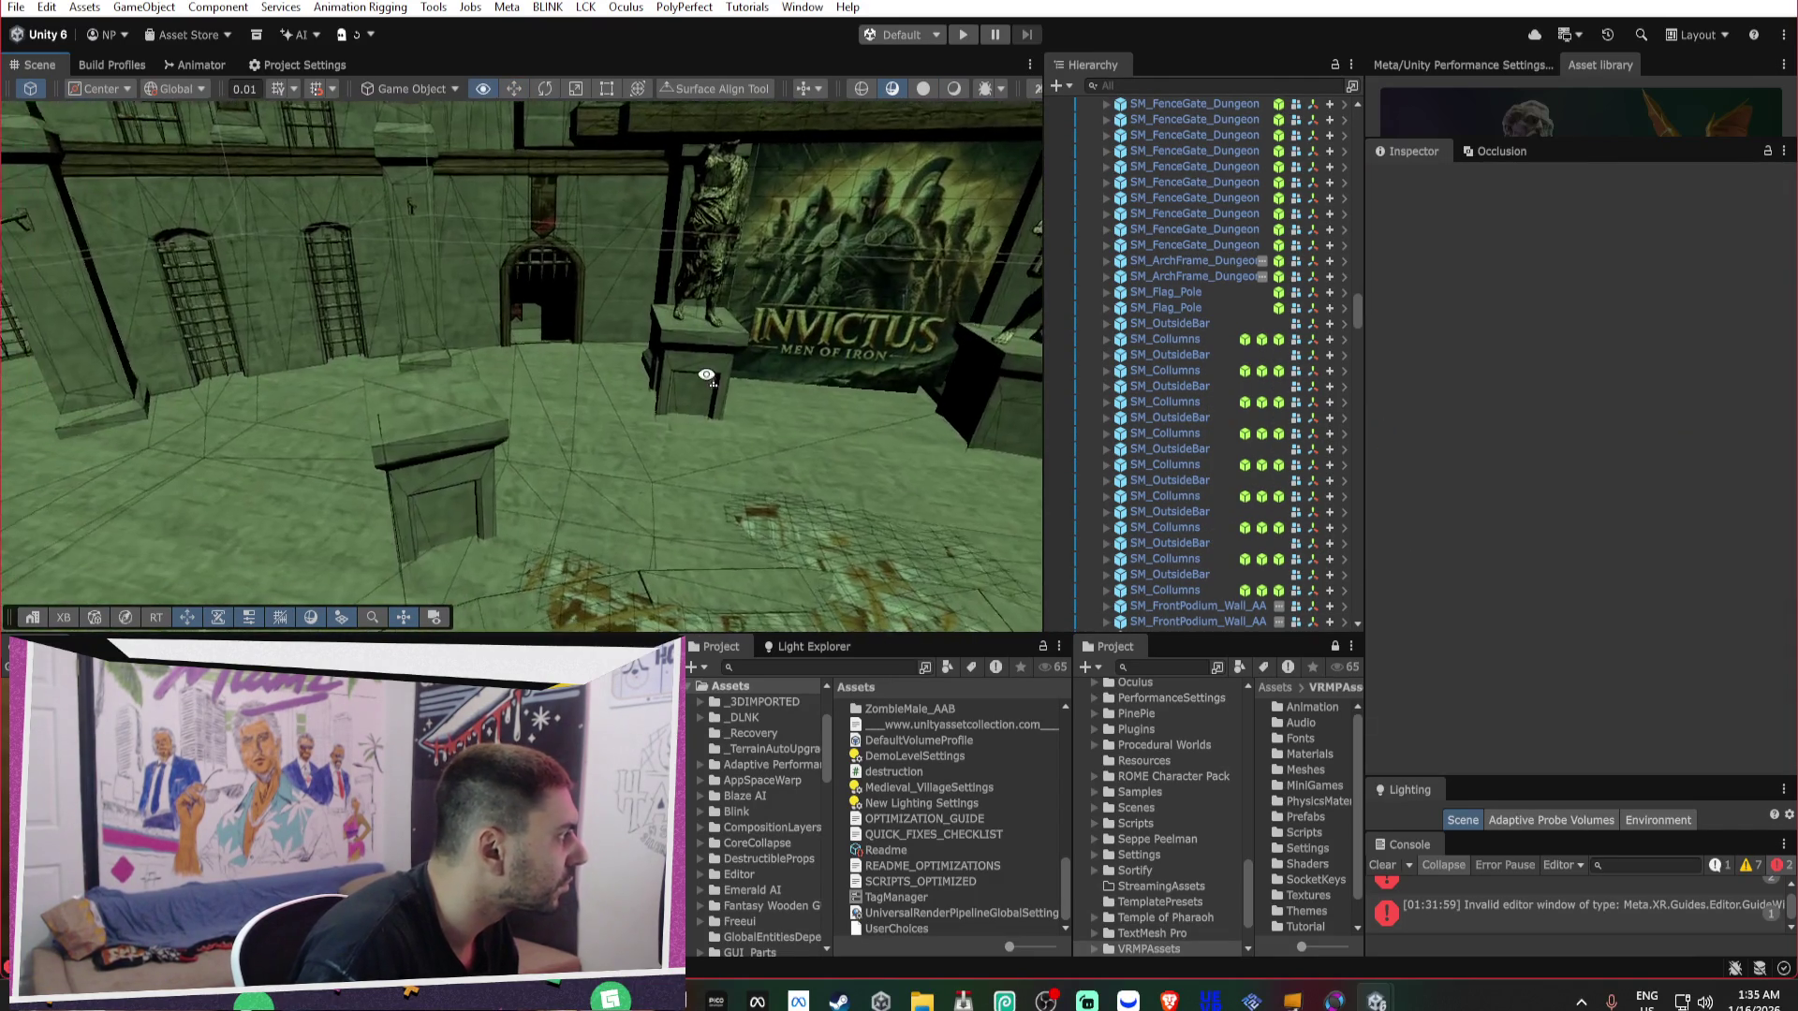
pyautogui.moveTo(487, 447)
pyautogui.keyDown('alt'); pyautogui.mouseDown()
pyautogui.moveTo(562, 459)
pyautogui.moveTo(468, 431)
pyautogui.moveTo(490, 261)
pyautogui.moveTo(489, 373)
pyautogui.moveTo(861, 487)
pyautogui.mouseUp(); pyautogui.keyUp('alt')
pyautogui.click(464, 429)
pyautogui.click(808, 453)
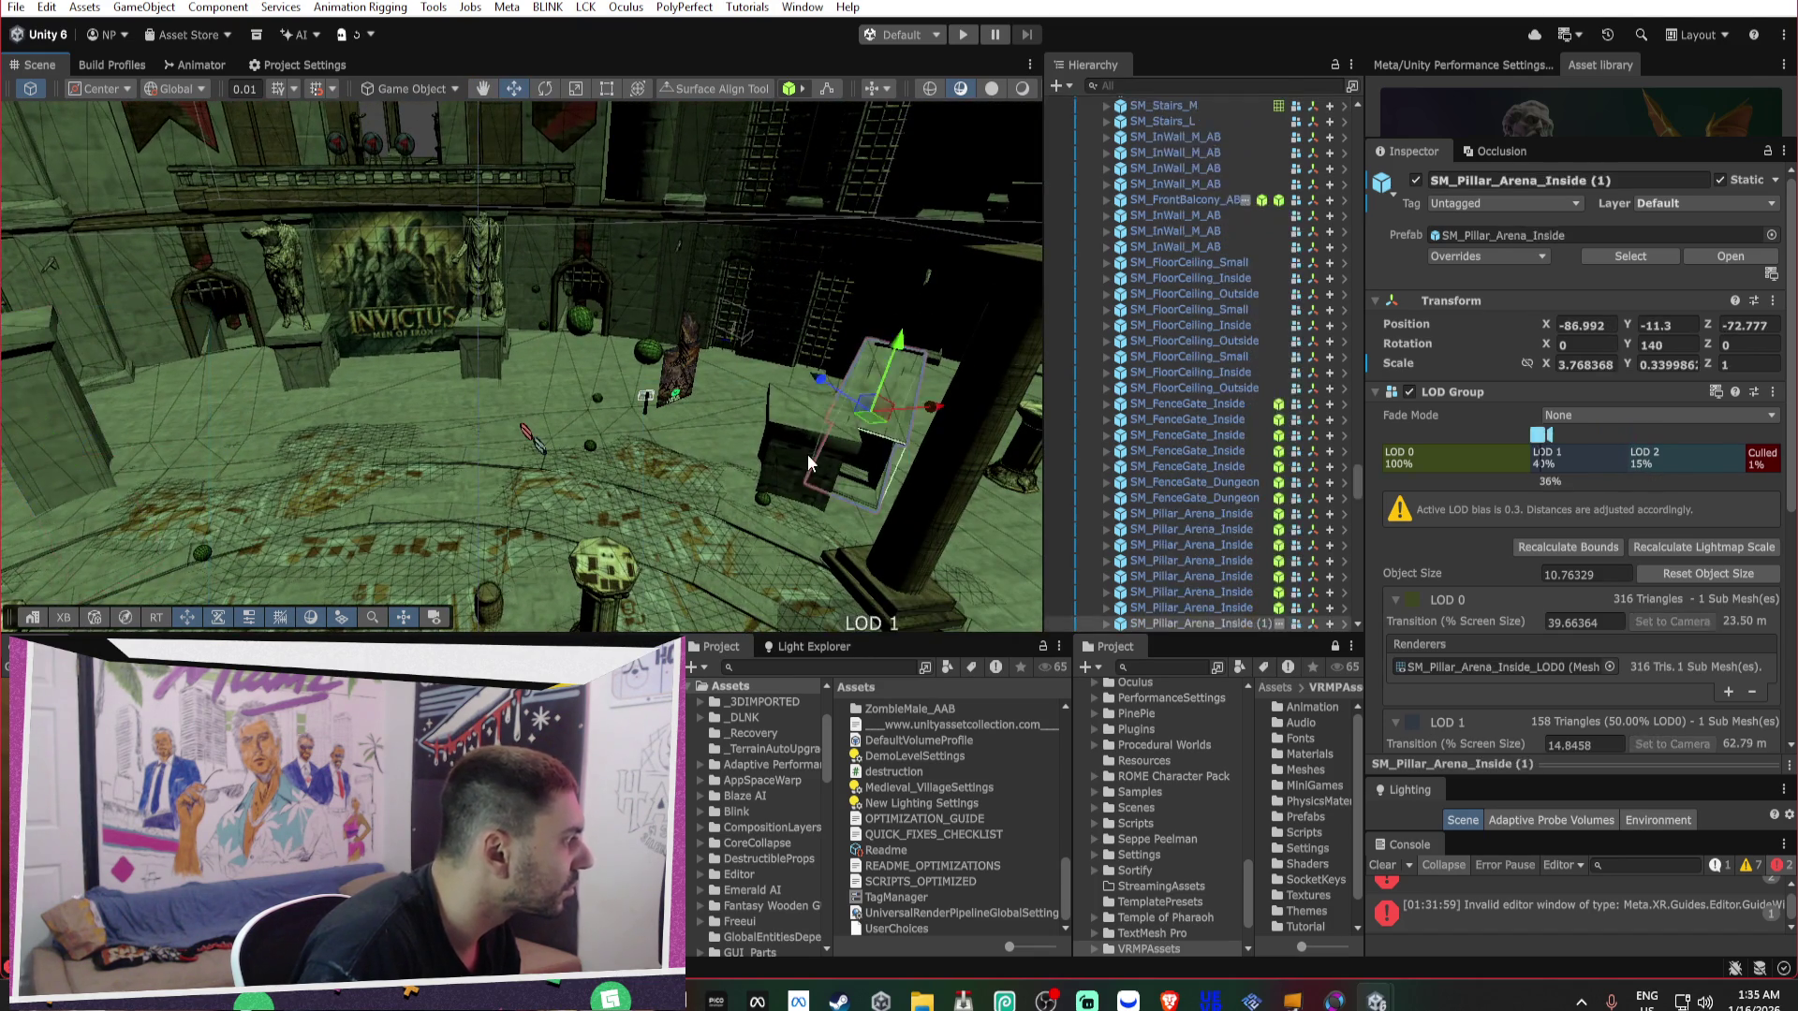
pyautogui.moveTo(813, 324); pyautogui.dragTo(813, 318)
pyautogui.moveTo(812, 319)
pyautogui.keyDown('alt'); pyautogui.mouseDown()
pyautogui.moveTo(1081, 380)
pyautogui.moveTo(658, 484)
pyautogui.moveTo(419, 369)
pyautogui.moveTo(642, 345)
pyautogui.mouseUp(); pyautogui.keyUp('alt')
# Select SM_FrontPodium_Arch_AA and bring its NavMesh Surface settings into view.
pyautogui.scroll(10, 655, 318)
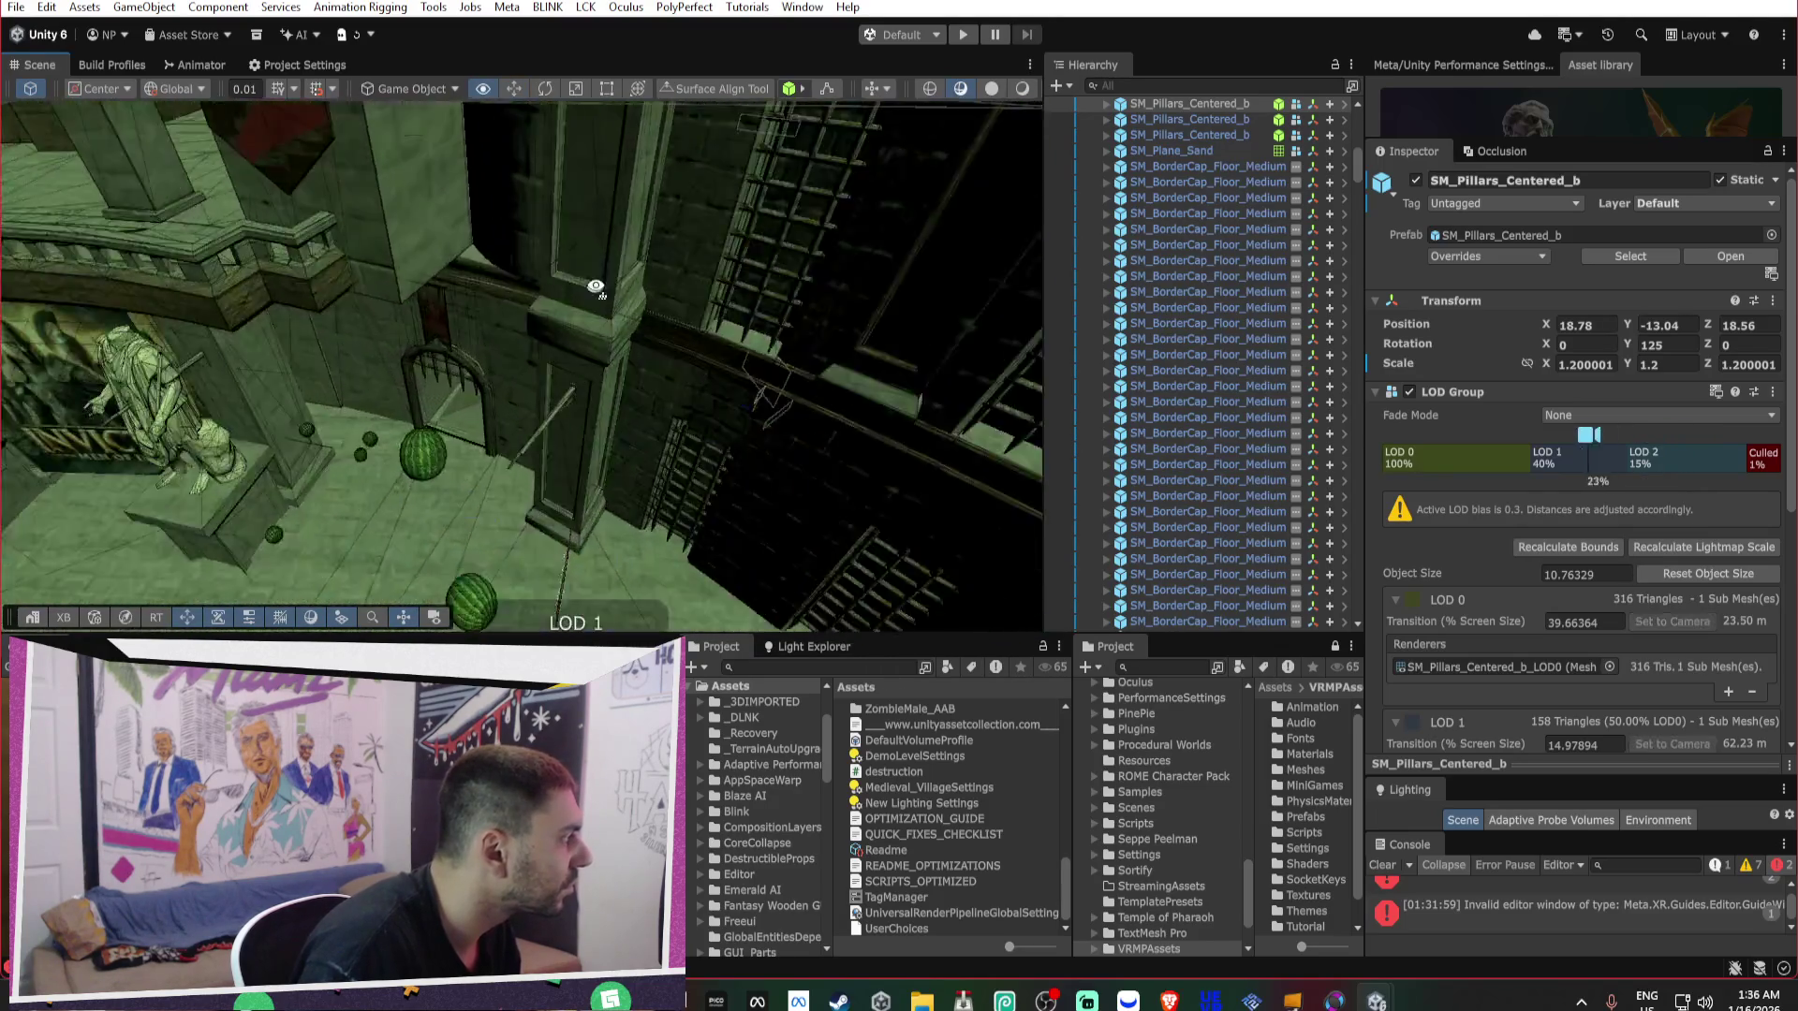
pyautogui.click(654, 347)
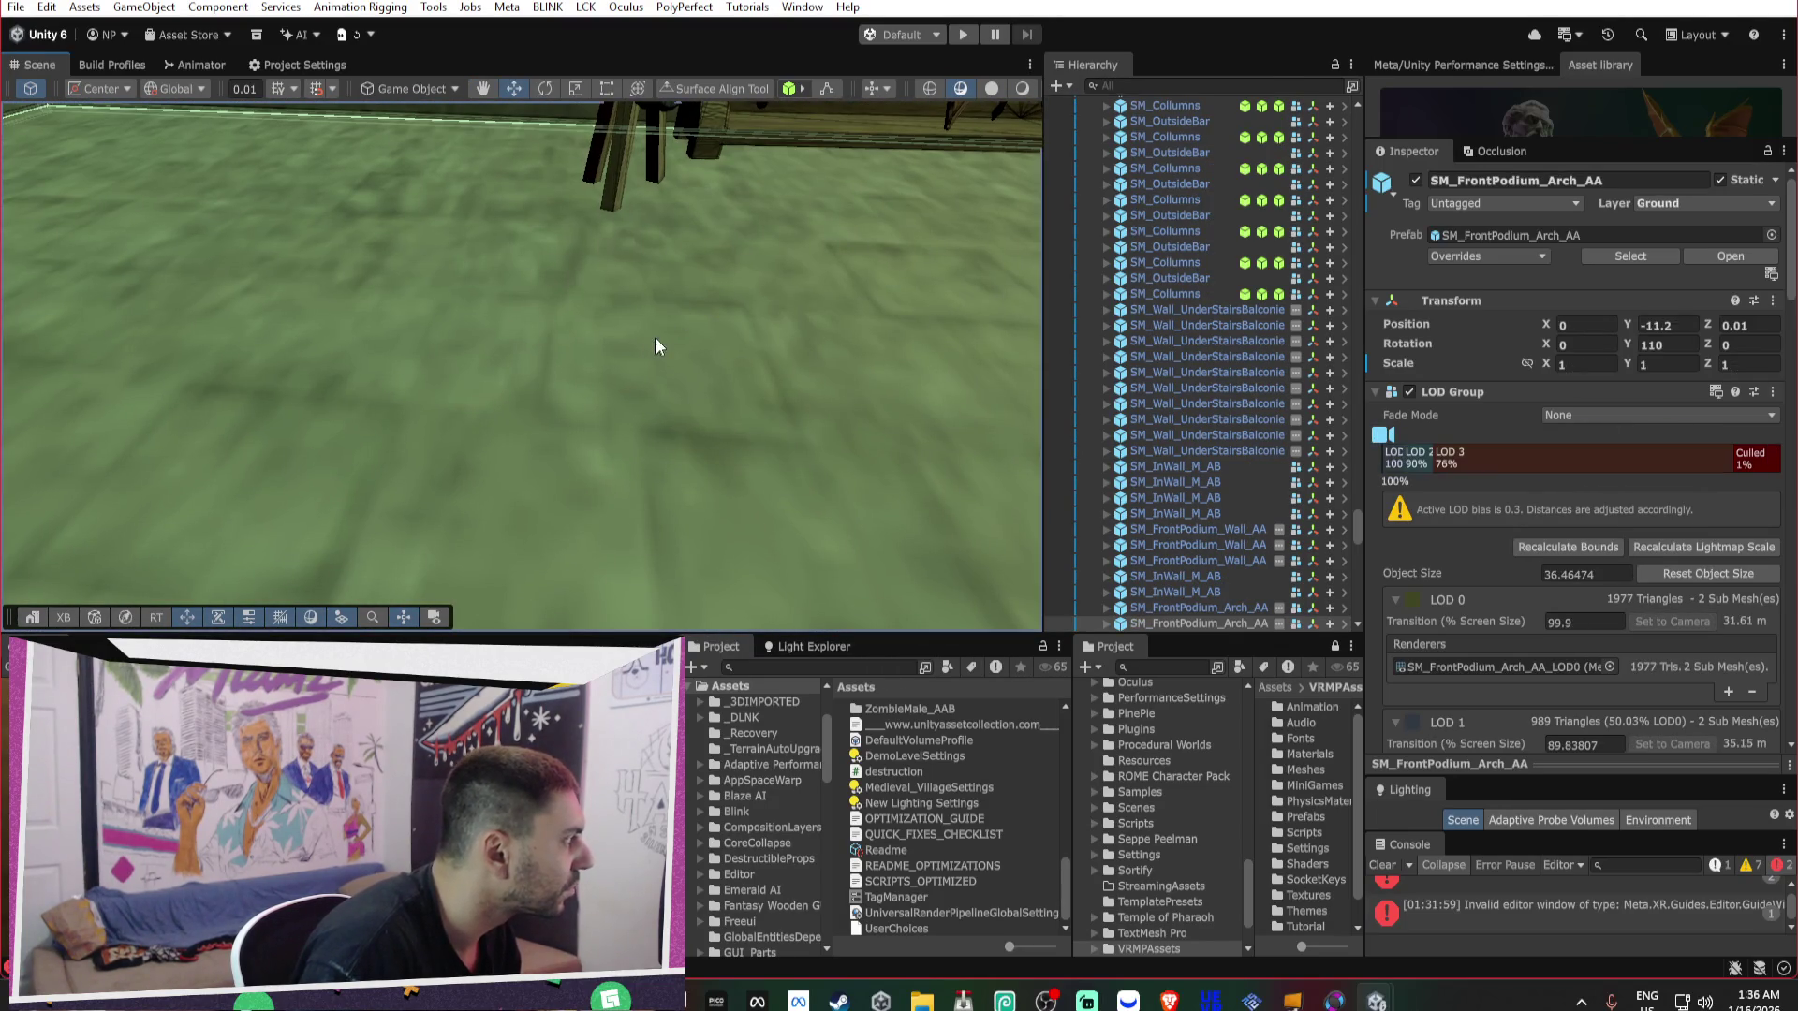
pyautogui.scroll(-15, 1723, 627)
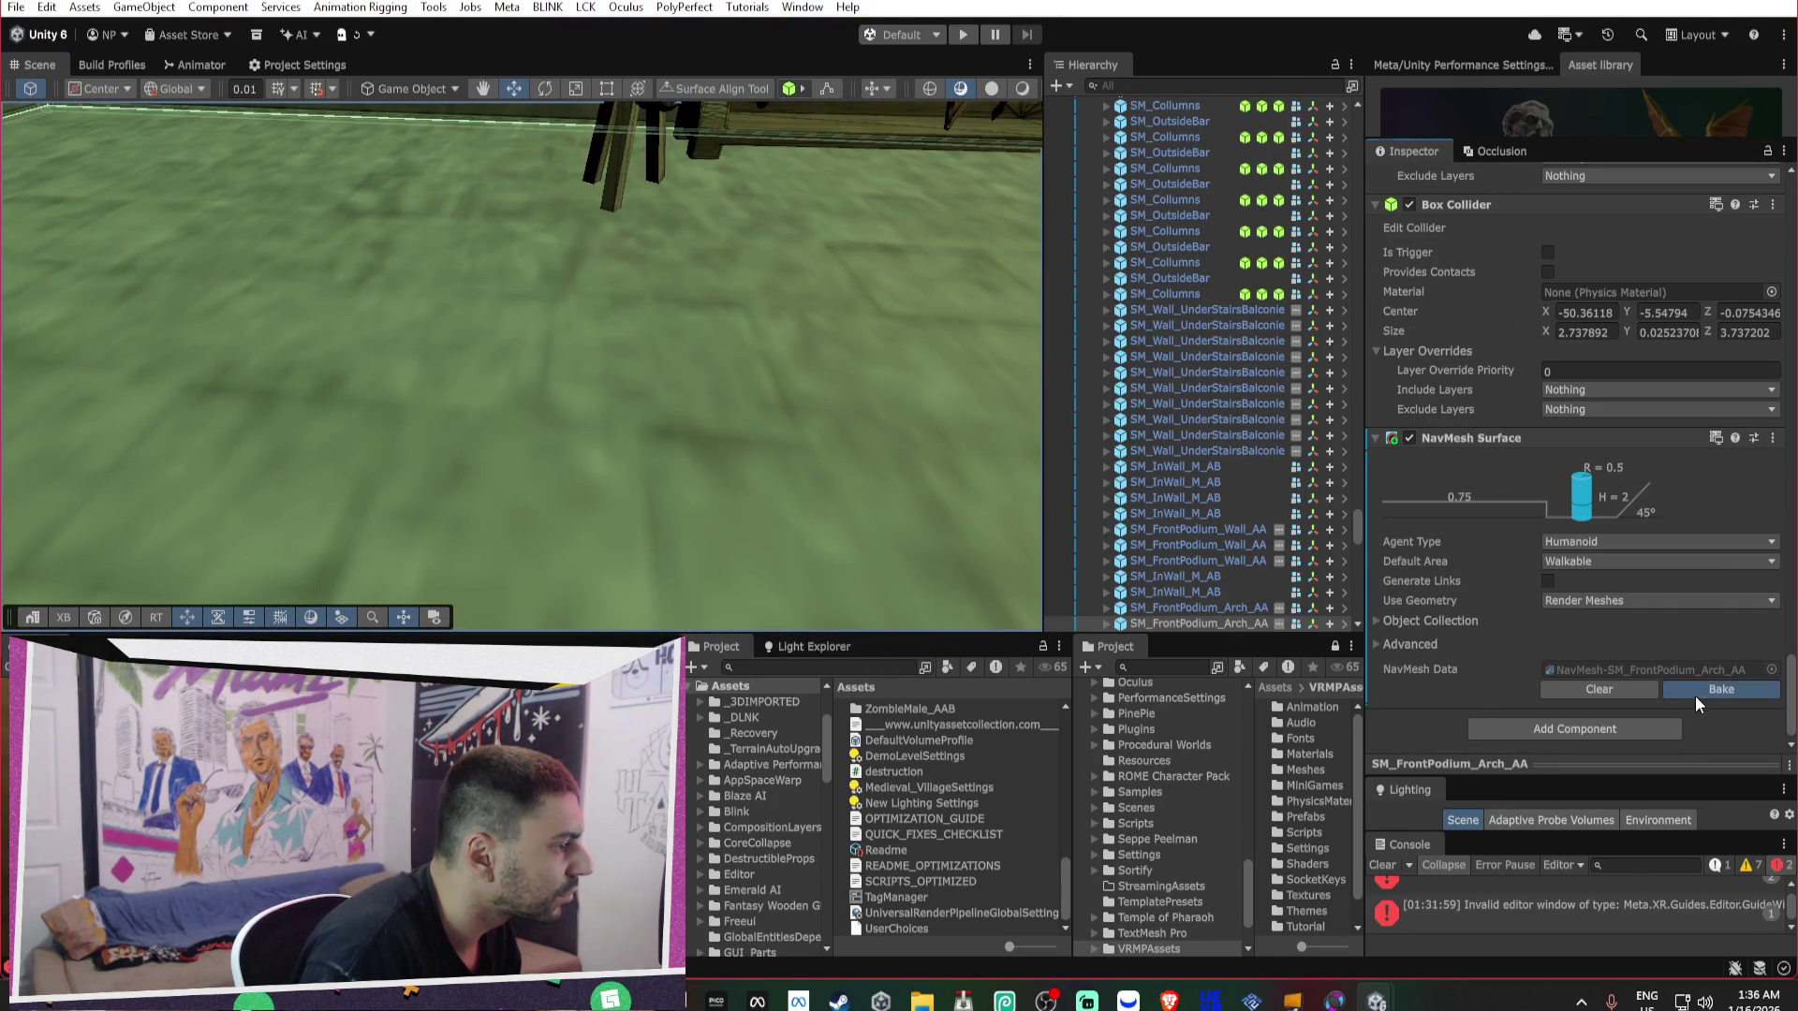
# Bake SM_FrontPodium_Arch_AA's NavMesh Surface for Humanoid agents using Render Meshes.
pyautogui.click(1699, 693)
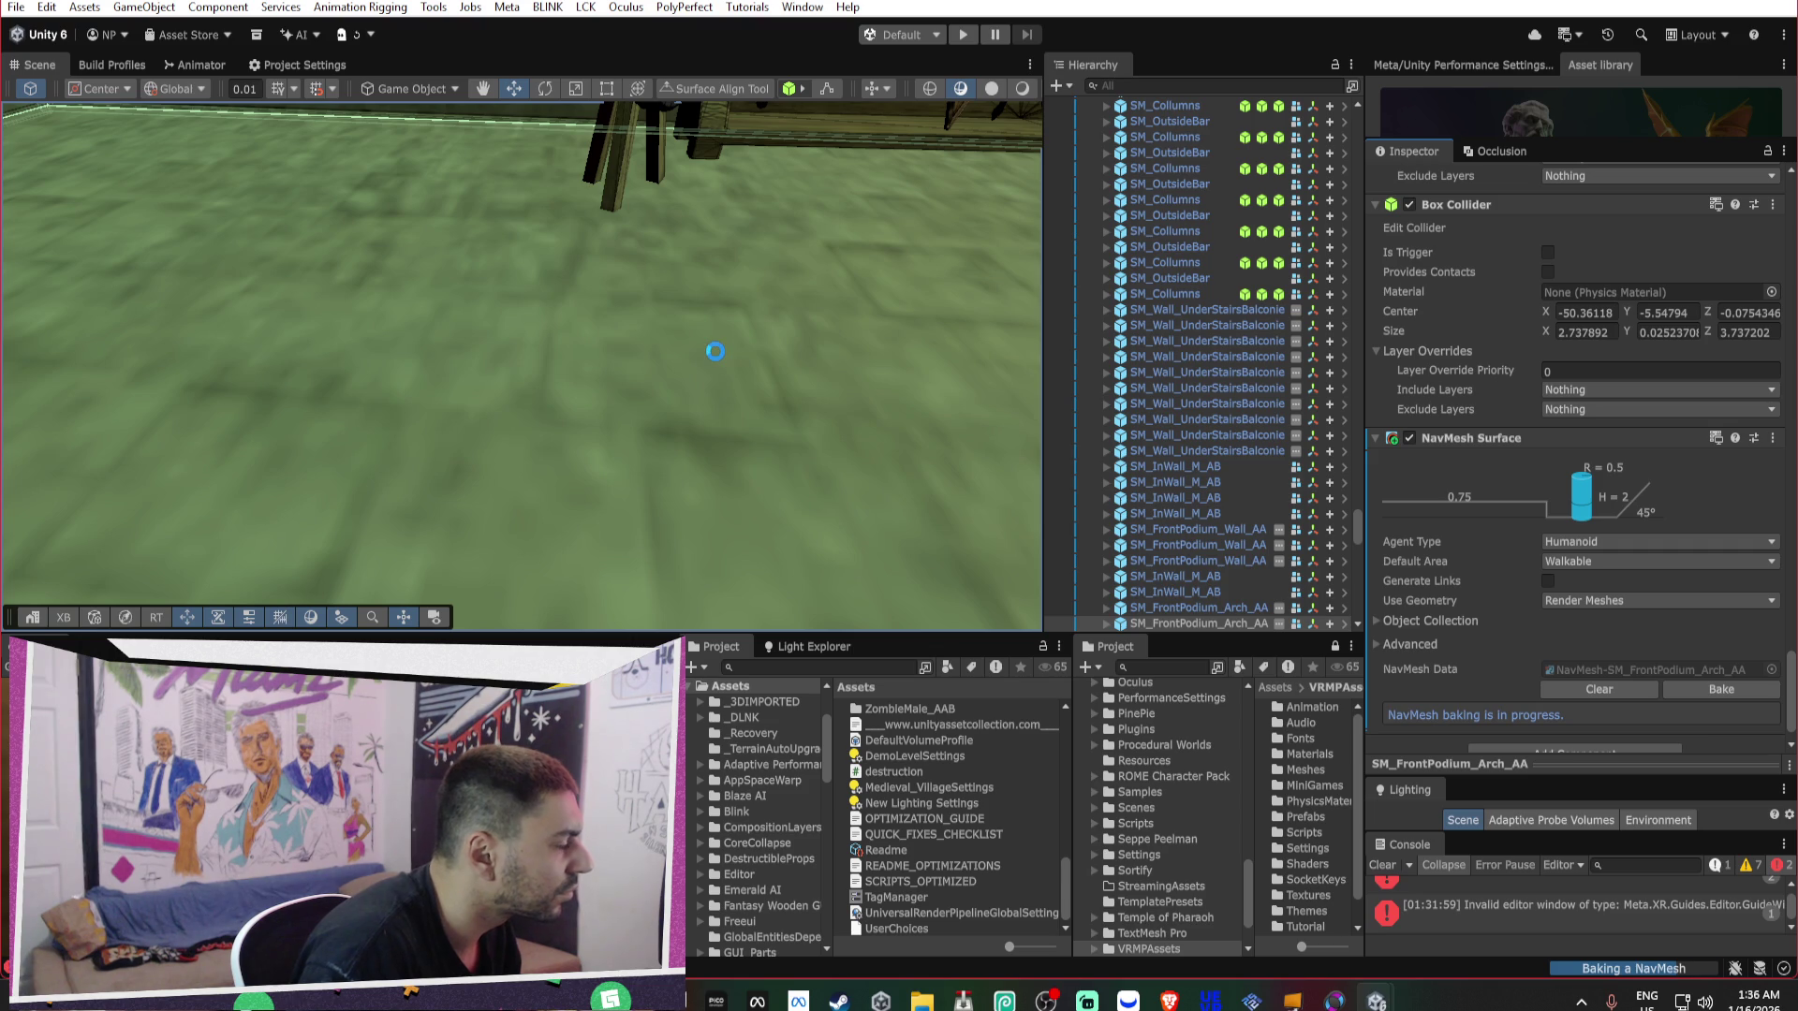
pyautogui.moveTo(715, 351)
pyautogui.mouseDown()
pyautogui.moveTo(1350, 211)
pyautogui.moveTo(1345, 228)
pyautogui.moveTo(1018, 278)
pyautogui.moveTo(1525, 277)
pyautogui.moveTo(1418, 238)
pyautogui.moveTo(1382, 200)
pyautogui.moveTo(522, 188)
pyautogui.moveTo(502, 125)
pyautogui.moveTo(602, 164)
pyautogui.moveTo(1408, 276)
pyautogui.moveTo(65, 278)
pyautogui.moveTo(1474, 245)
pyautogui.mouseUp()
pyautogui.moveTo(174, 289)
pyautogui.mouseDown()
pyautogui.moveTo(472, 367)
pyautogui.moveTo(431, 328)
pyautogui.moveTo(172, 290)
pyautogui.moveTo(253, 325)
pyautogui.moveTo(440, 281)
pyautogui.mouseUp()
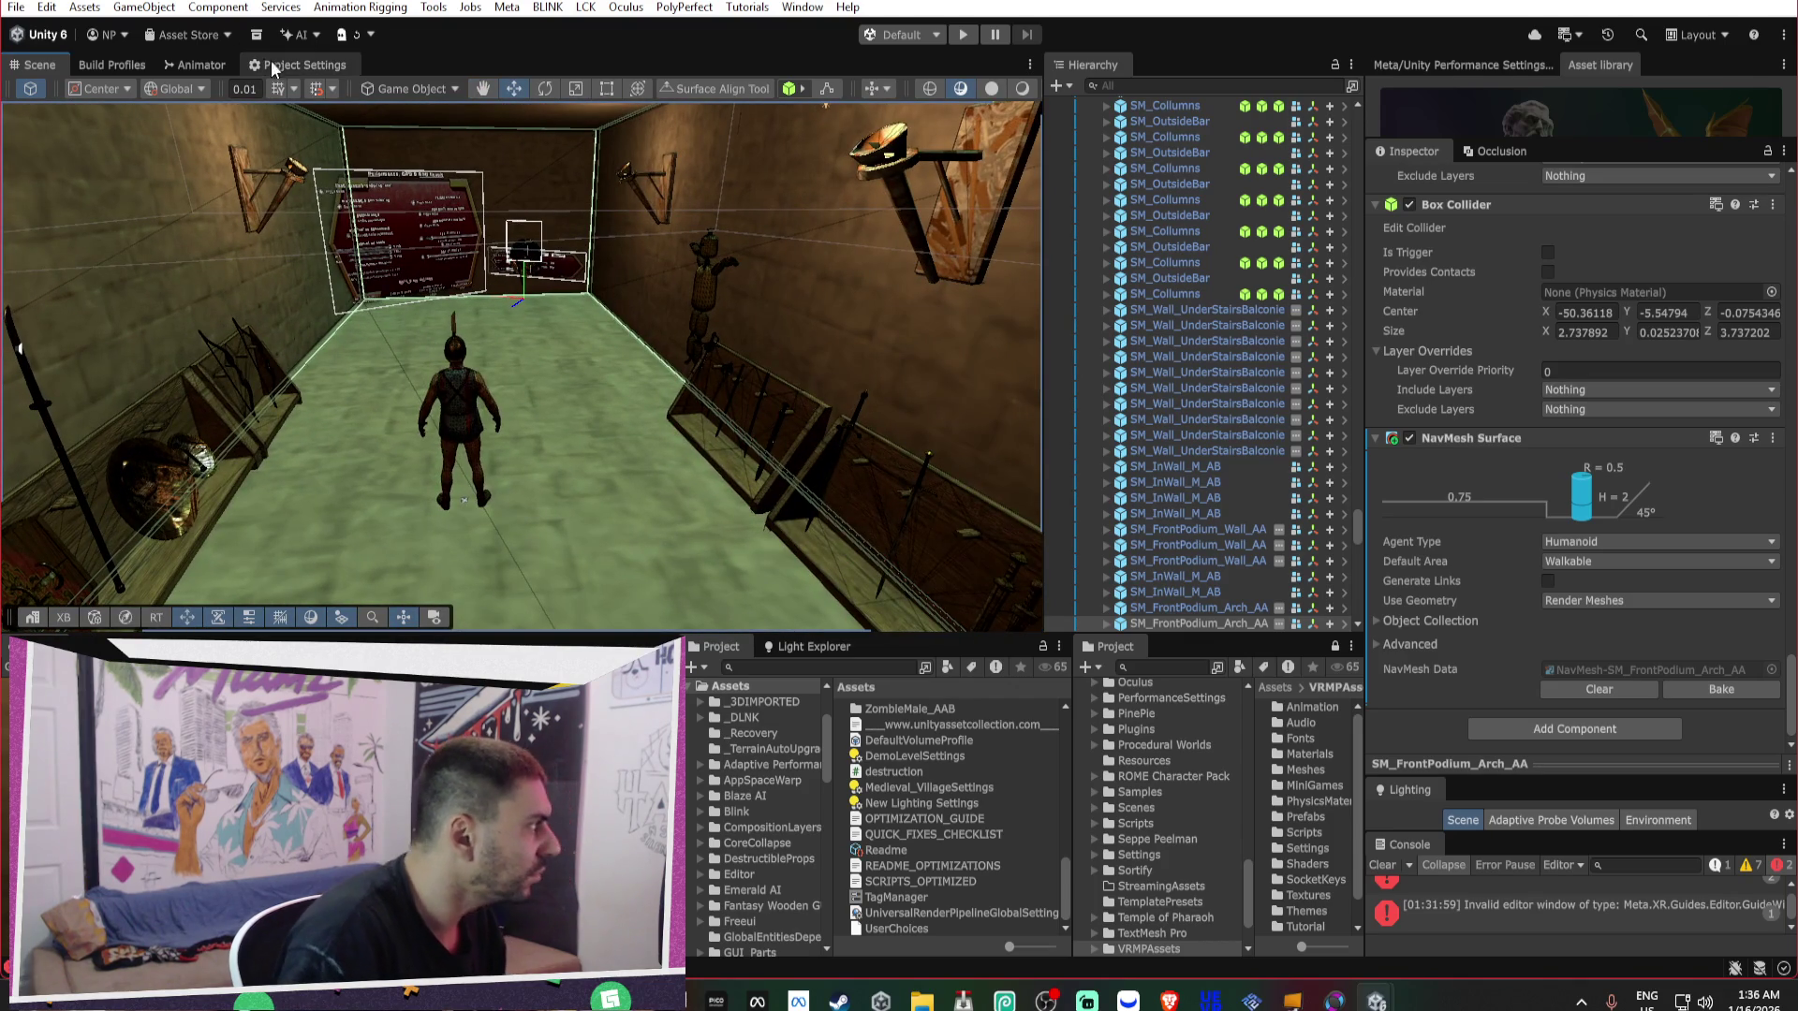
# Enter the keystore password in the Android Player Publishing Settings.
pyautogui.click(281, 65)
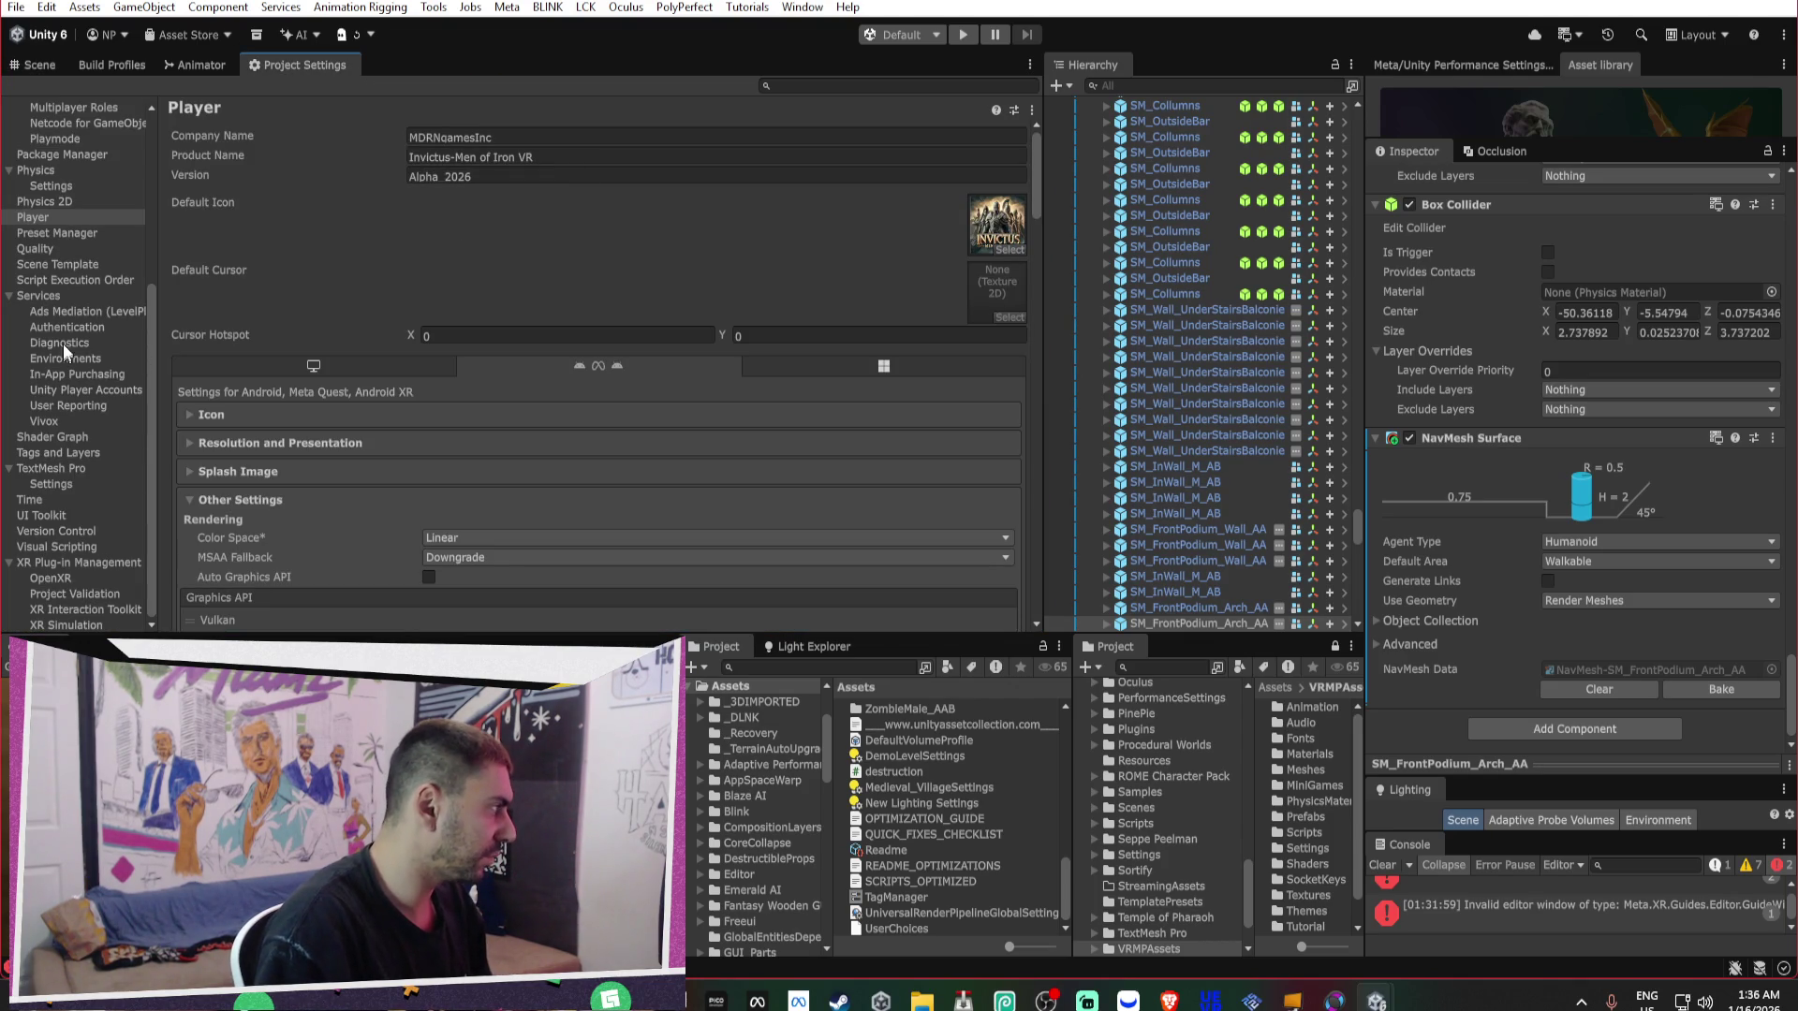
pyautogui.click(11, 294)
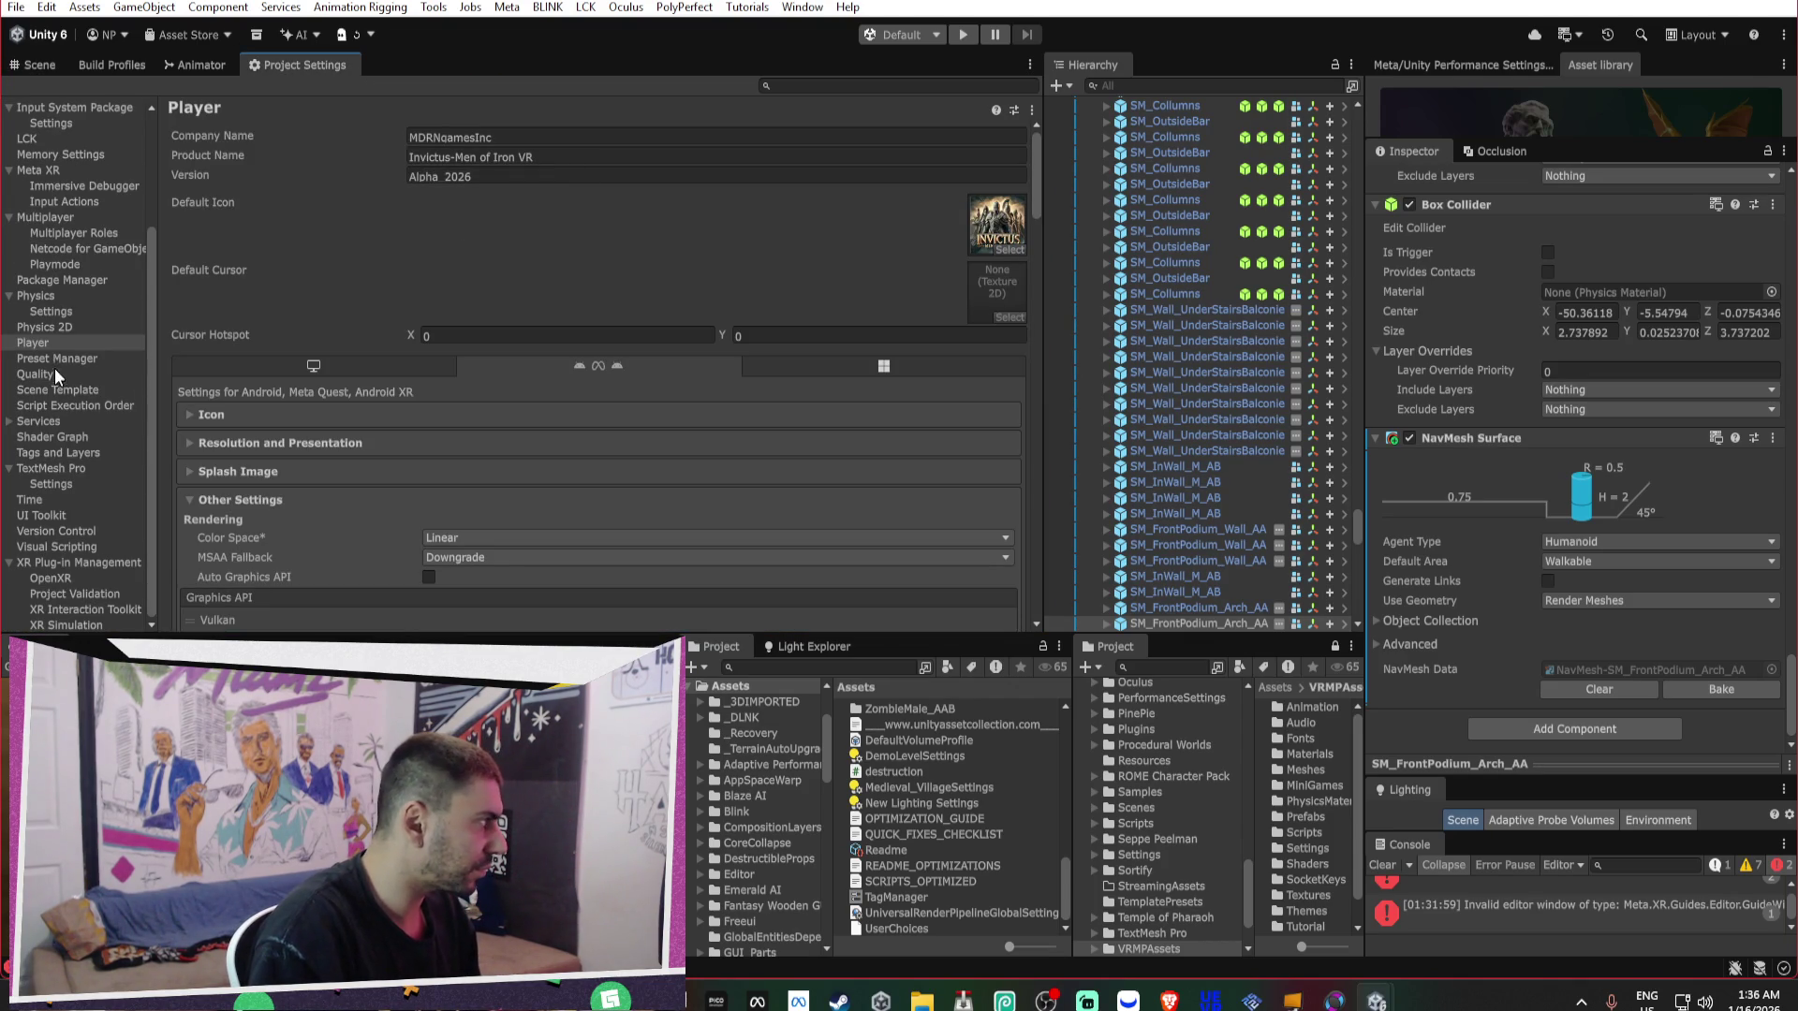
pyautogui.scroll(-15, 601, 332)
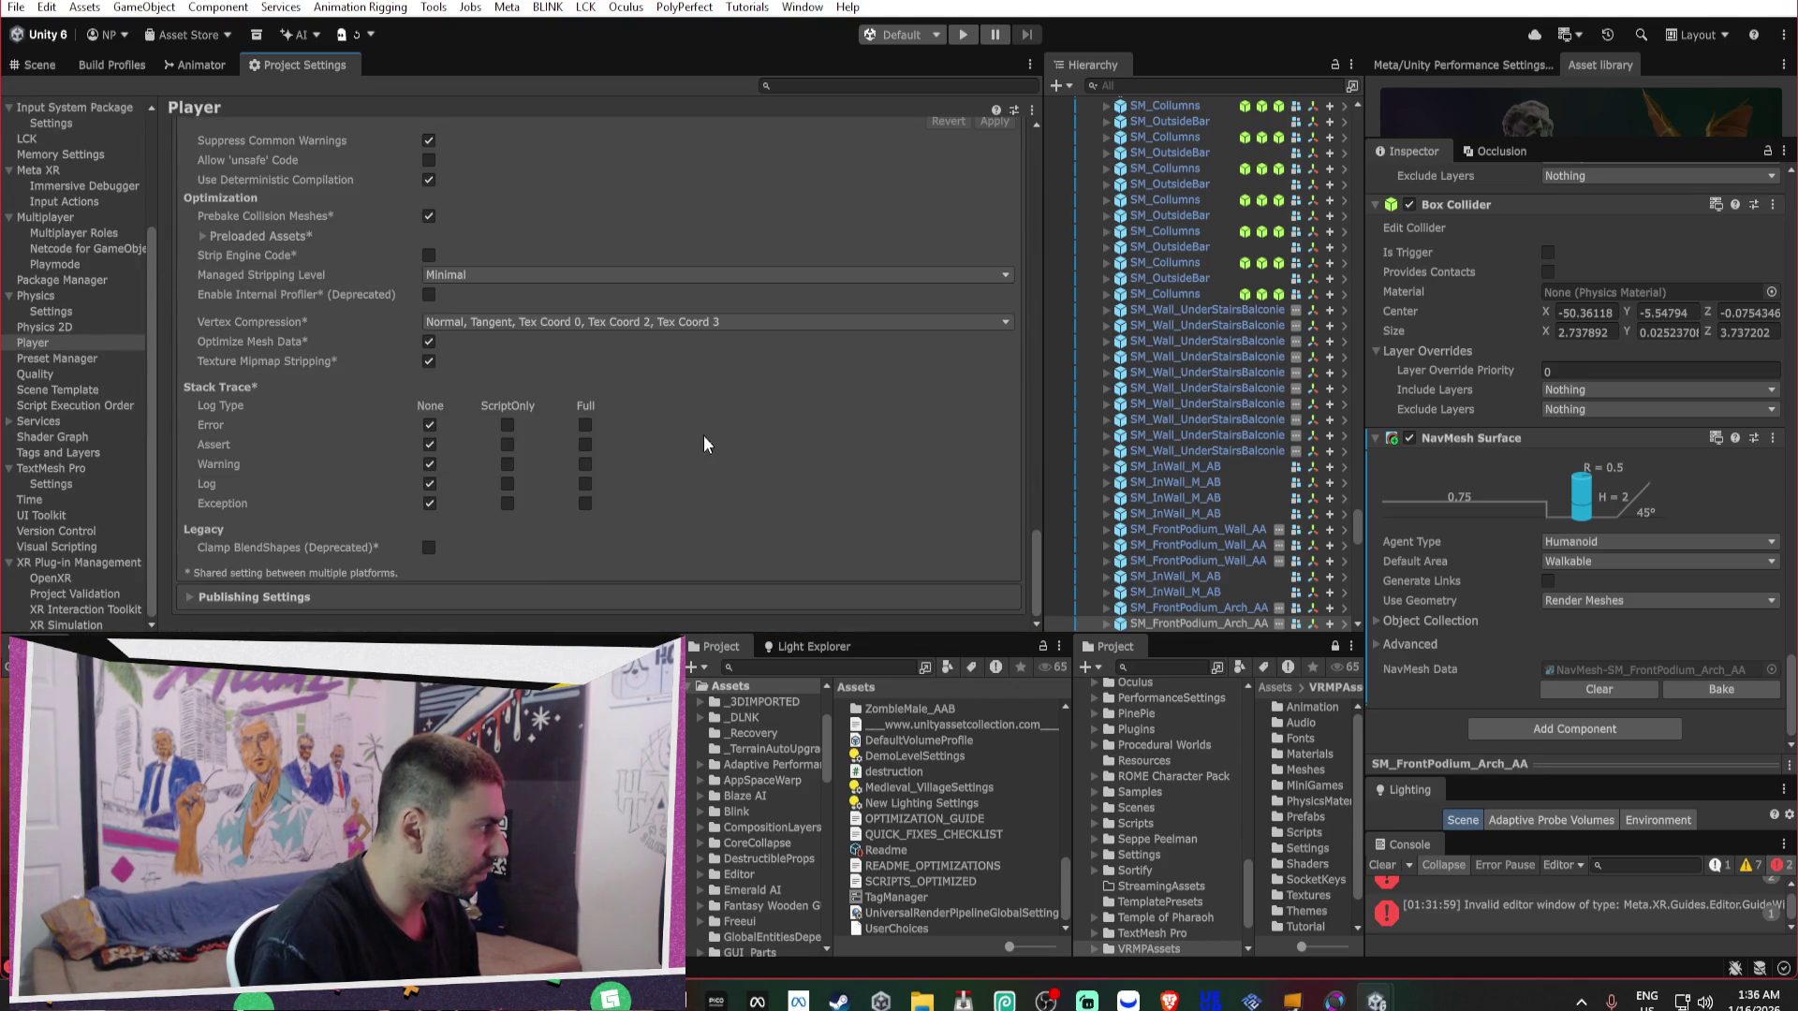
pyautogui.click(534, 603)
pyautogui.scroll(-5, 552, 375)
pyautogui.click(553, 193)
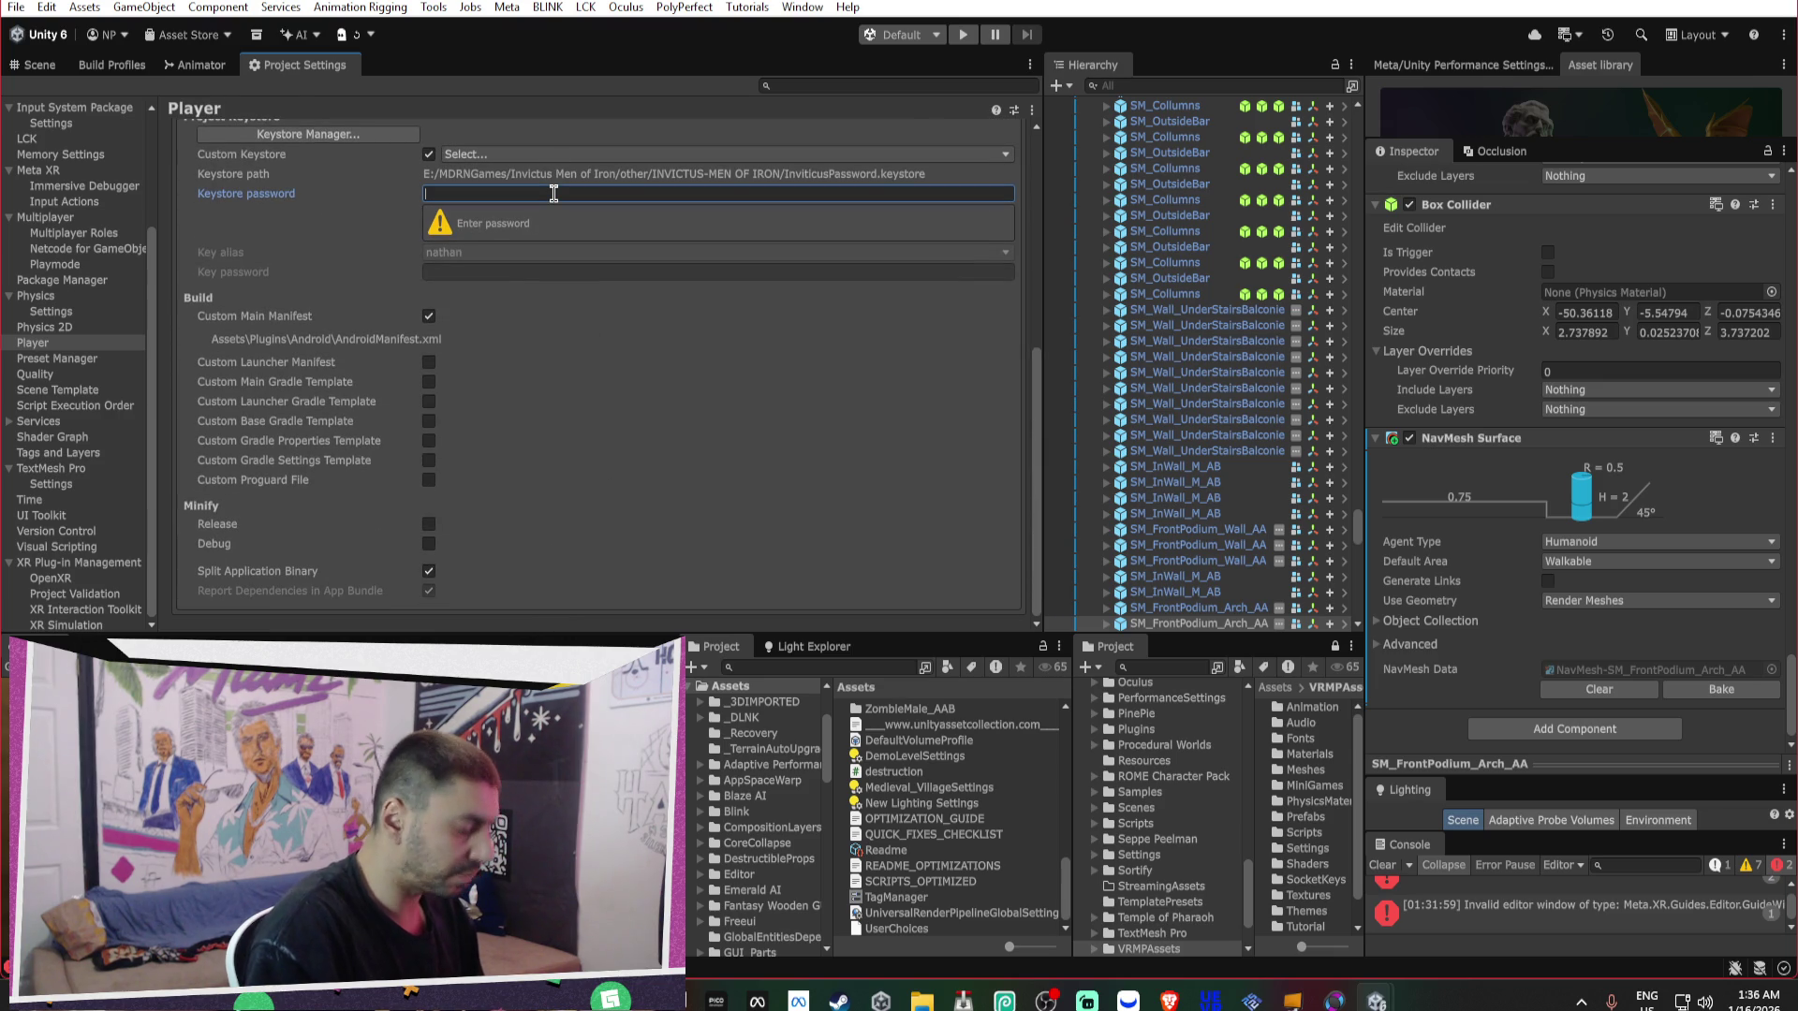
pyautogui.write('******')
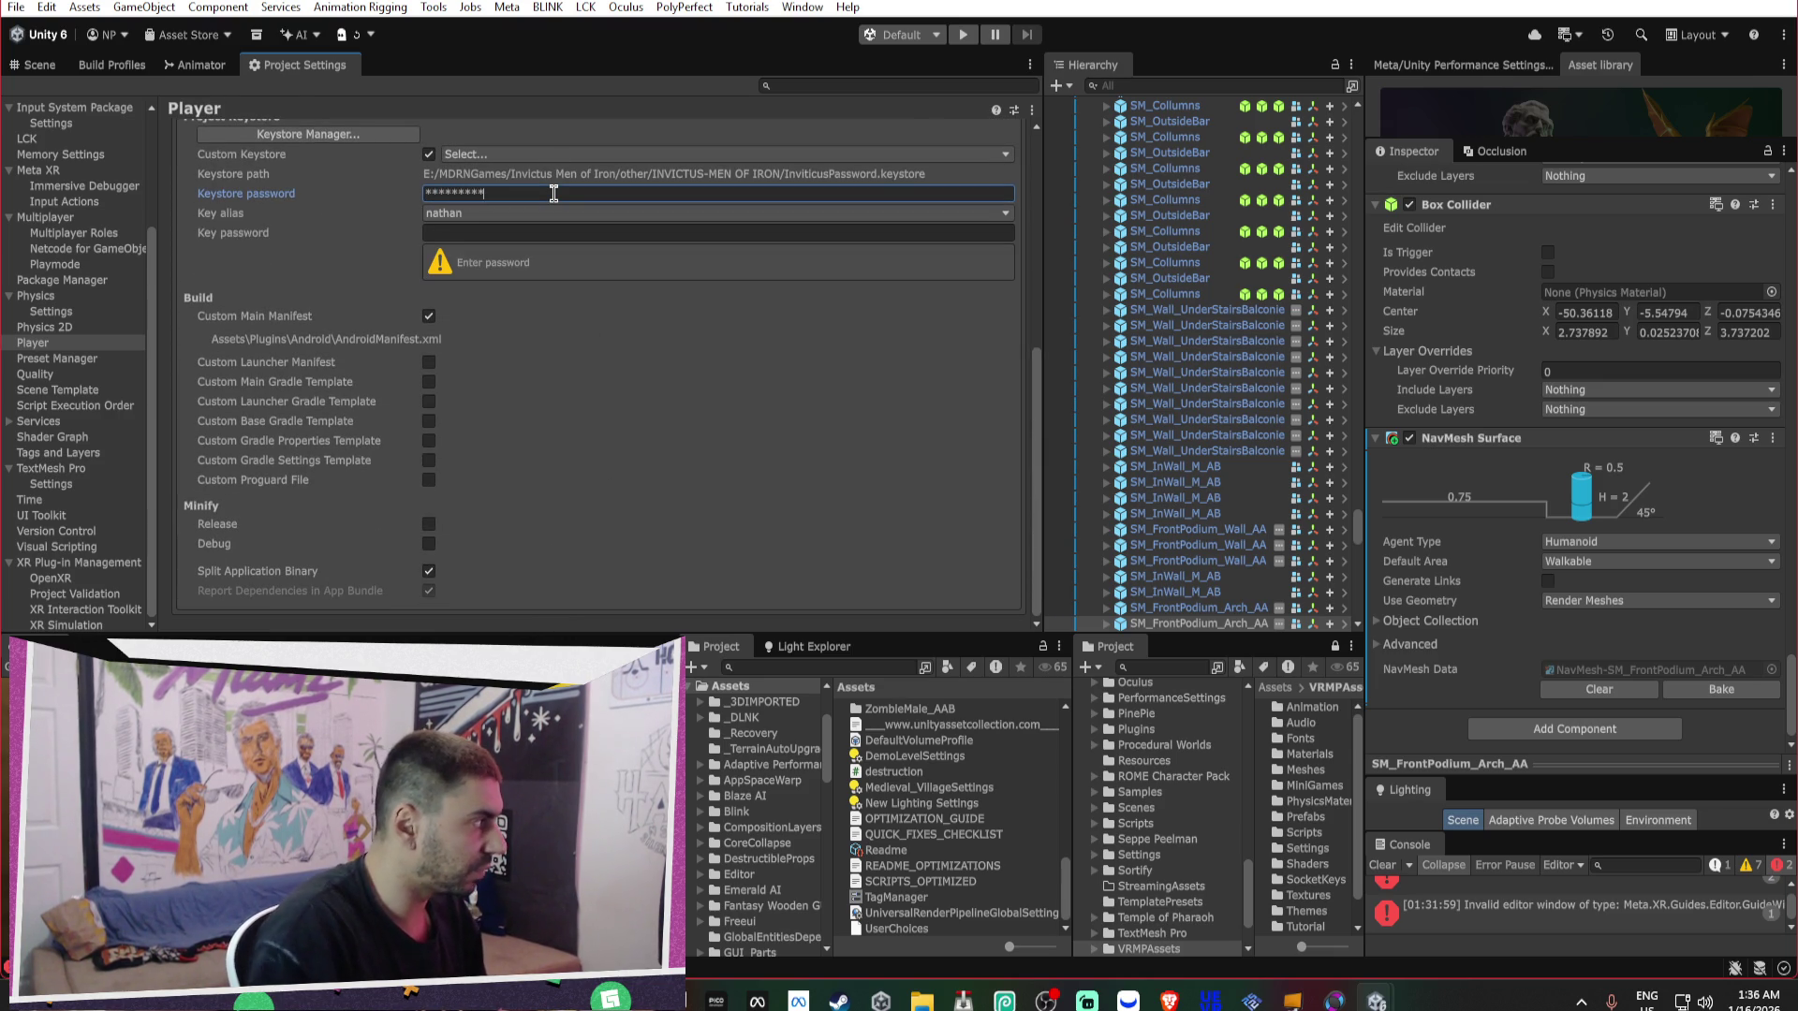
pyautogui.click(54, 71)
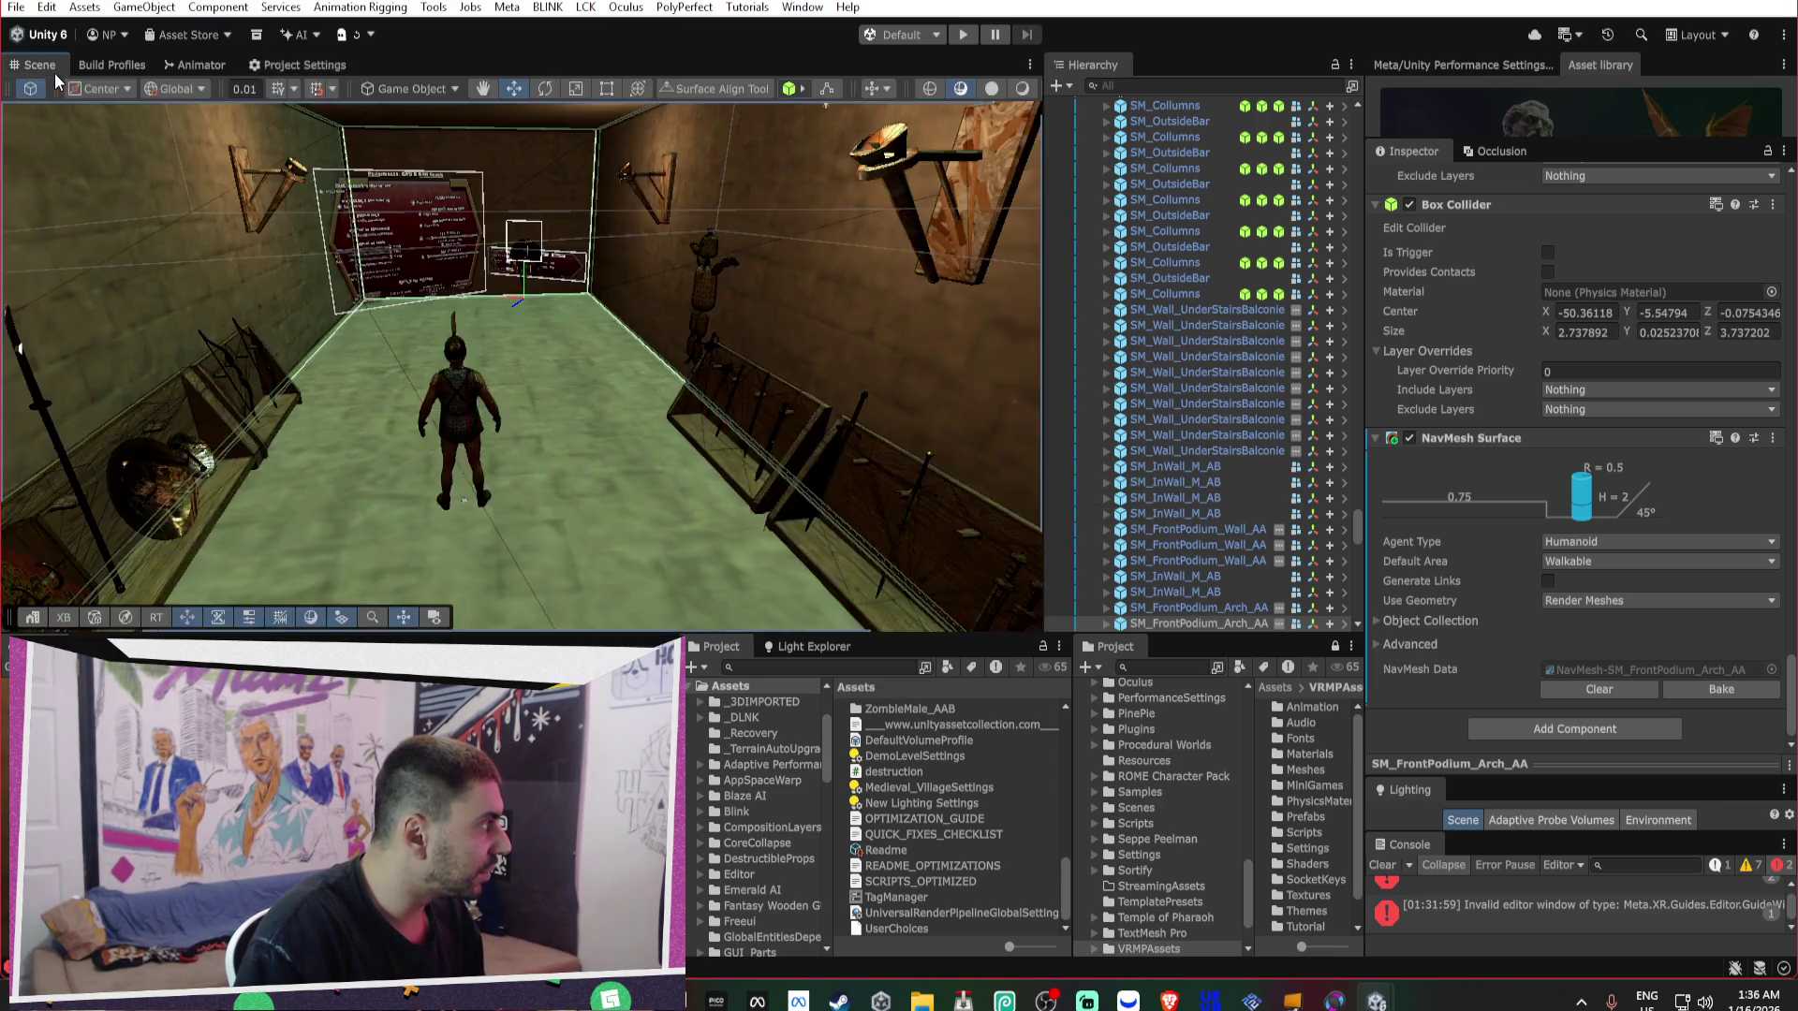
# Switch all arena materials except M_Sky to the Universal Render Pipeline/Lit shader.
pyautogui.doubleClick(54, 73)
pyautogui.doubleClick(56, 73)
pyautogui.click(798, 565)
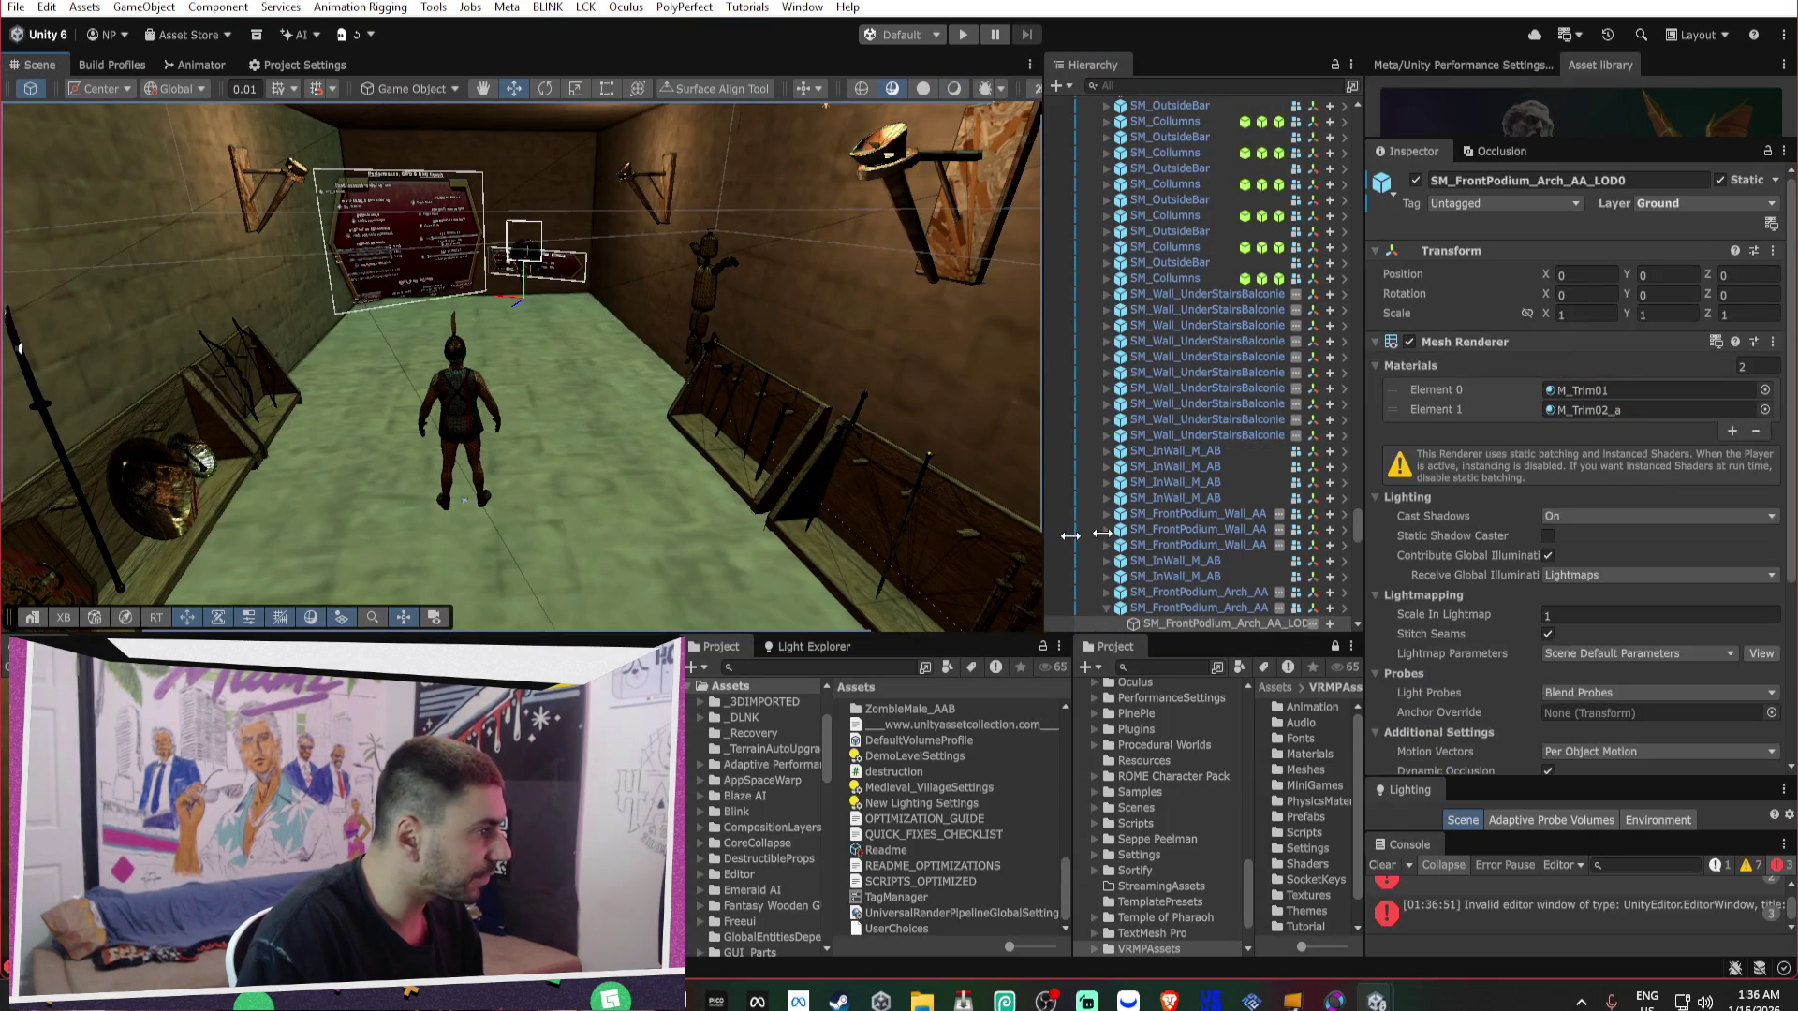
pyautogui.click(1577, 391)
pyautogui.click(897, 834)
pyautogui.hotkey('ctrl', 'a')
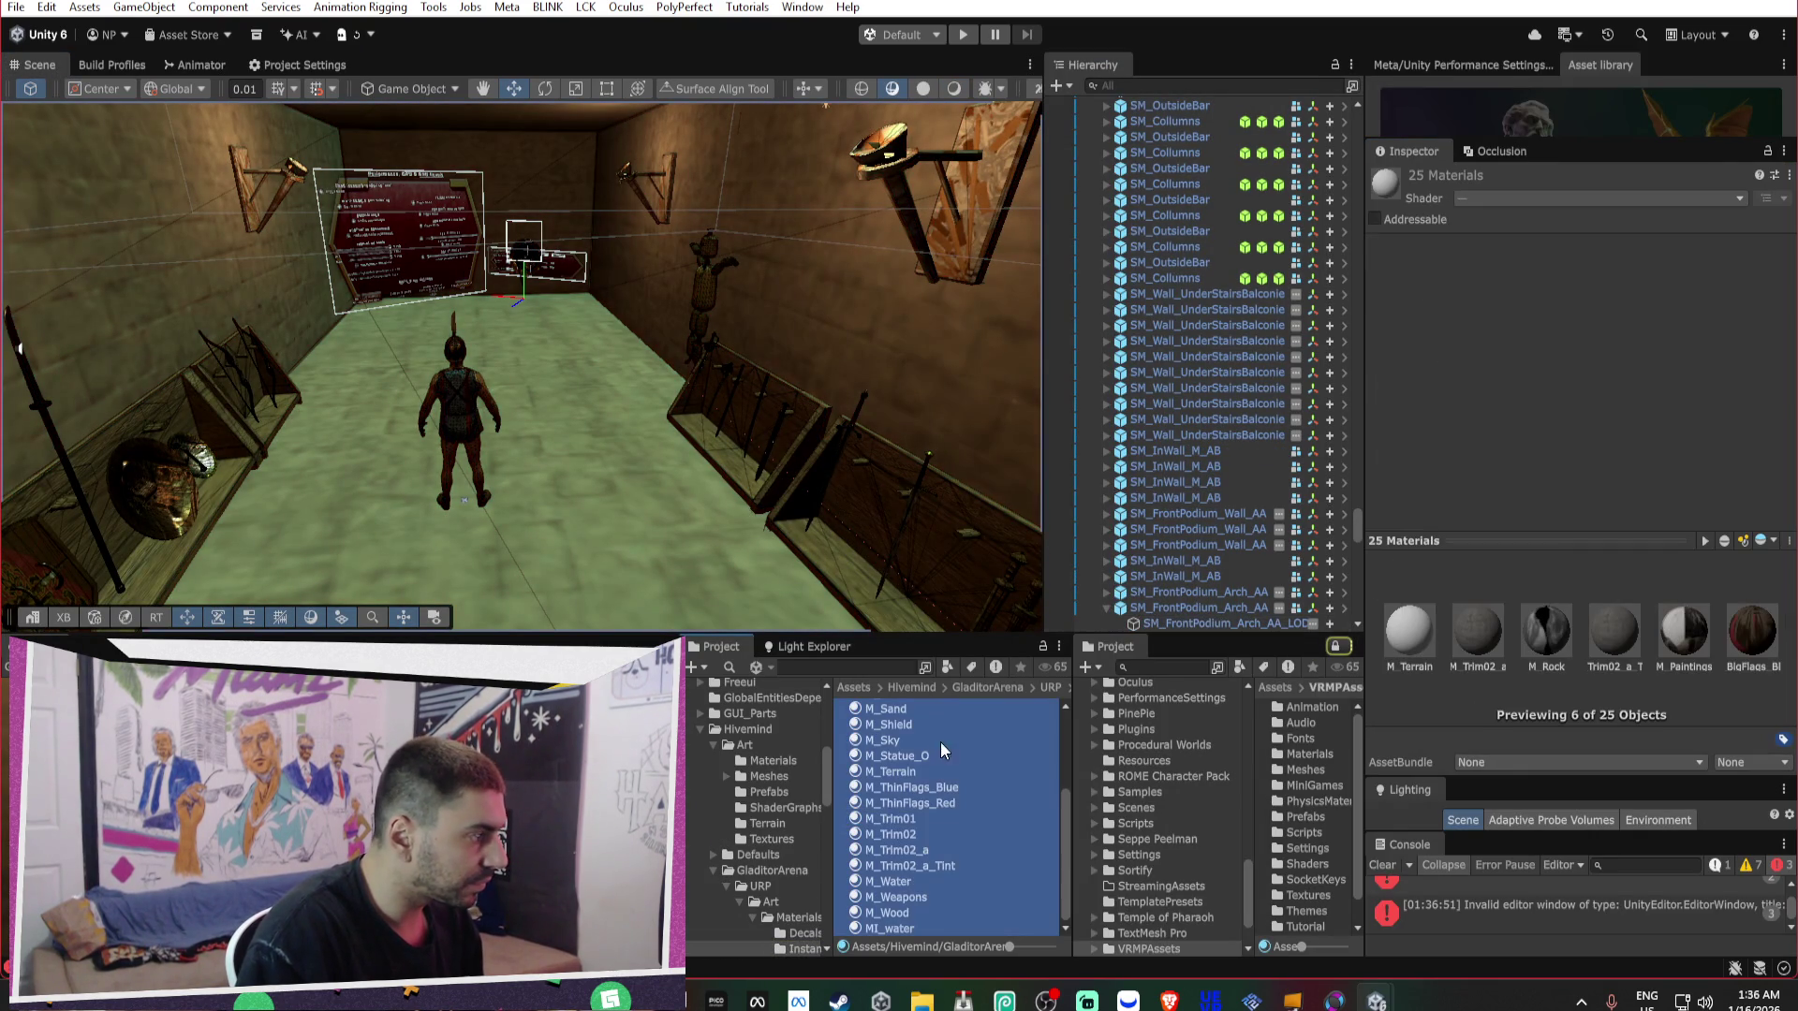
pyautogui.keyDown('ctrl'); pyautogui.click(889, 737); pyautogui.keyUp('ctrl')
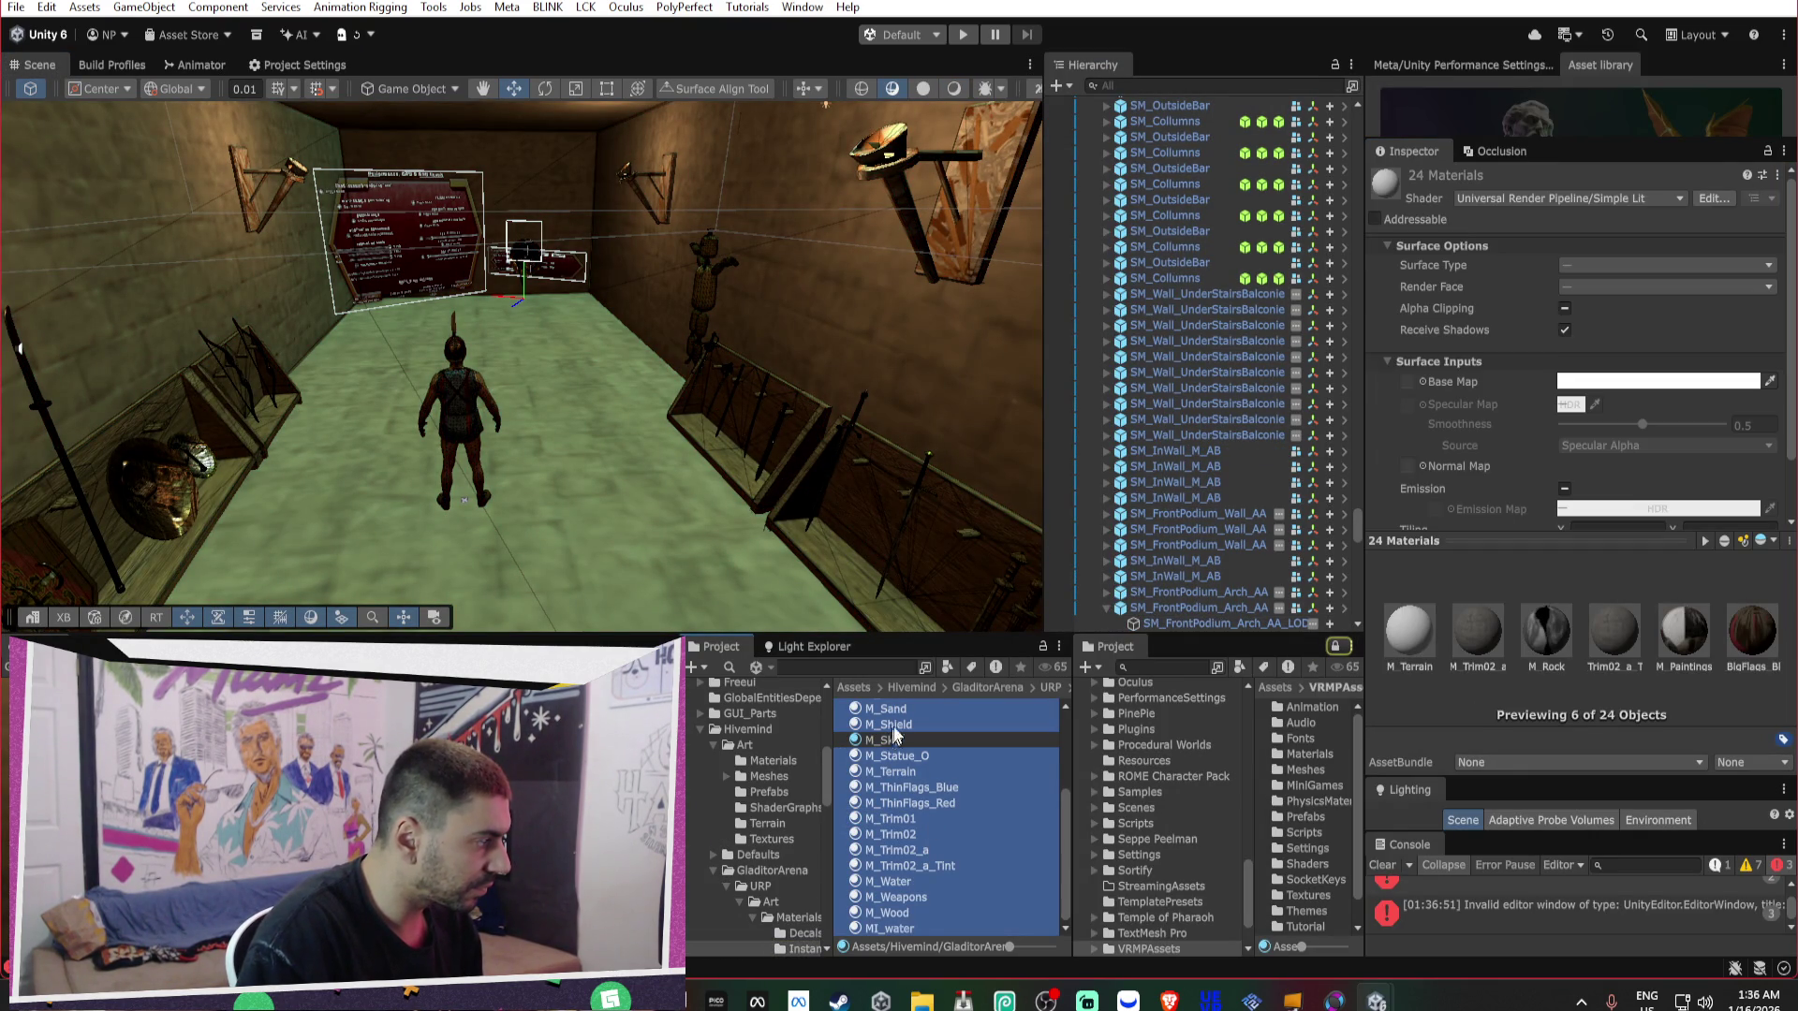
pyautogui.click(1592, 198)
pyautogui.click(1553, 665)
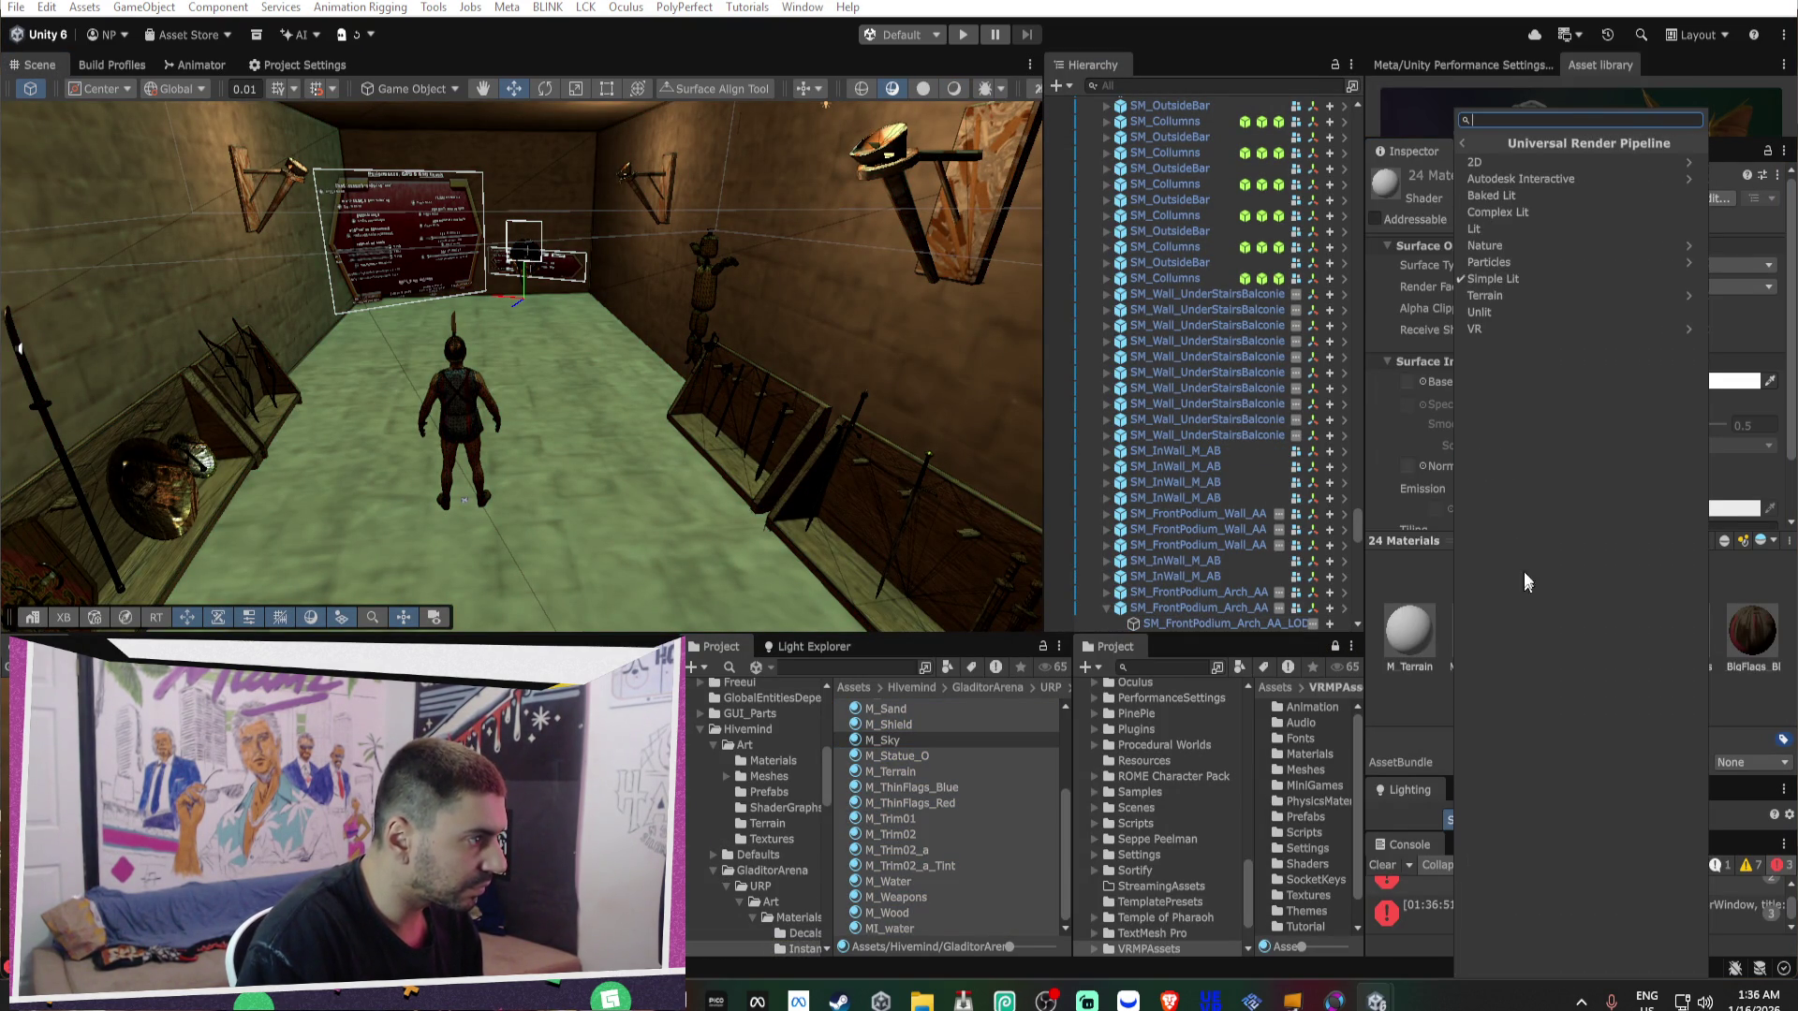
pyautogui.click(1514, 230)
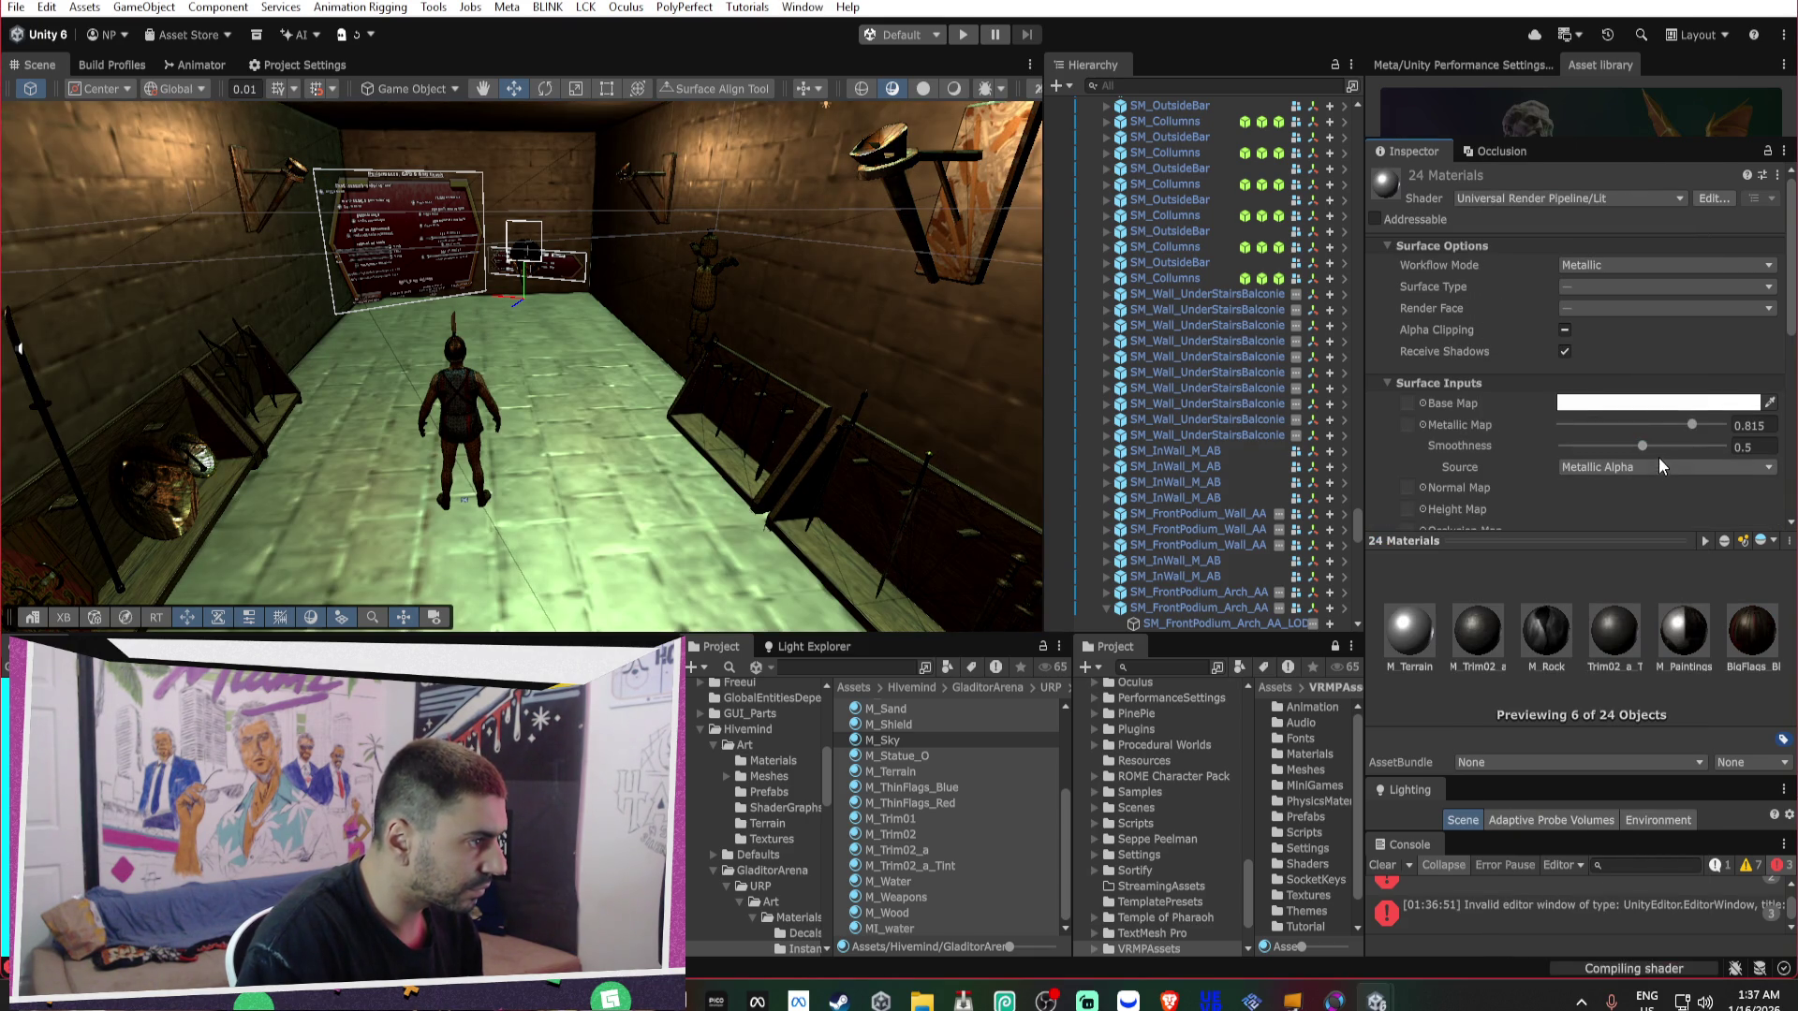
# Set the 24 materials' Metallic to 1 and Smoothness to about 0.39.
pyautogui.click(1695, 424)
pyautogui.moveTo(1660, 450)
pyautogui.mouseDown()
pyautogui.moveTo(1770, 466)
pyautogui.moveTo(1648, 453)
pyautogui.moveTo(1665, 455)
pyautogui.mouseUp()
pyautogui.moveTo(273, 433); pyautogui.dragTo(577, 350)
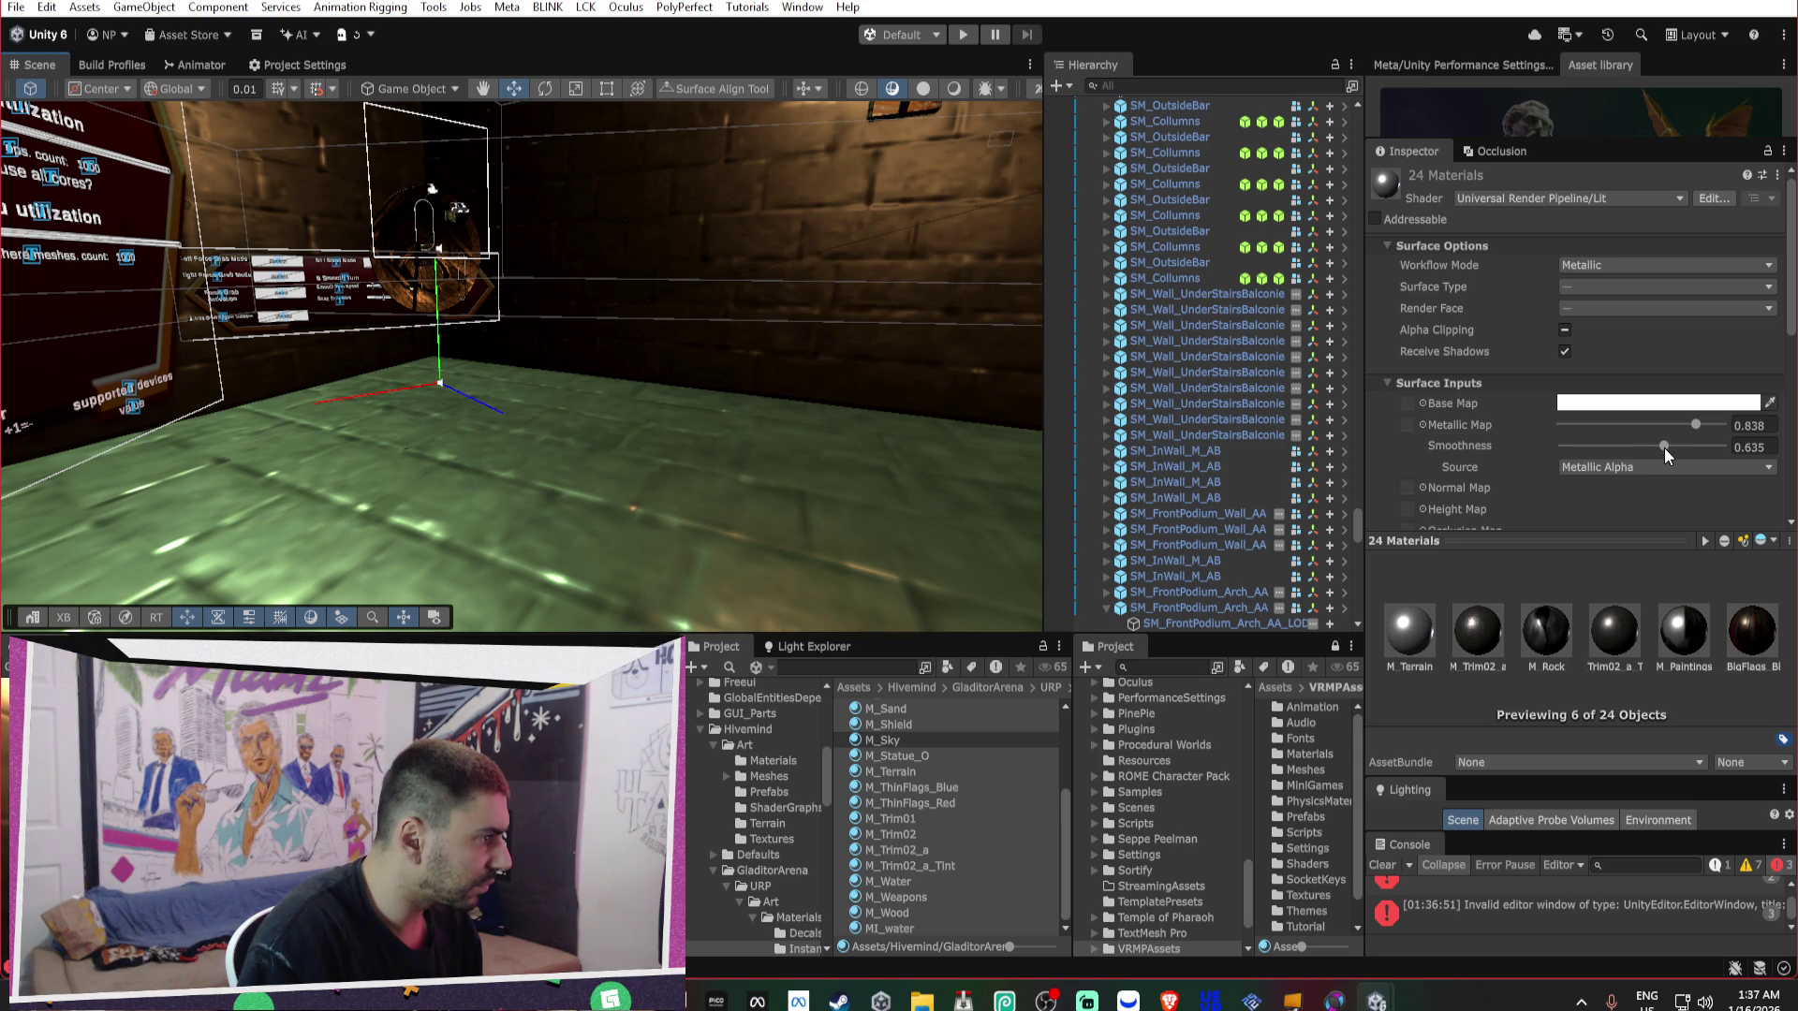
pyautogui.moveTo(1662, 446)
pyautogui.mouseDown()
pyautogui.moveTo(1702, 447)
pyautogui.moveTo(1629, 455)
pyautogui.moveTo(1738, 431)
pyautogui.mouseUp()
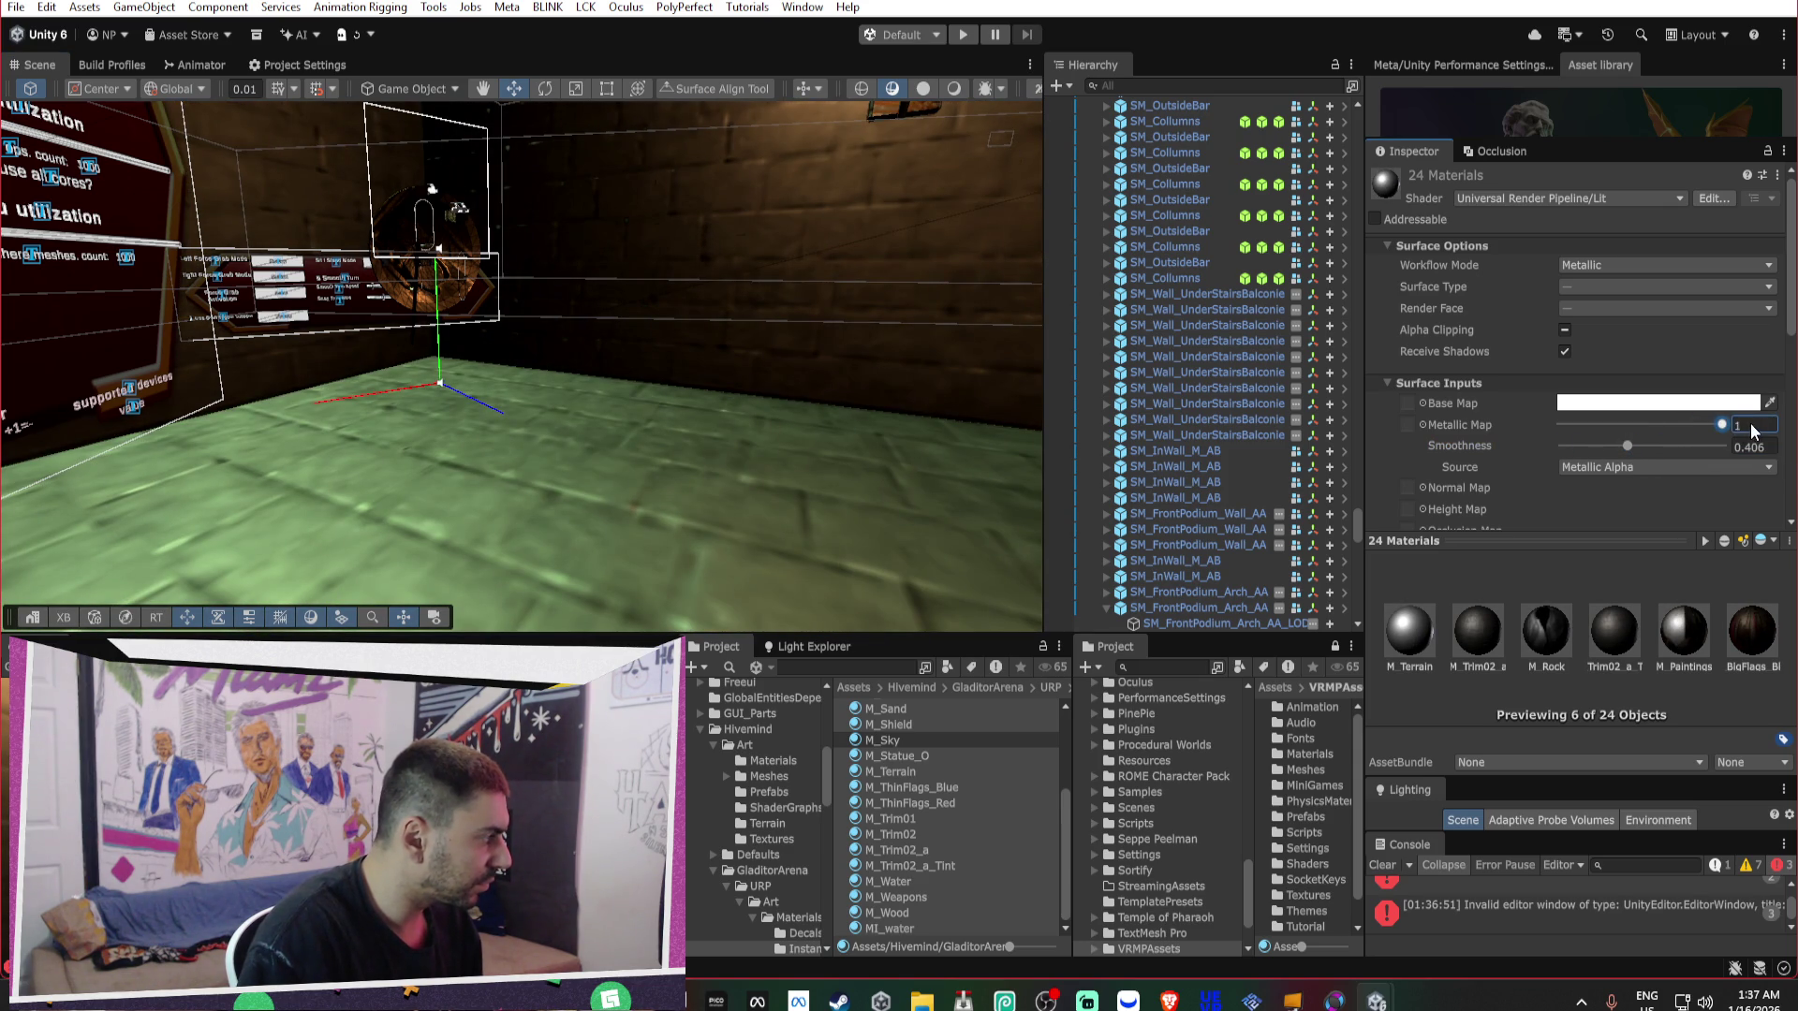
pyautogui.moveTo(1629, 447); pyautogui.dragTo(1624, 447)
pyautogui.rightClick(861, 332)
pyautogui.moveTo(860, 332); pyautogui.dragTo(691, 343)
pyautogui.scroll(-5, 1540, 435)
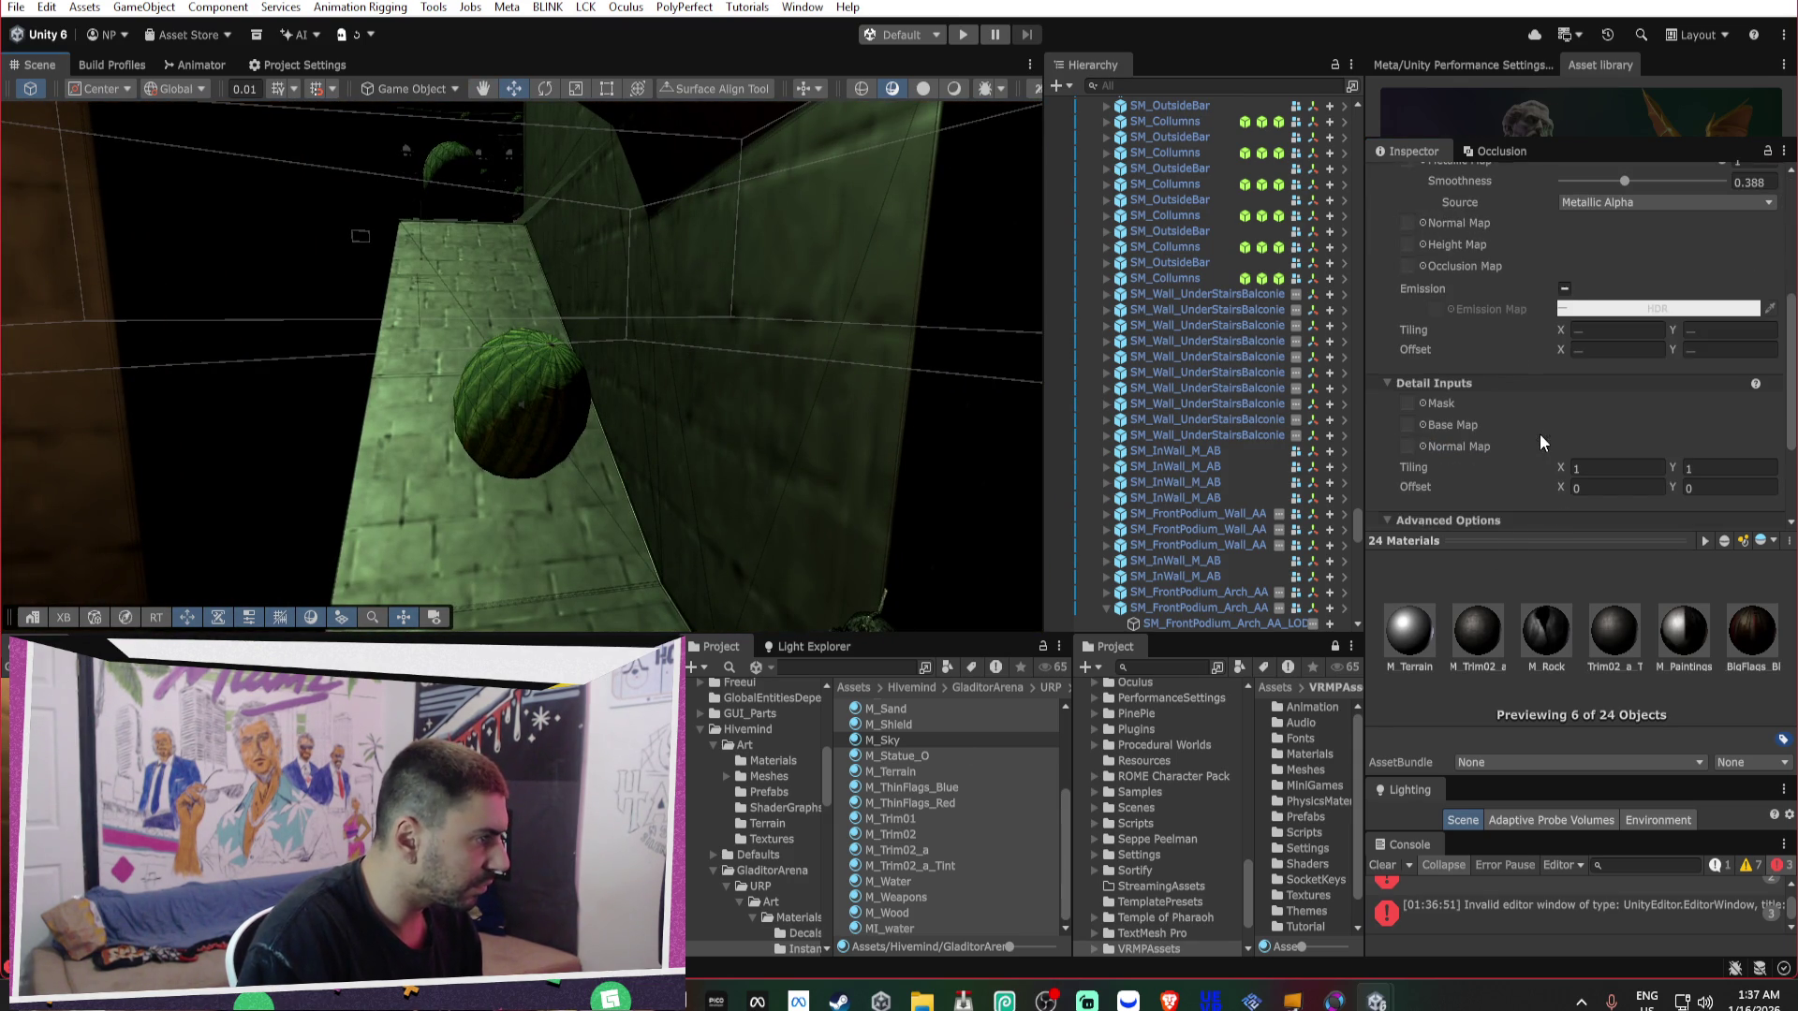
# Trace M_ThinFlags_Red's base texture T_Flag_C in the Project window.
pyautogui.click(987, 803)
pyautogui.scroll(5, 1432, 262)
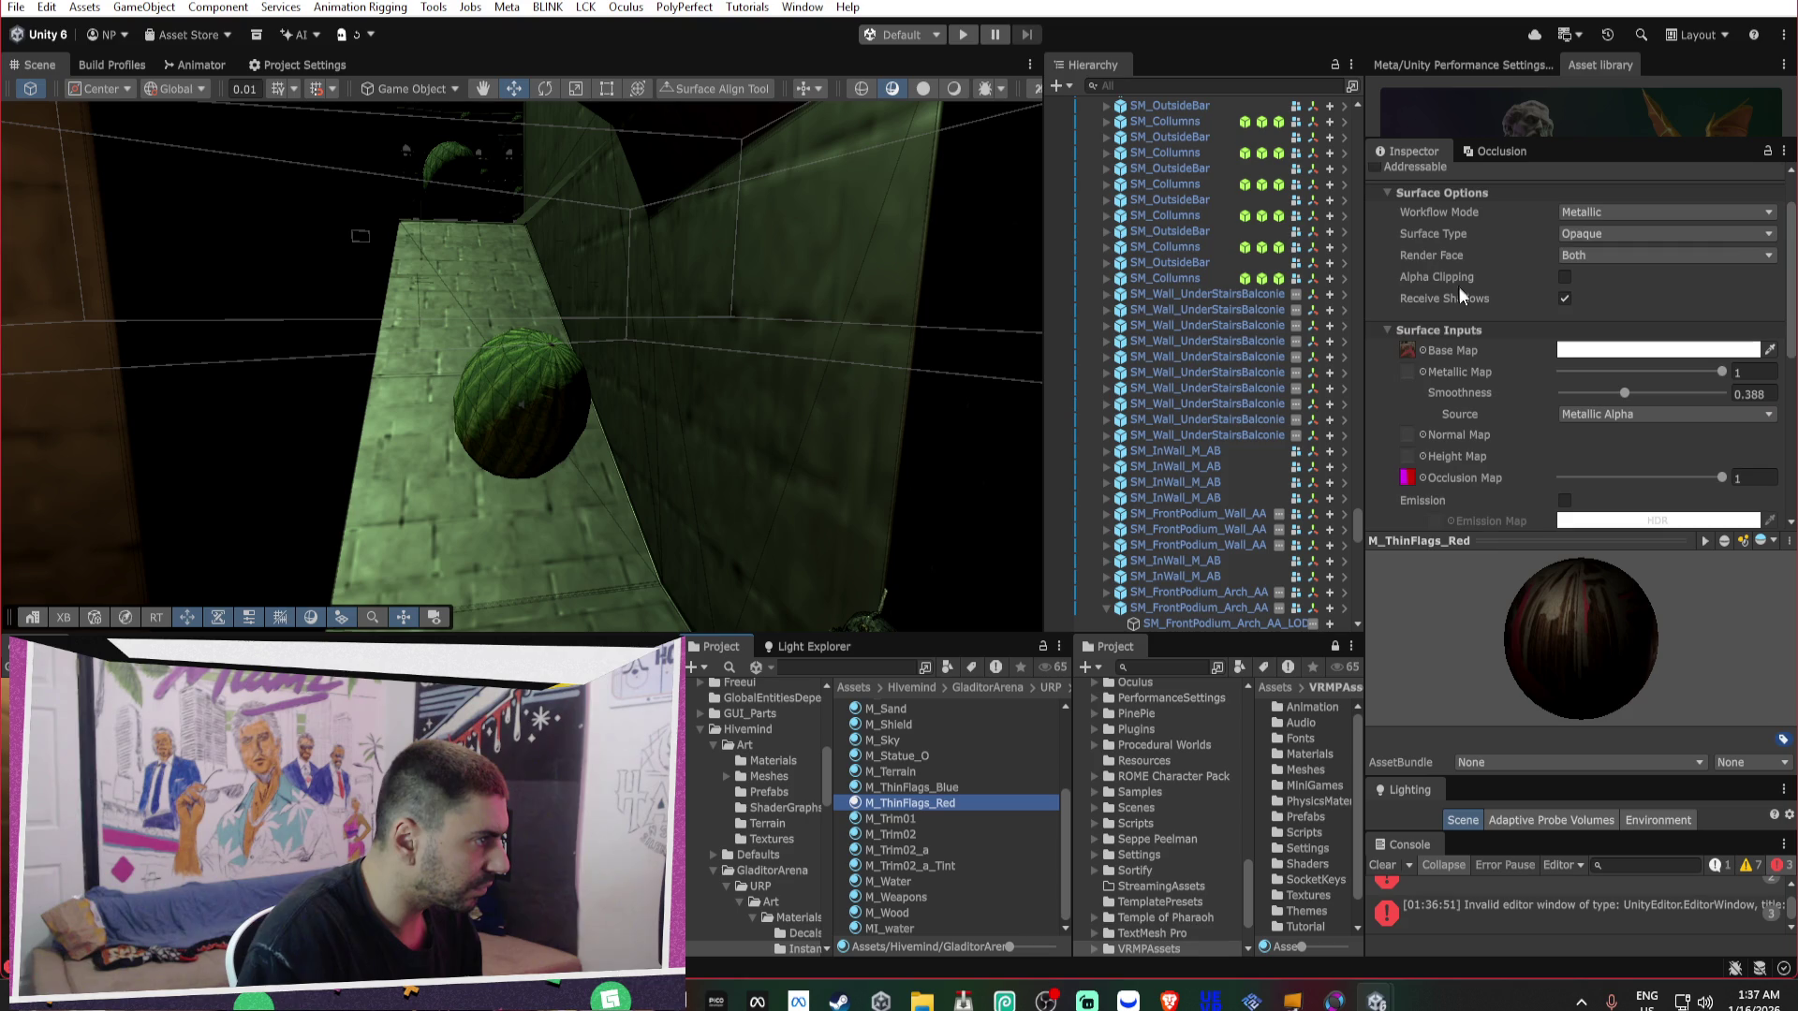
pyautogui.click(1403, 350)
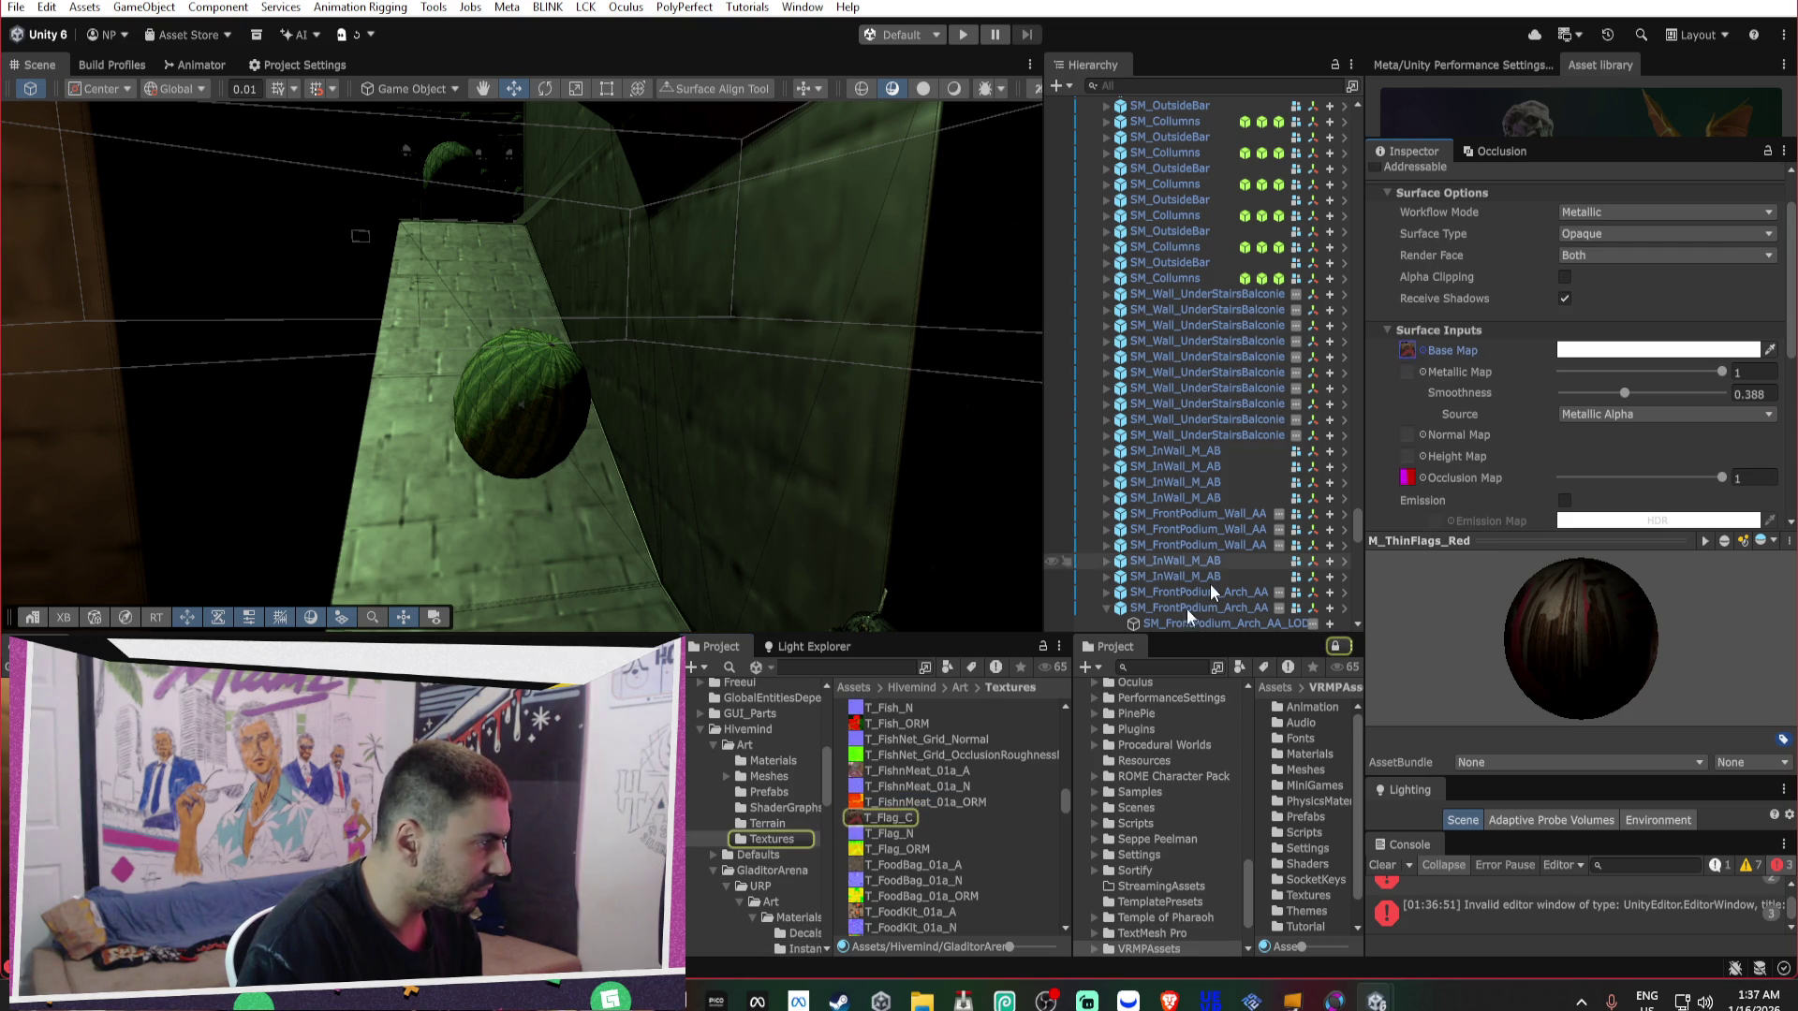
pyautogui.click(889, 819)
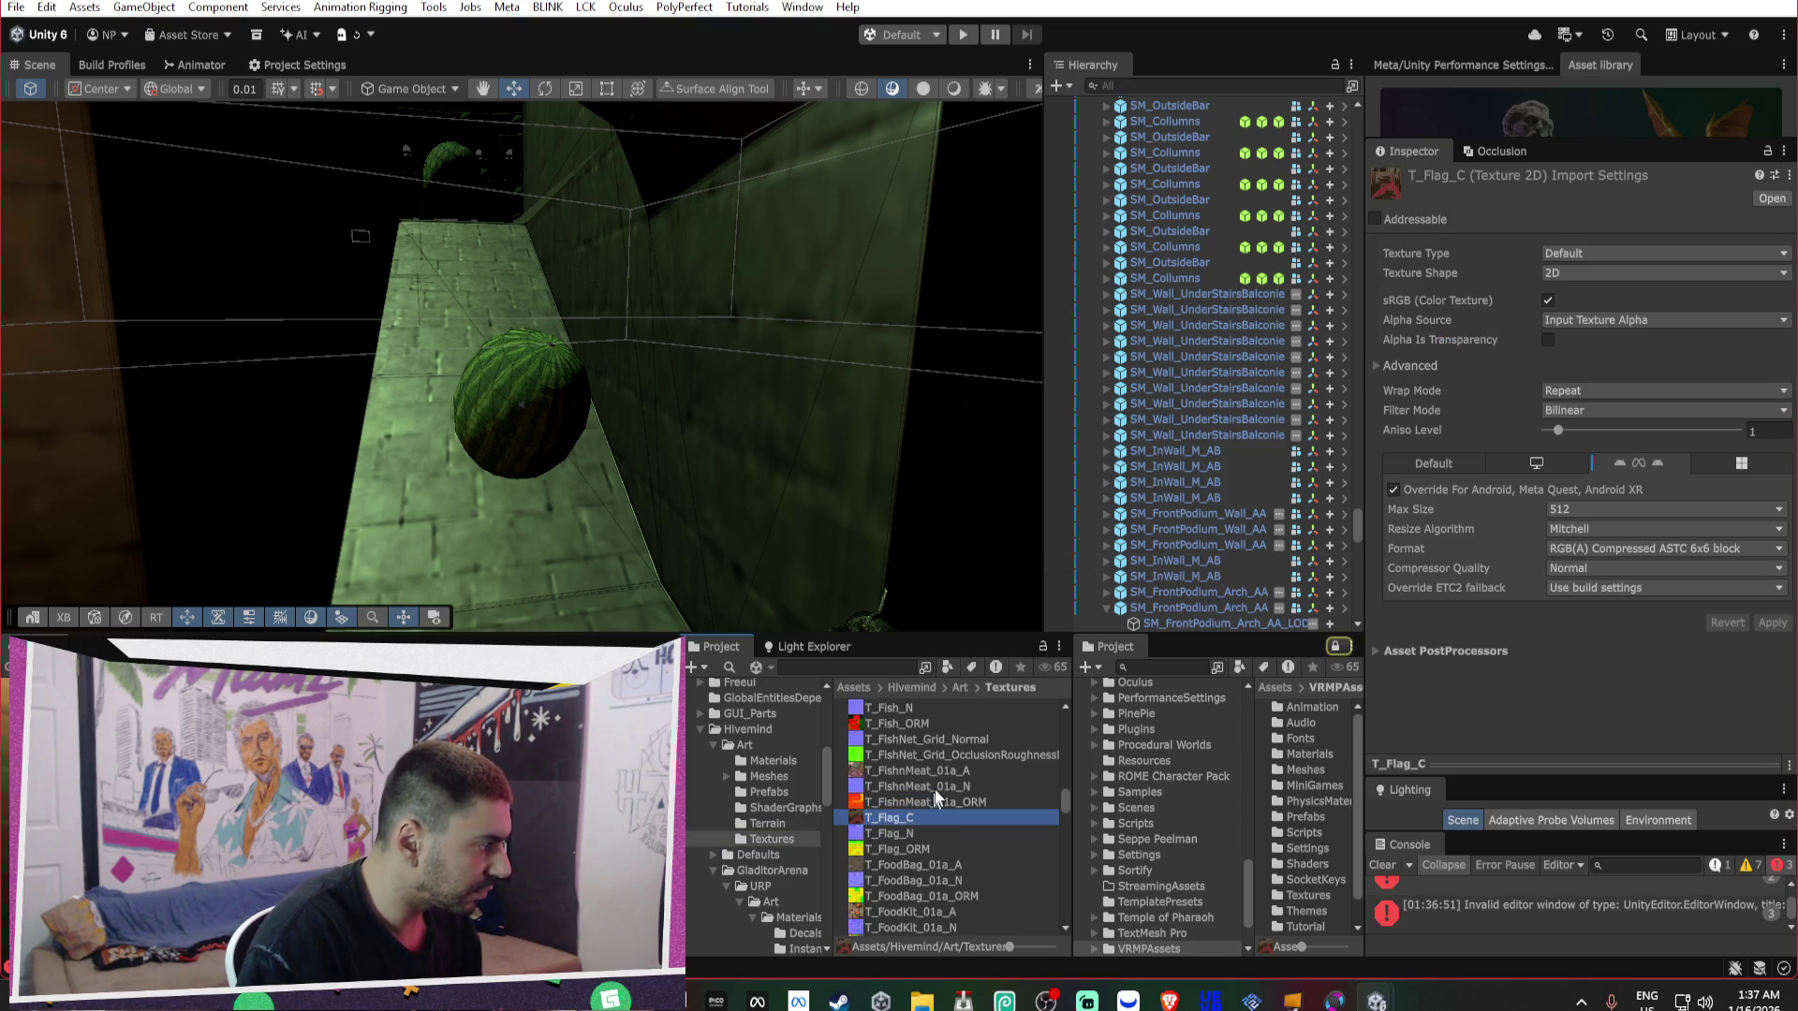
pyautogui.hotkey('ctrl', 'a')
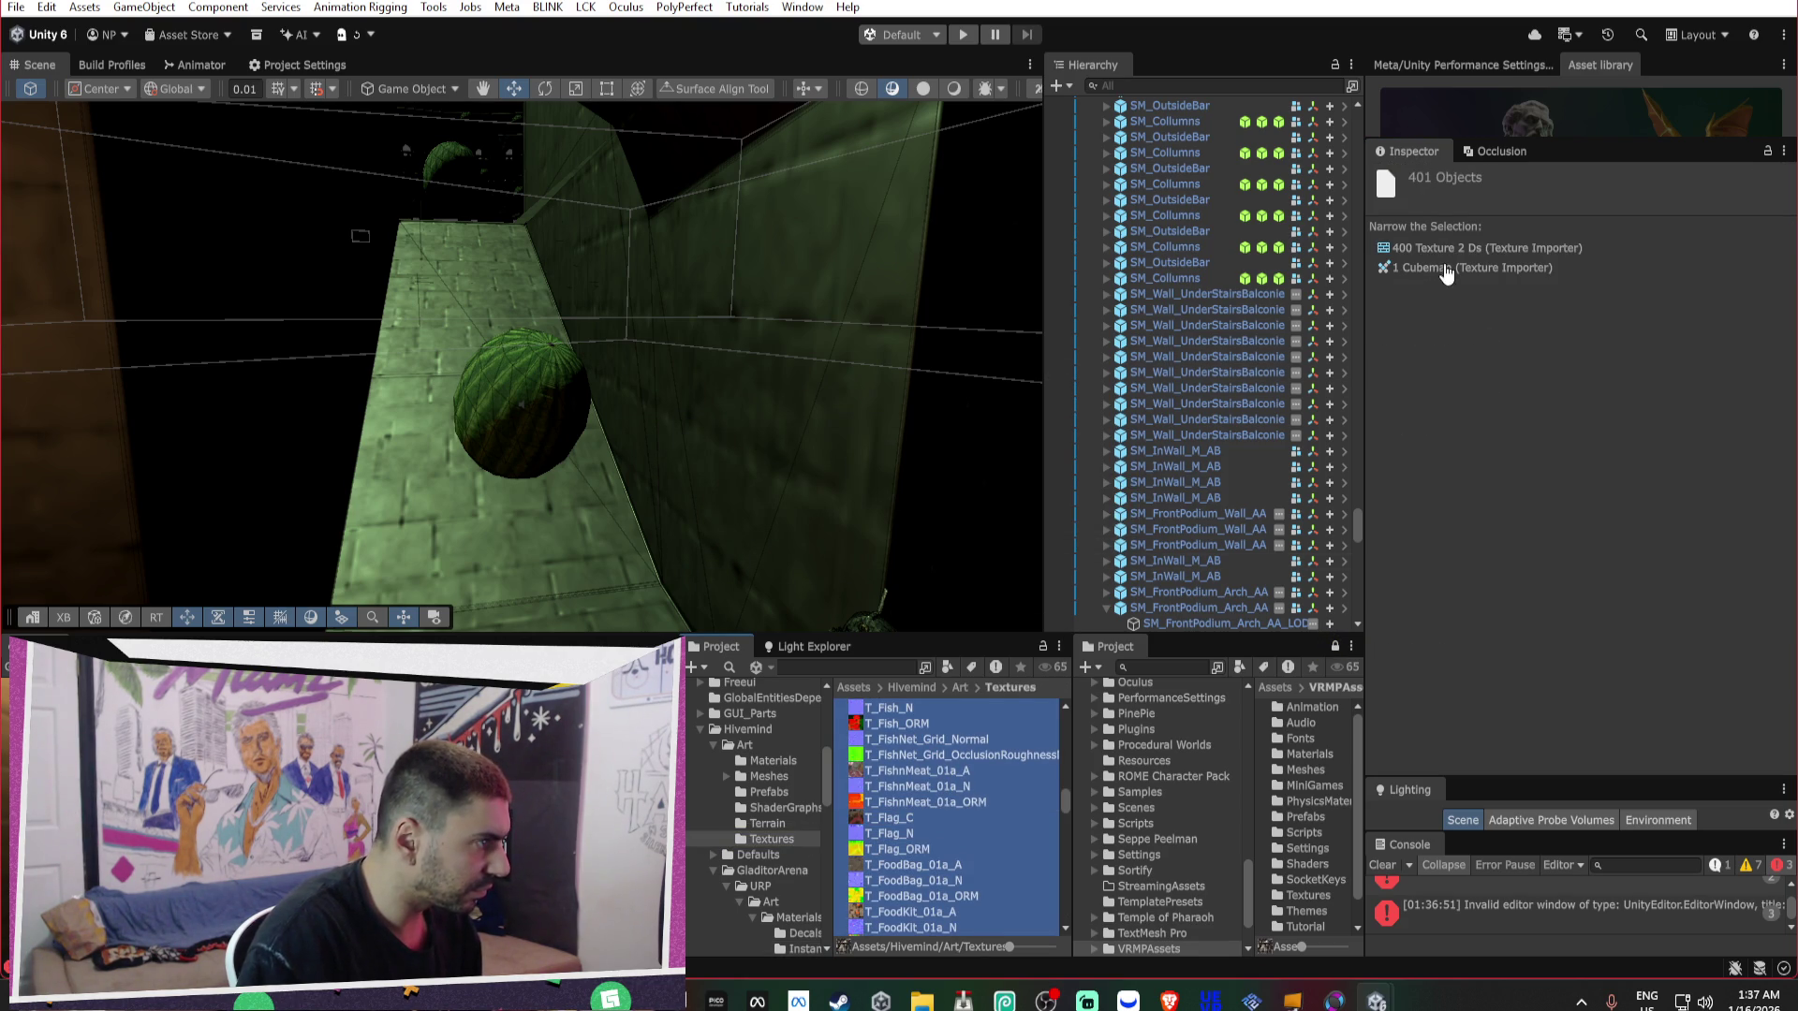
pyautogui.click(1453, 247)
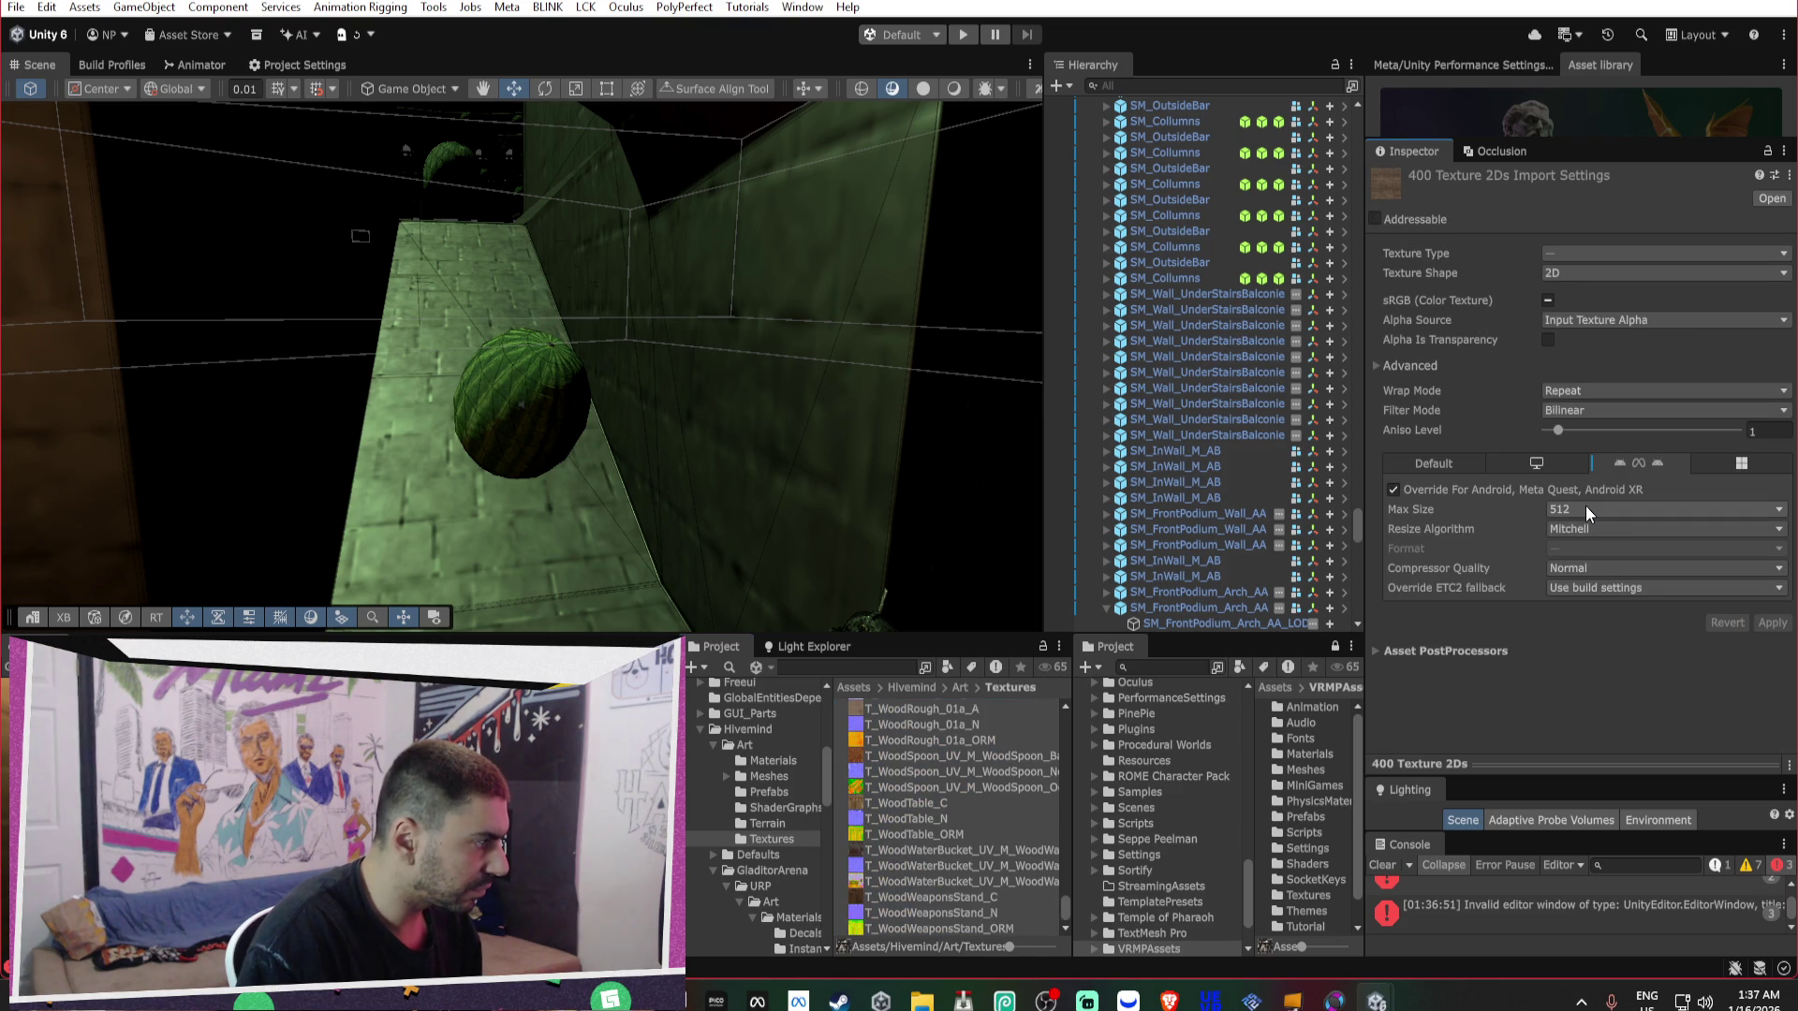
pyautogui.moveTo(830, 353)
pyautogui.mouseDown()
pyautogui.moveTo(400, 400)
pyautogui.moveTo(655, 407)
pyautogui.mouseUp()
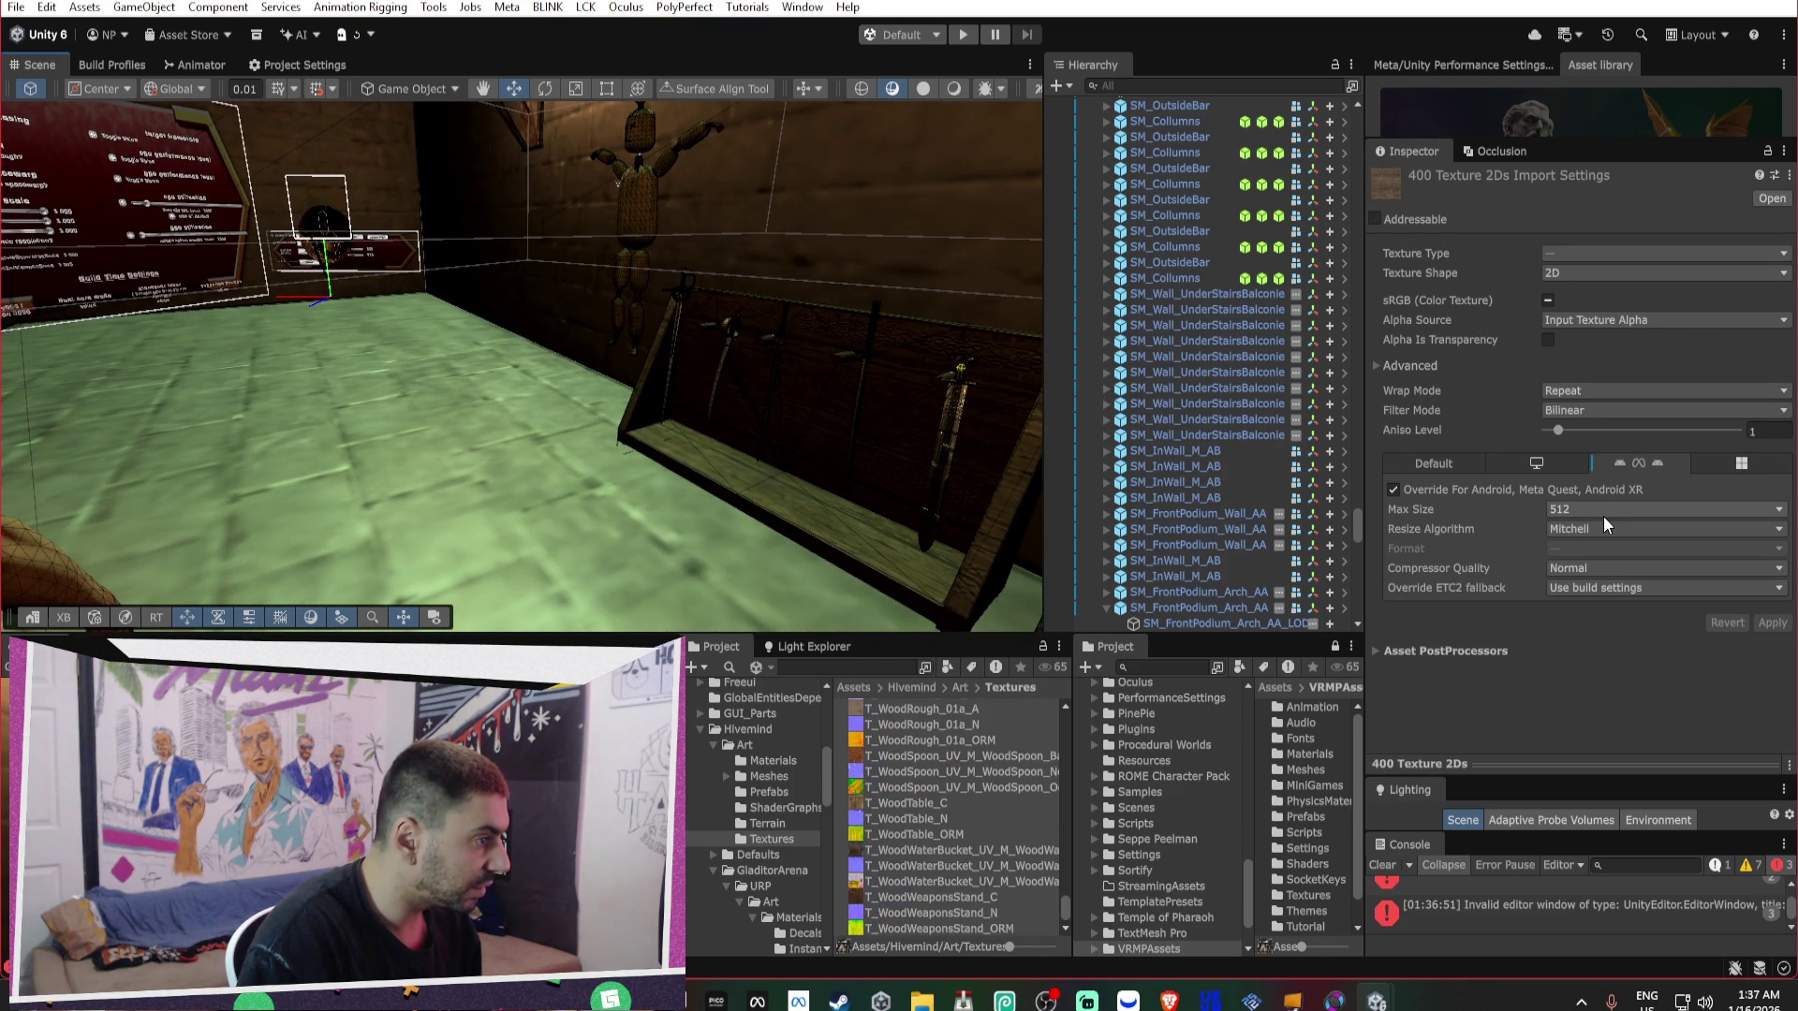
pyautogui.moveTo(656, 393); pyautogui.dragTo(445, 328)
pyautogui.click(722, 432)
pyautogui.click(722, 432)
# Raise T_Flag_C's Android Max Size to 1024 and apply the reimport.
pyautogui.click(1563, 388)
pyautogui.moveTo(903, 802)
pyautogui.mouseDown()
pyautogui.moveTo(656, 421)
pyautogui.moveTo(487, 281)
pyautogui.moveTo(895, 805)
pyautogui.mouseUp()
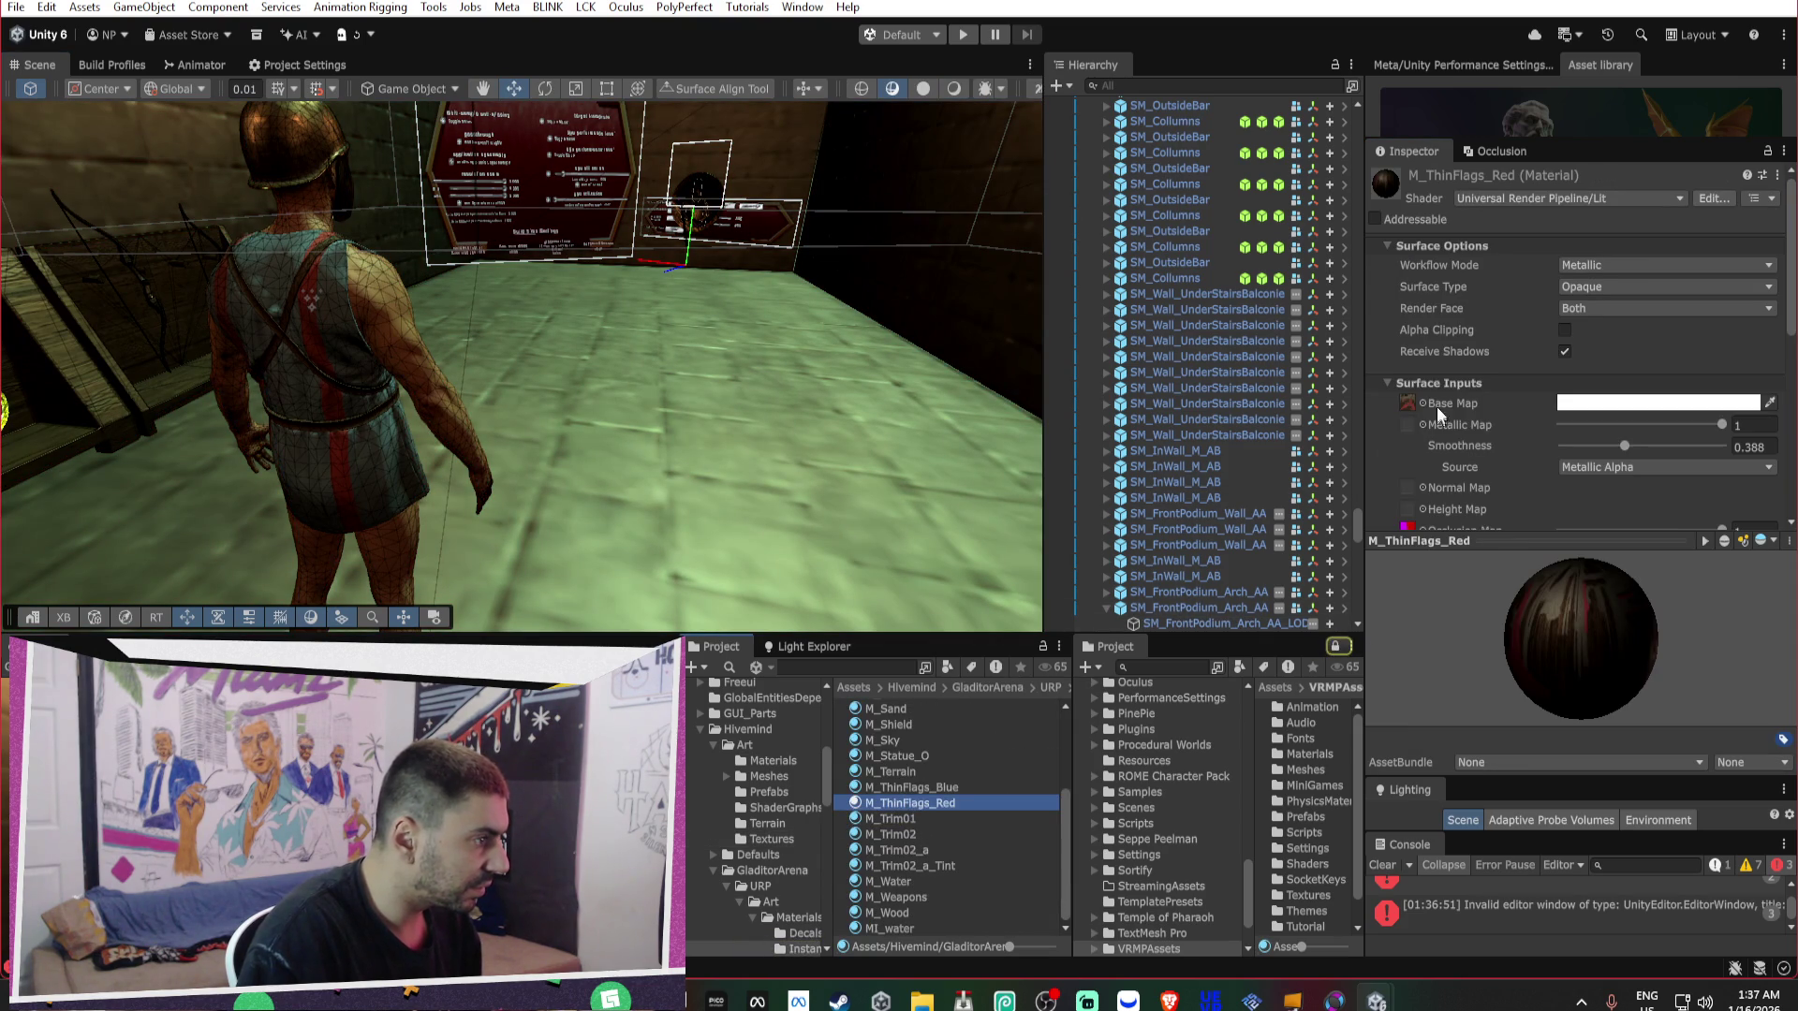
pyautogui.click(1414, 401)
pyautogui.click(889, 812)
pyautogui.click(1587, 516)
pyautogui.click(1596, 642)
pyautogui.click(1760, 622)
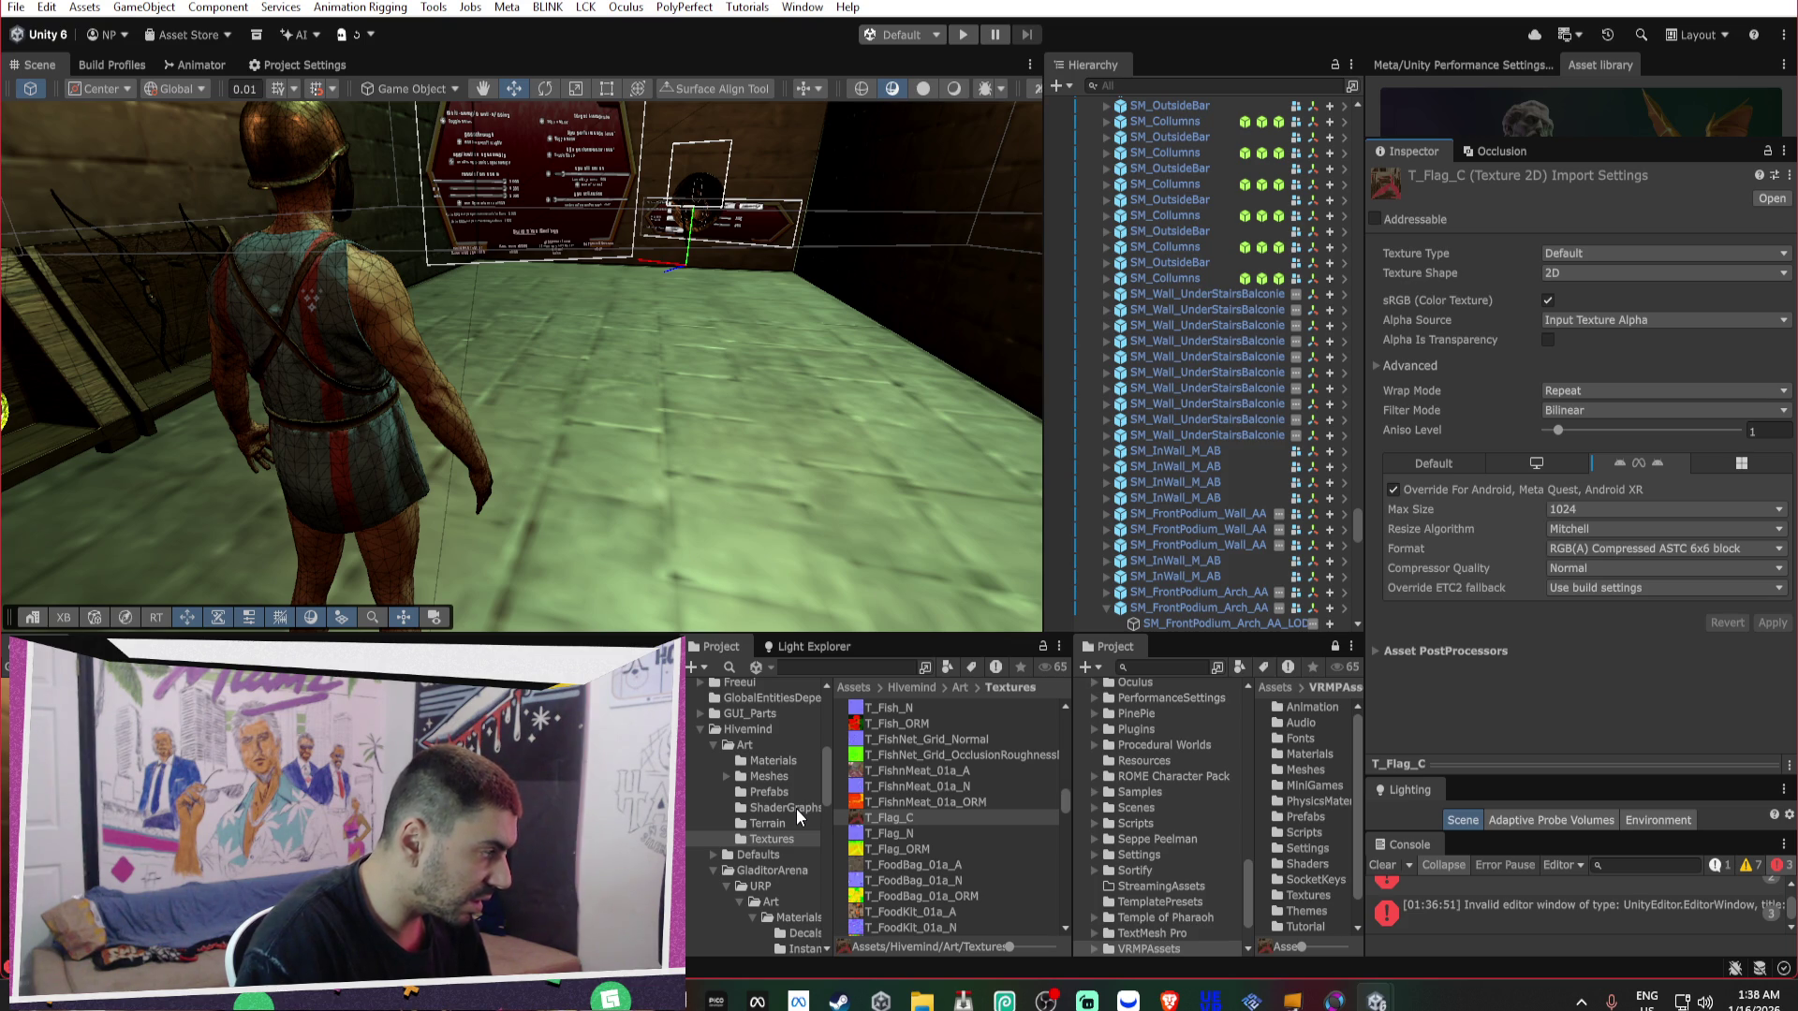
pyautogui.click(1199, 607)
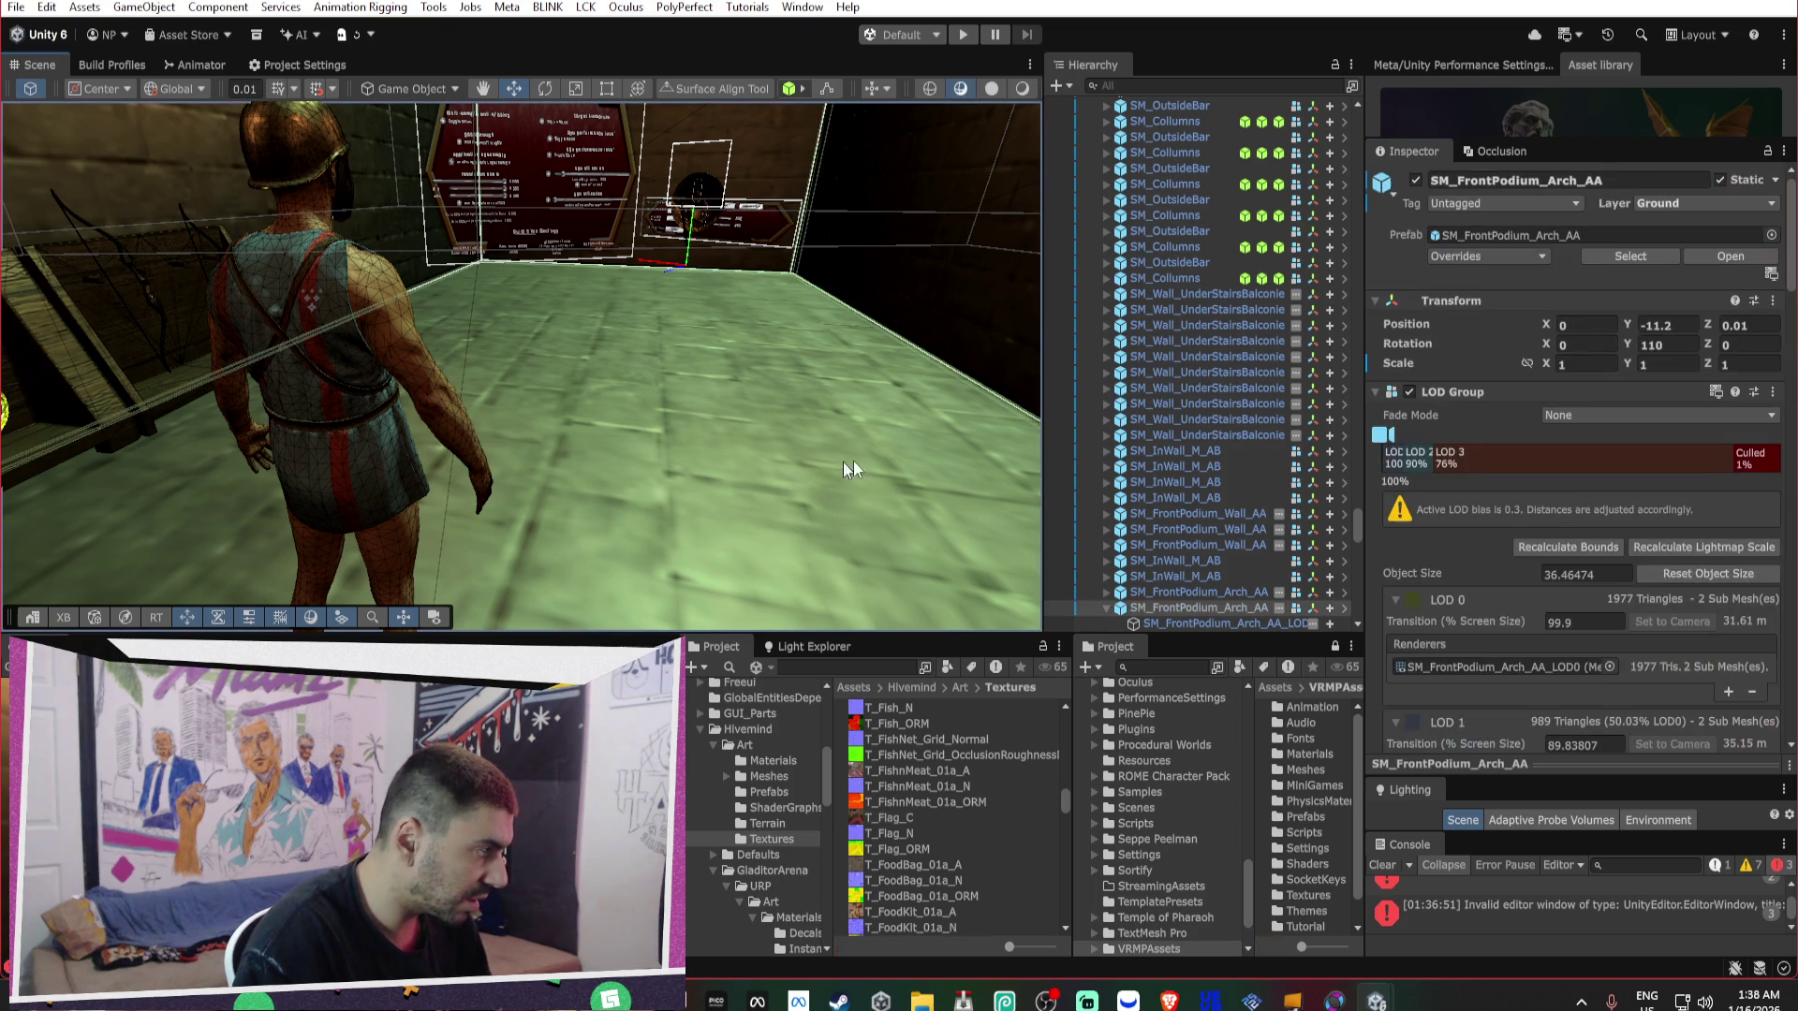
# Lower M_Trim01's Smoothness to about 0.41.
pyautogui.click(1468, 673)
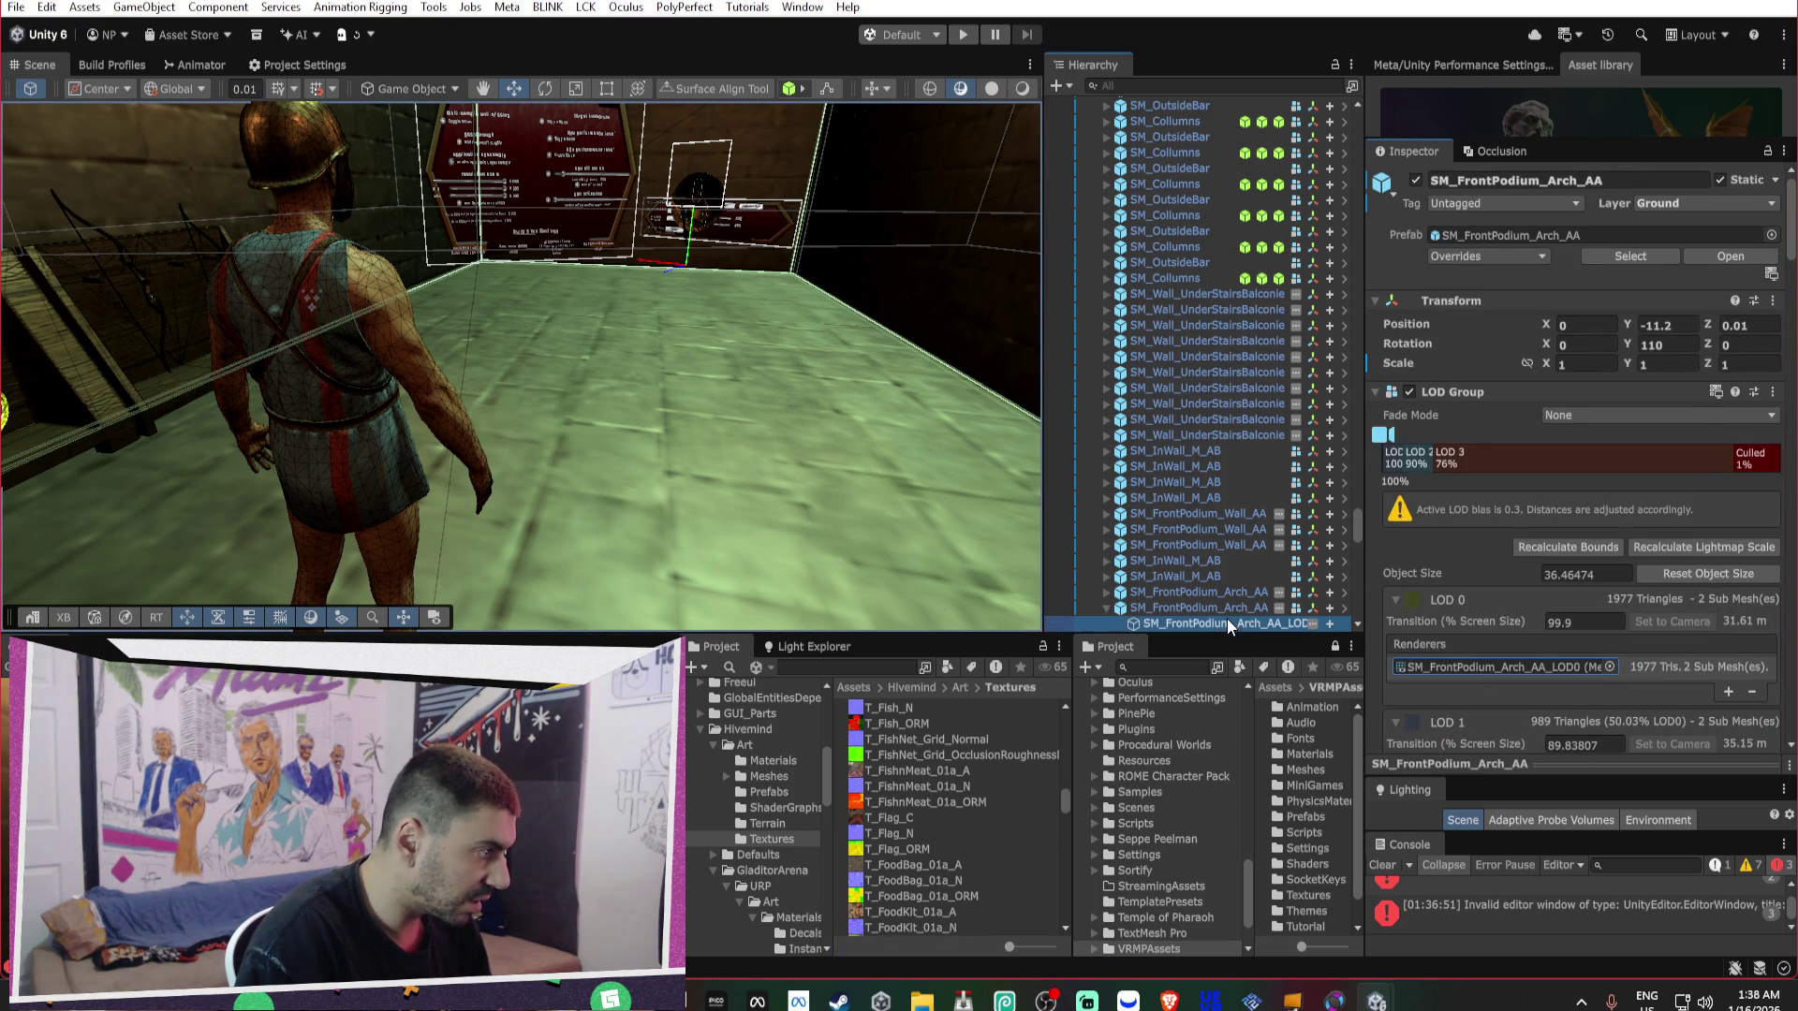
pyautogui.click(1226, 621)
pyautogui.doubleClick(1586, 390)
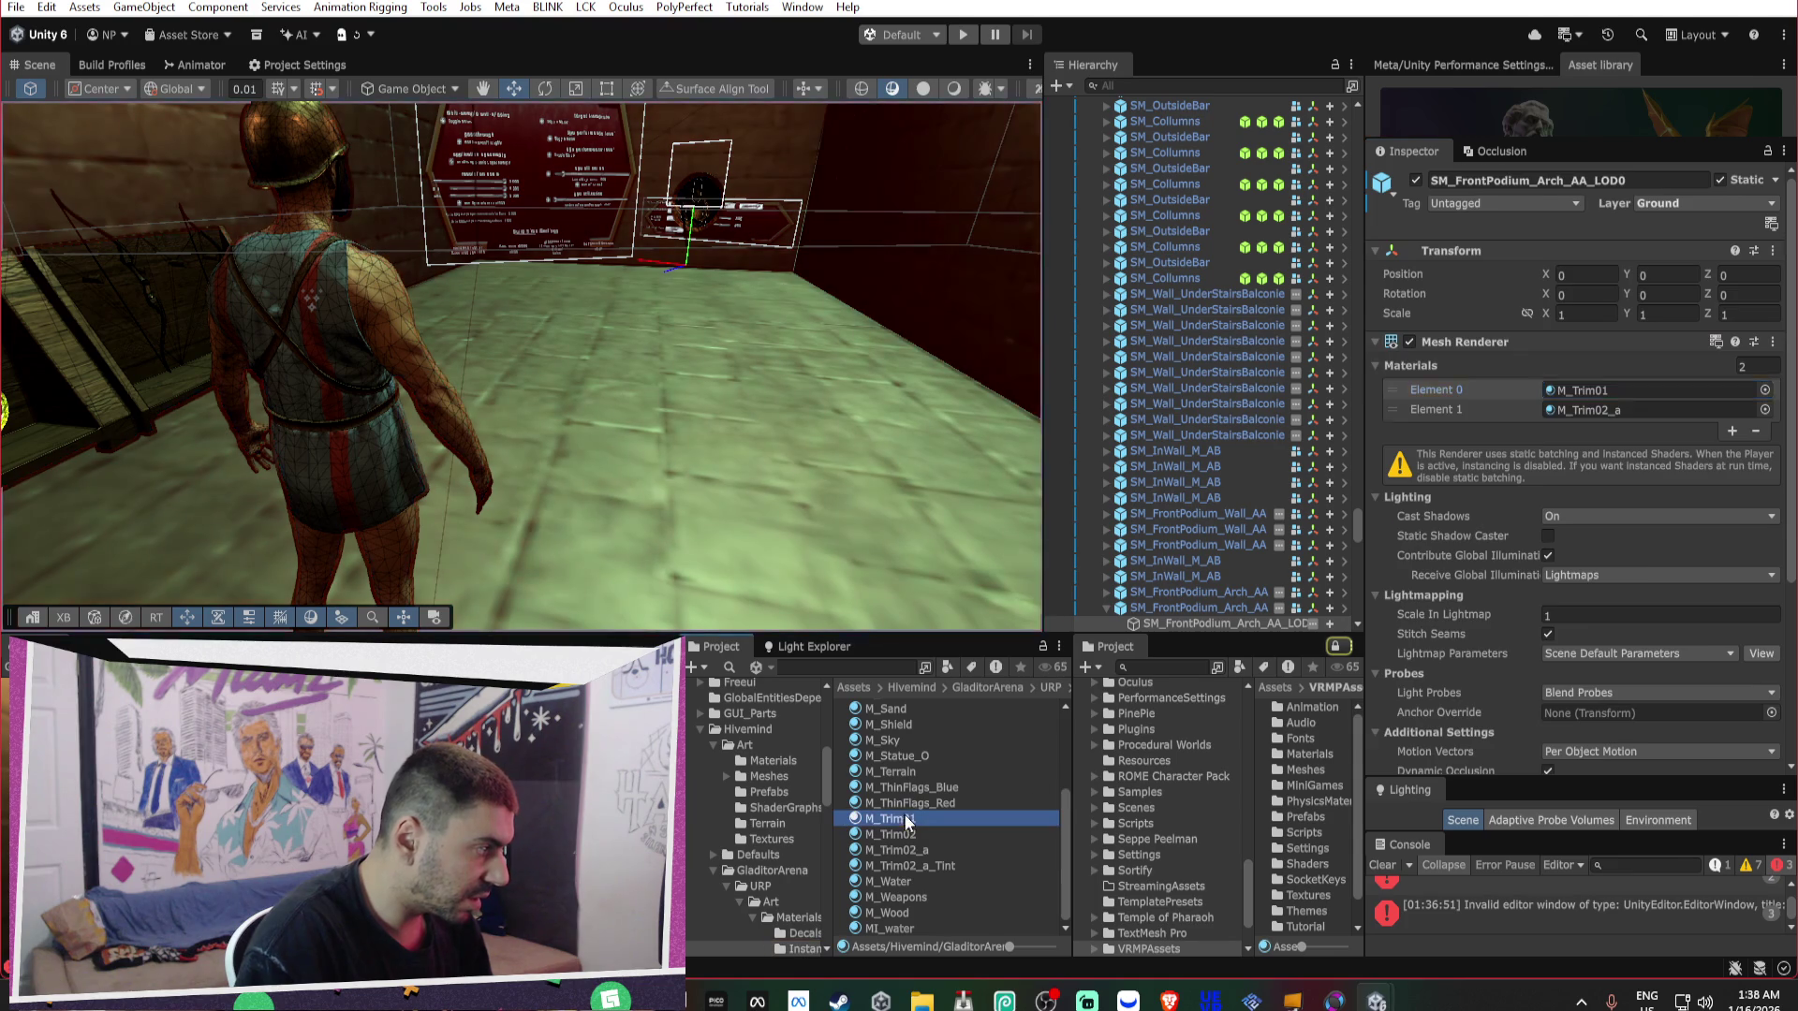
pyautogui.click(1408, 403)
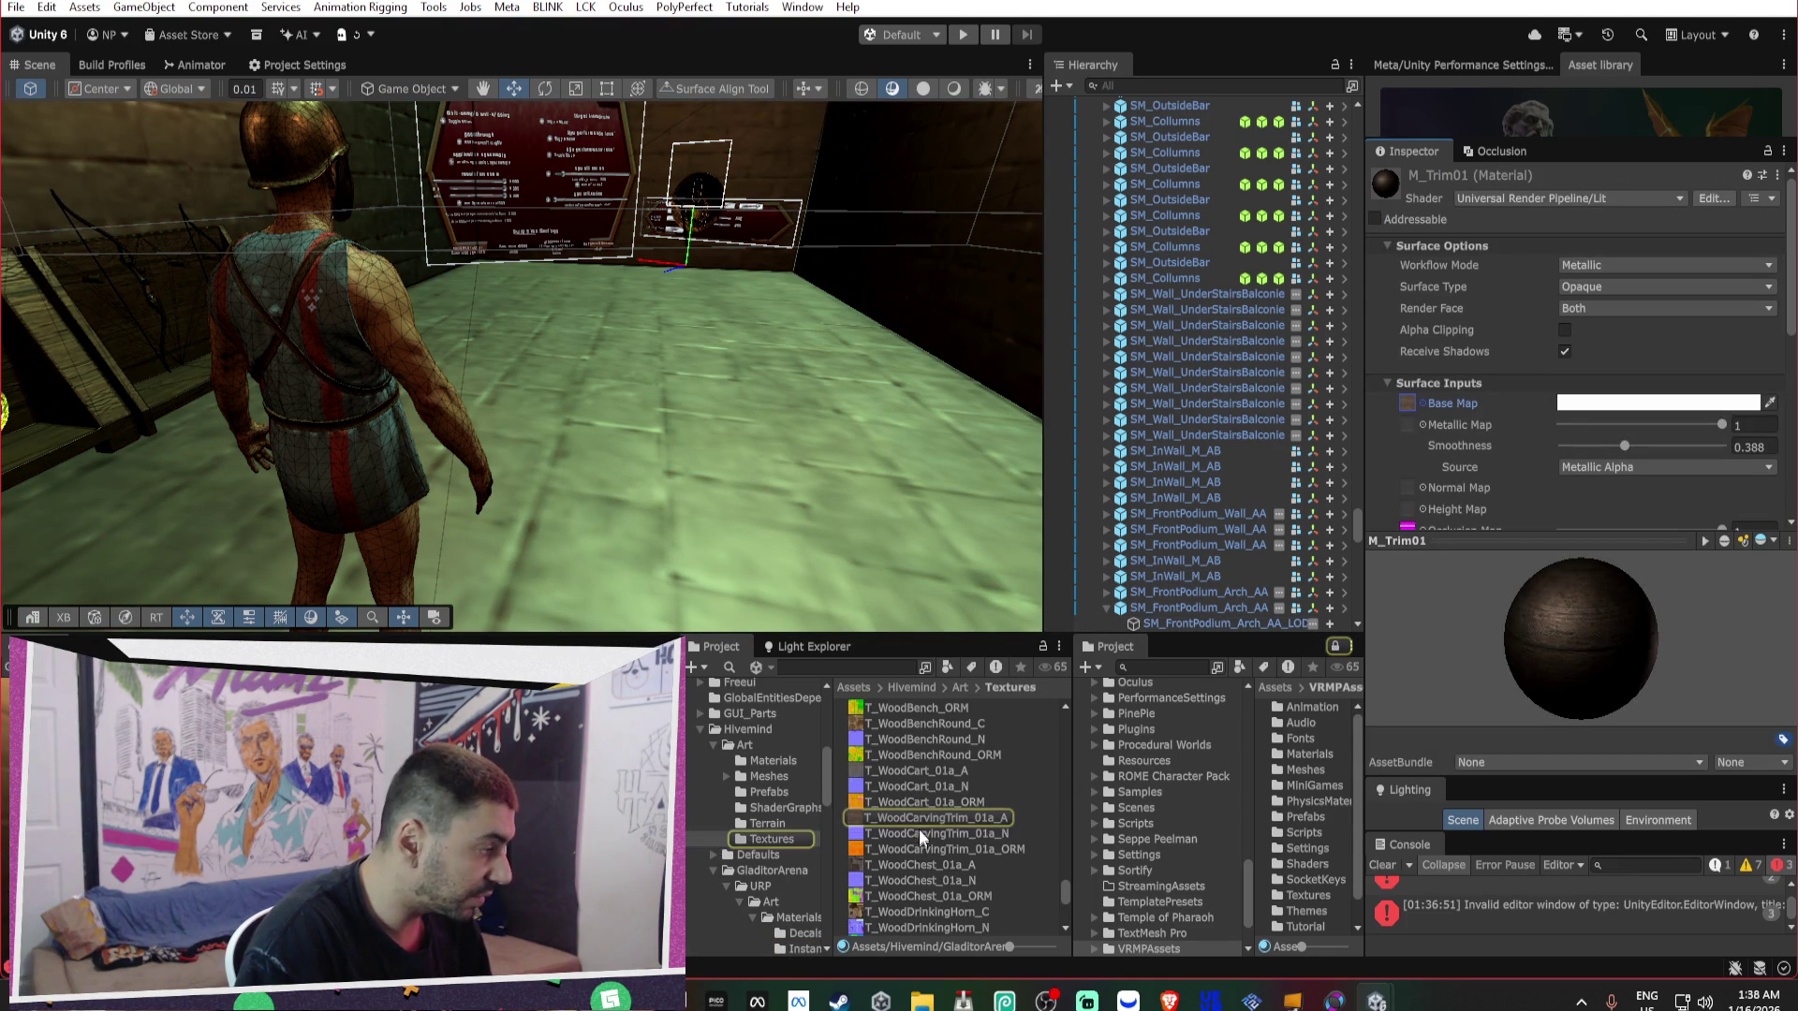
pyautogui.moveTo(1679, 466); pyautogui.dragTo(1627, 464)
# Reset M_Trim02_a's normal map scale to 1 via the mobile bump-scale fix.
pyautogui.click(937, 508)
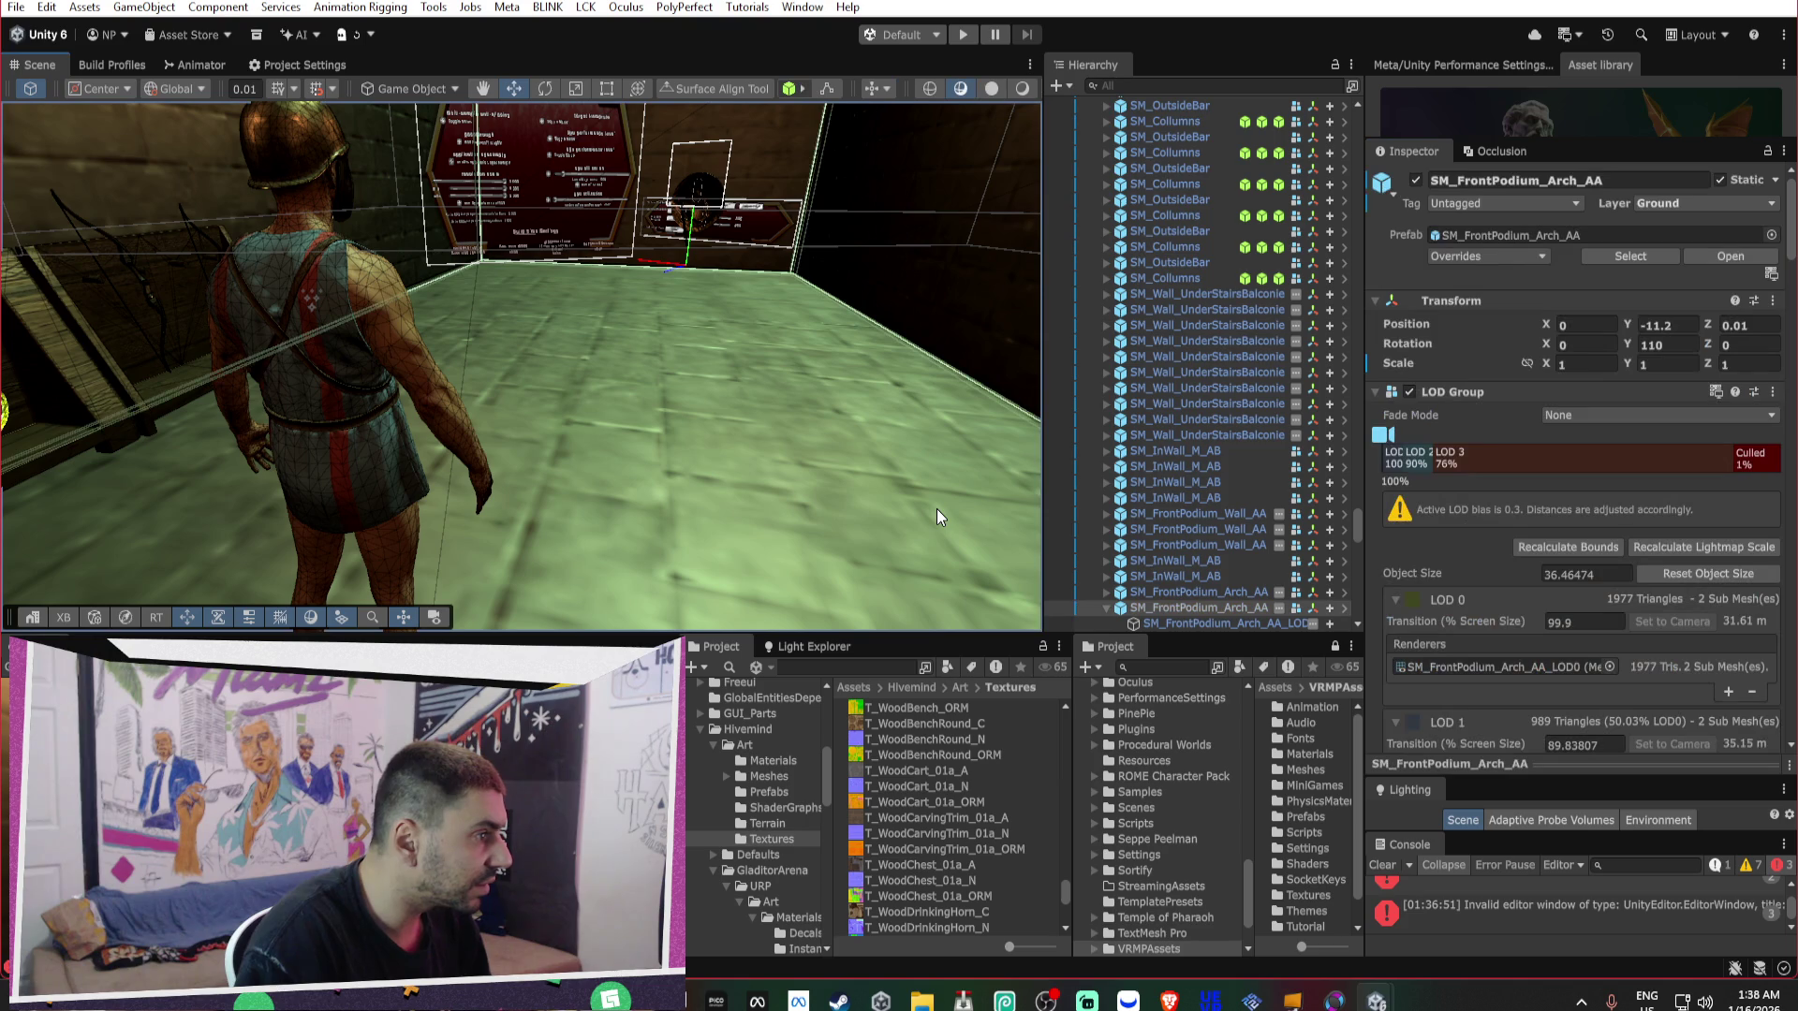
pyautogui.scroll(-1, 1526, 583)
pyautogui.click(1513, 611)
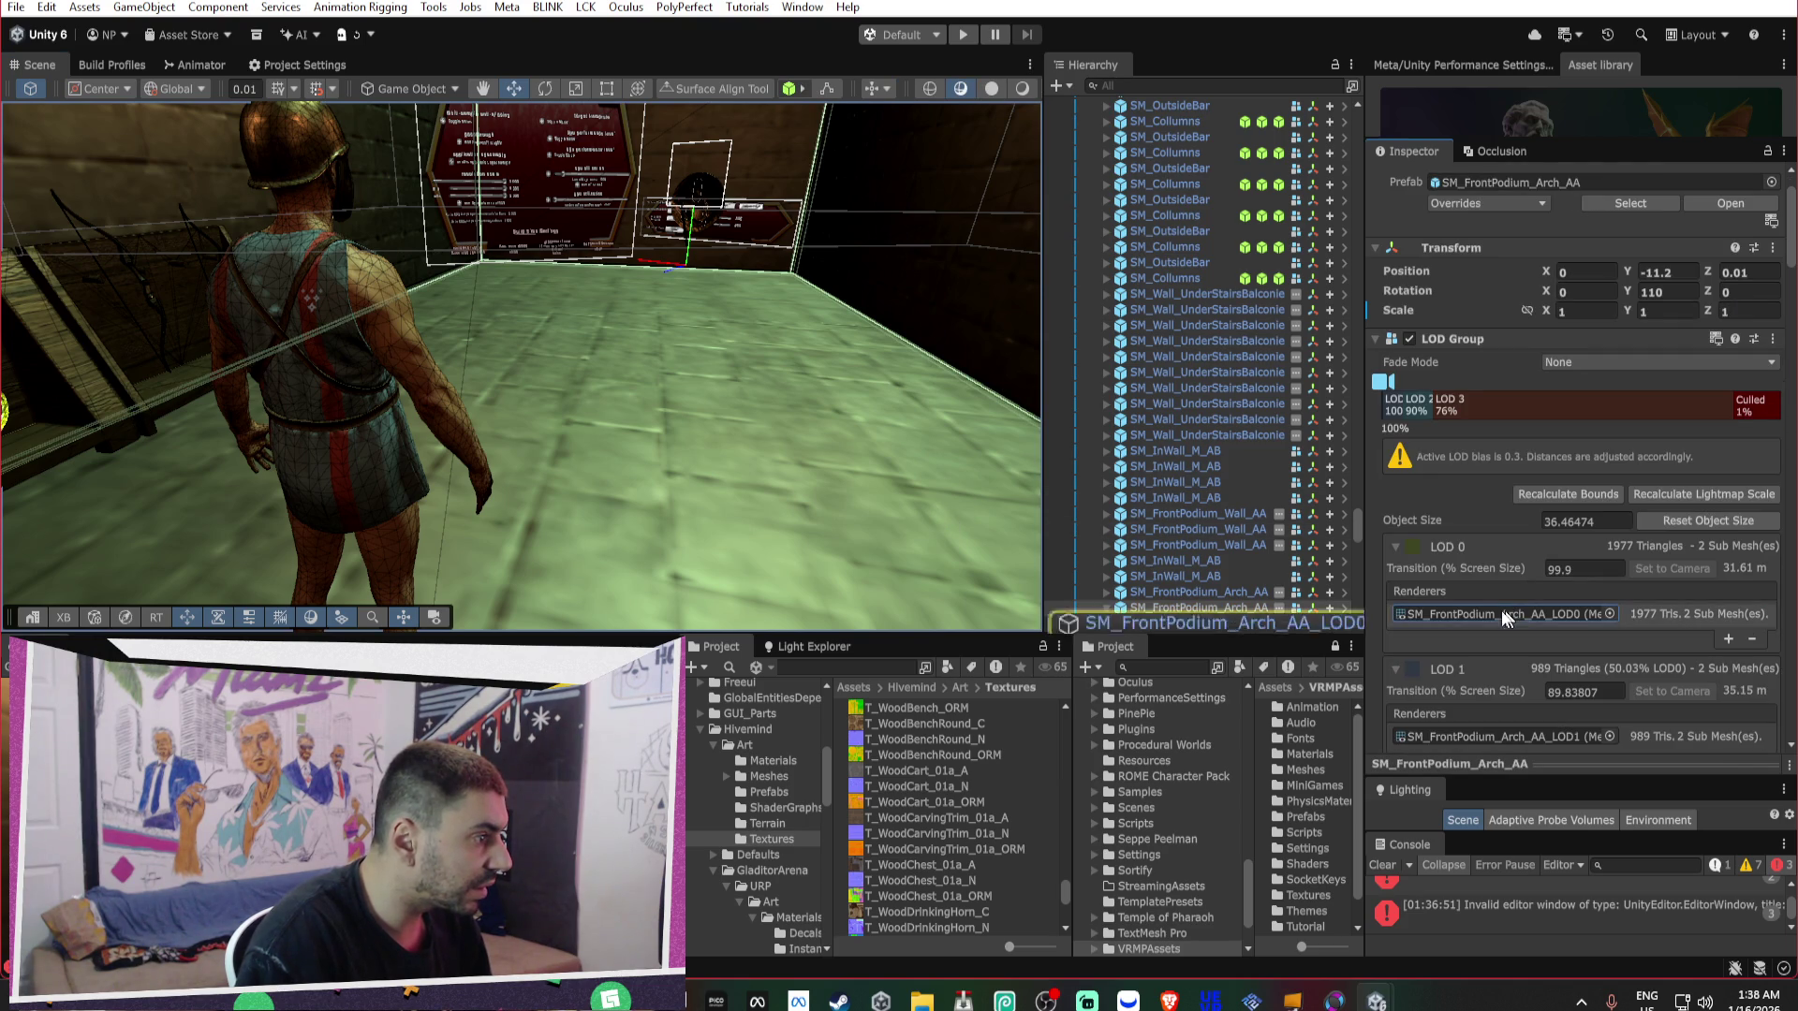
pyautogui.click(1189, 622)
pyautogui.click(1582, 358)
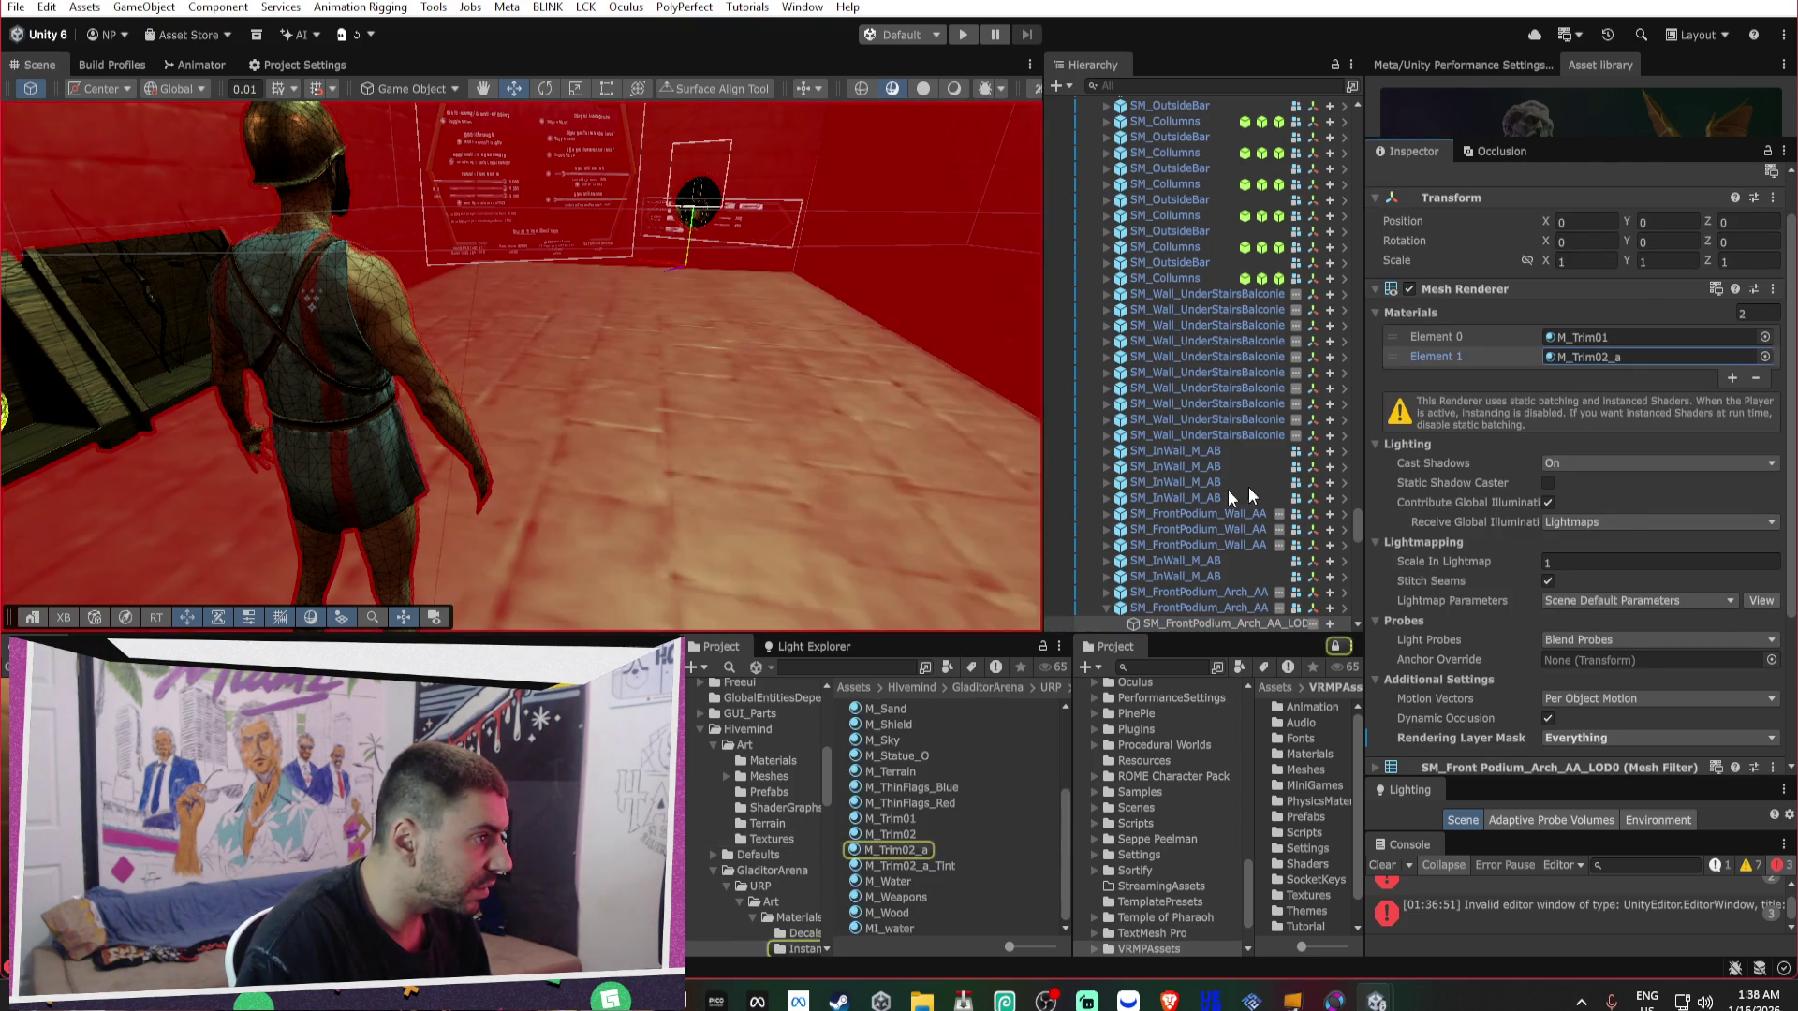
pyautogui.click(896, 511)
pyautogui.click(919, 852)
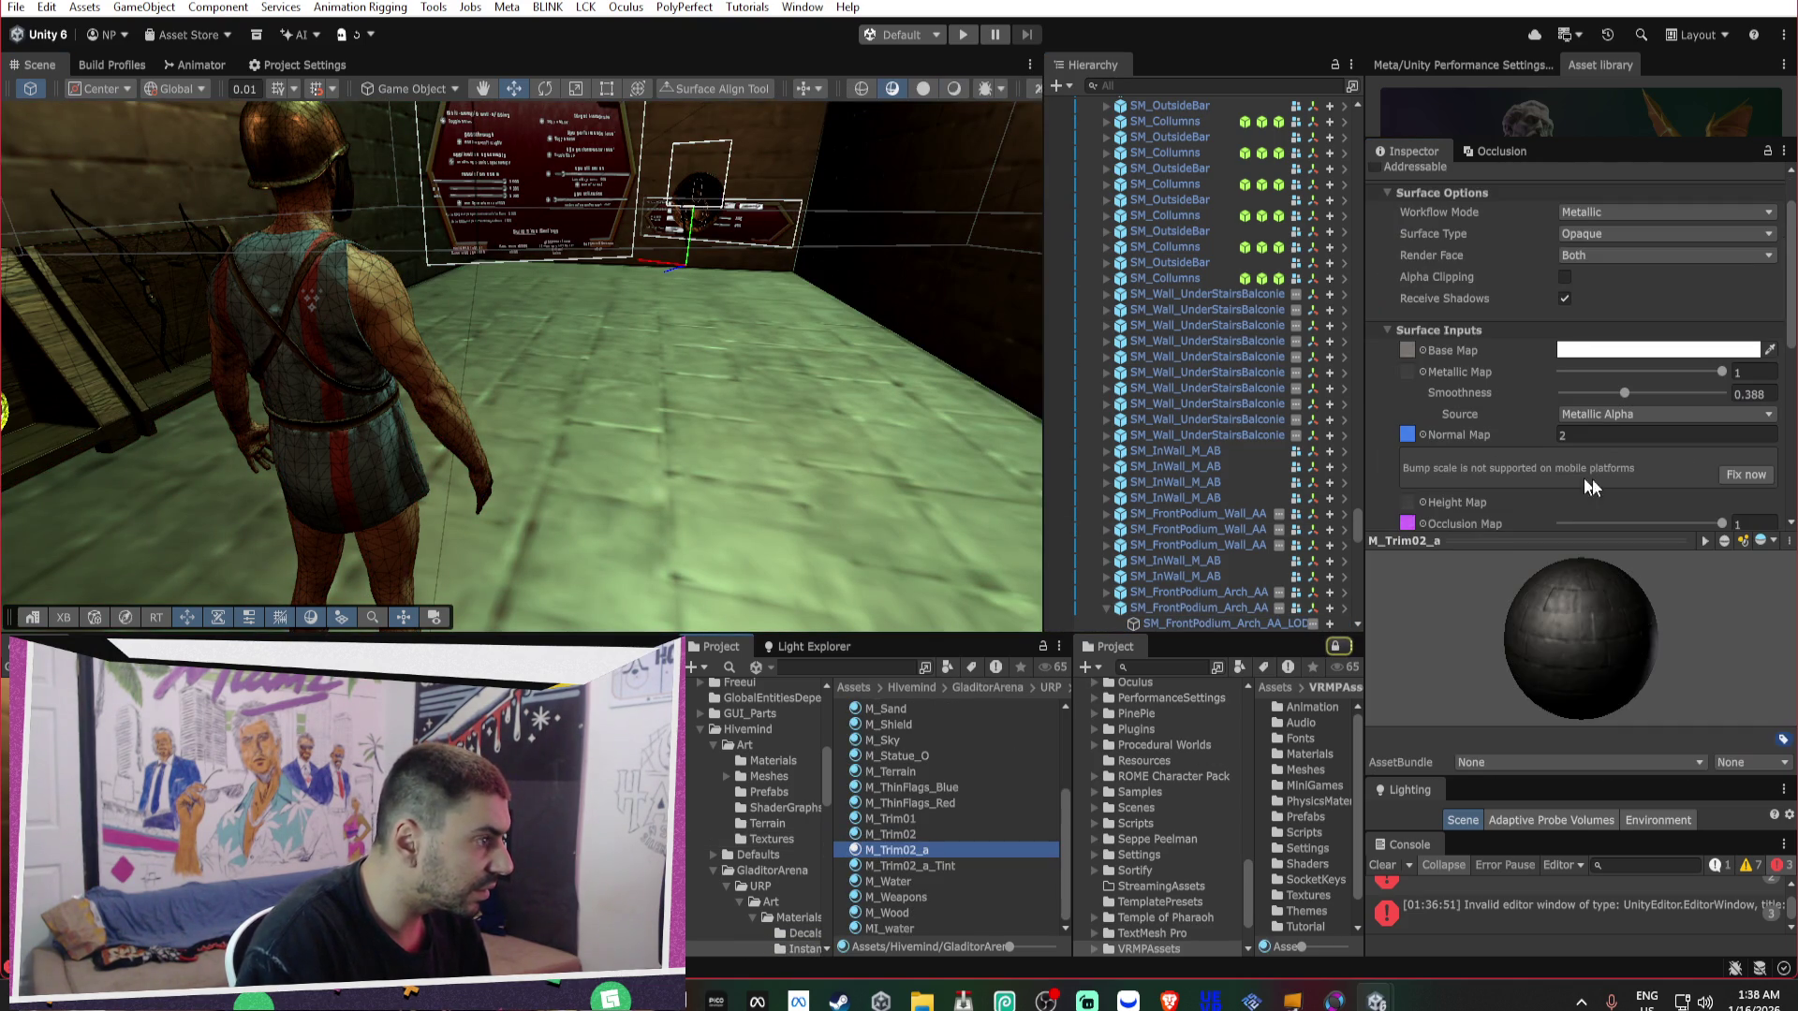
pyautogui.click(1407, 348)
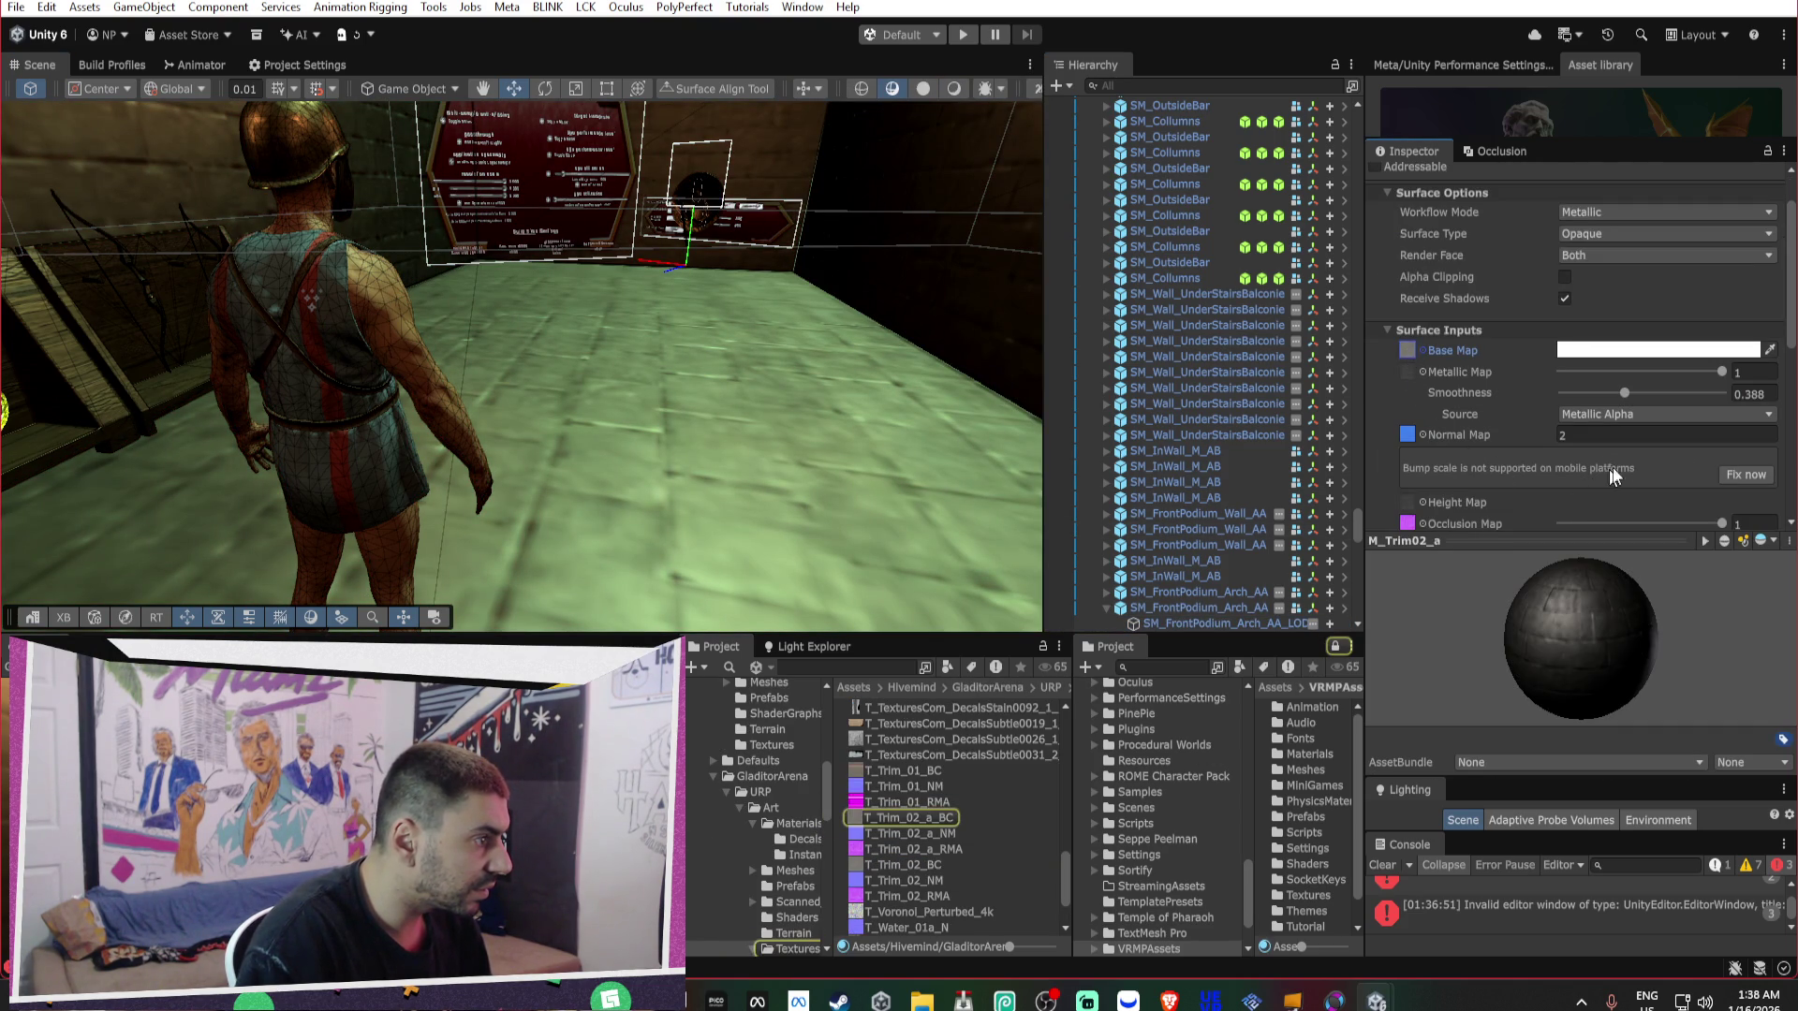
pyautogui.click(1745, 475)
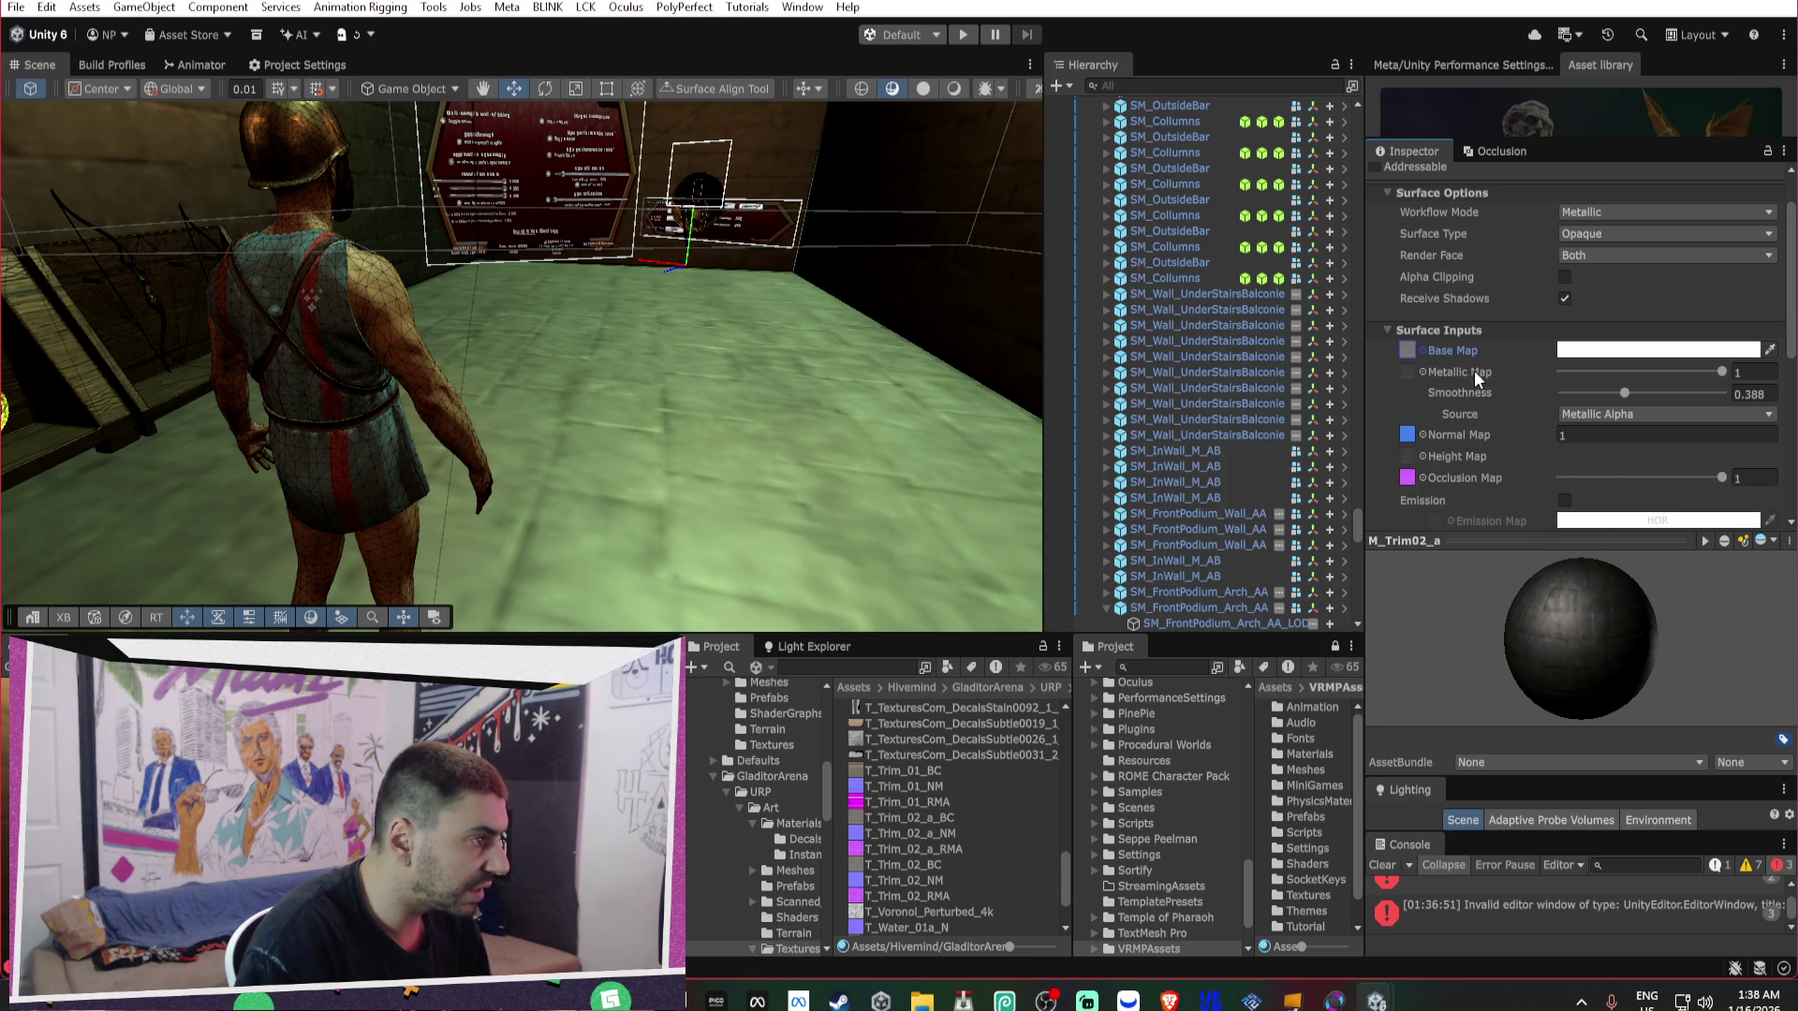
pyautogui.click(1422, 372)
# Search 'meta' textures, set Battle_Staff_Metallic as the Metallic Map, and raise Smoothness.
pyautogui.write('meta')
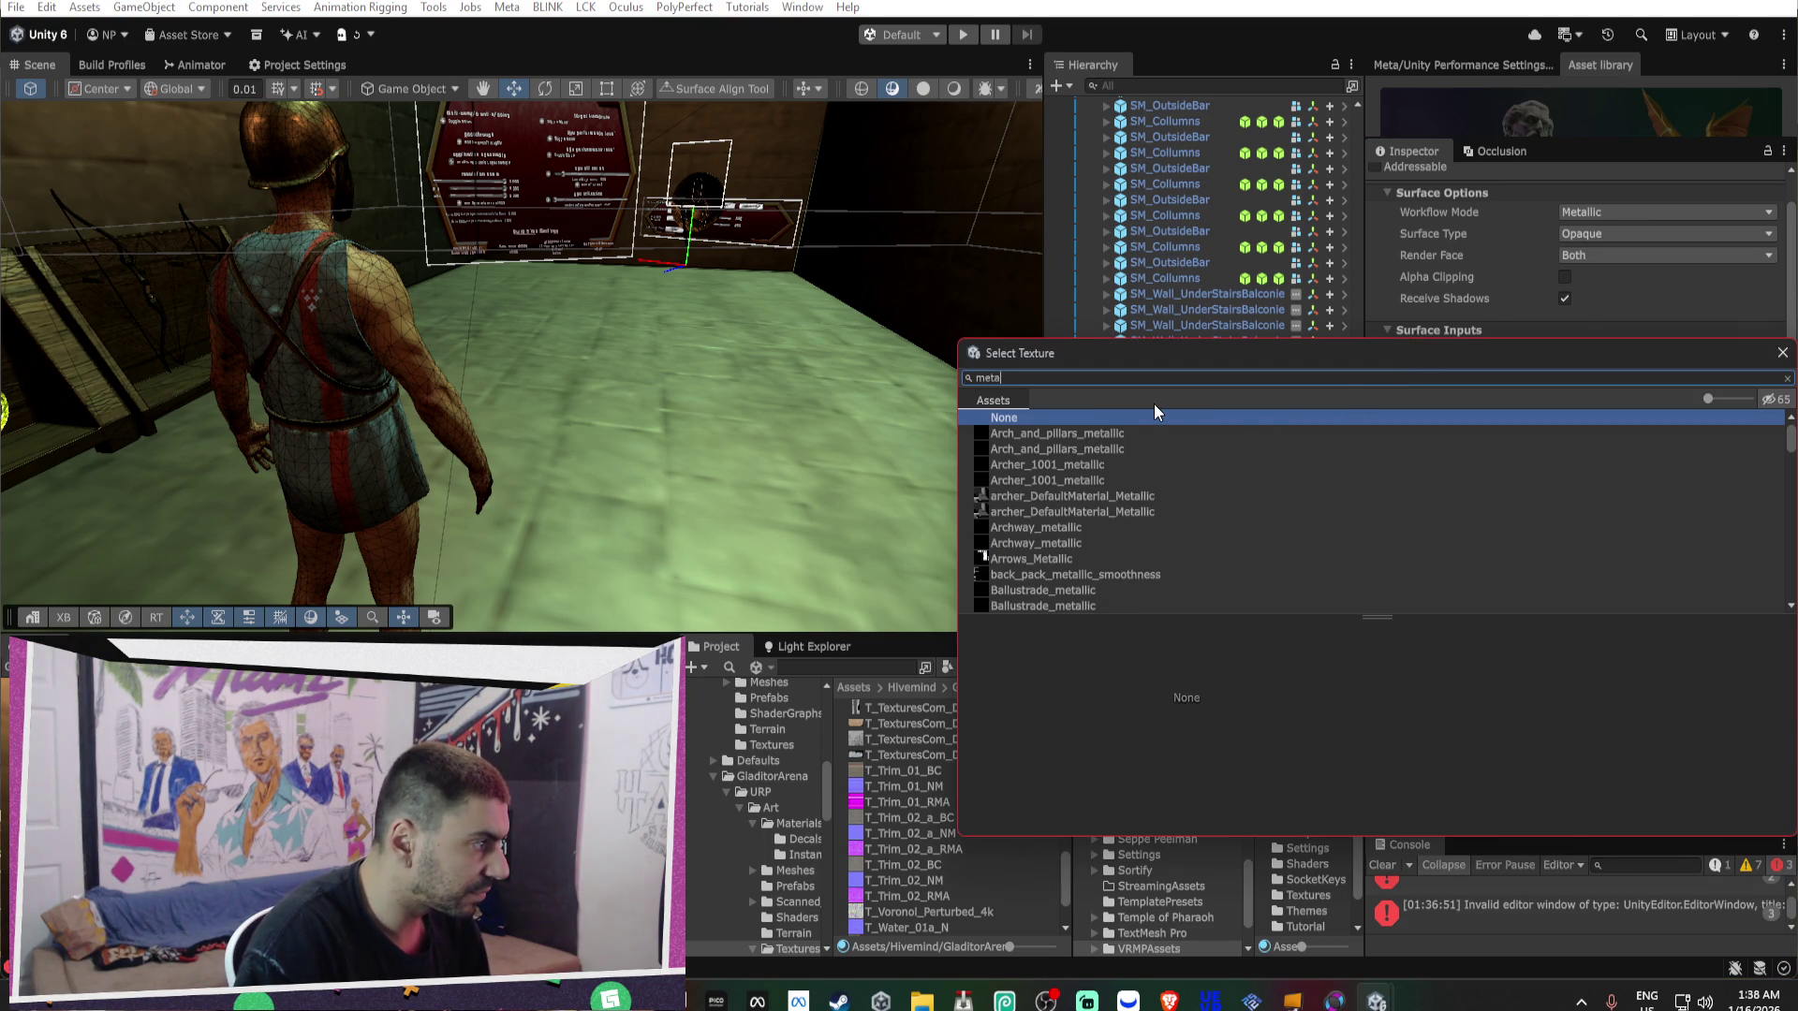
pyautogui.click(1080, 526)
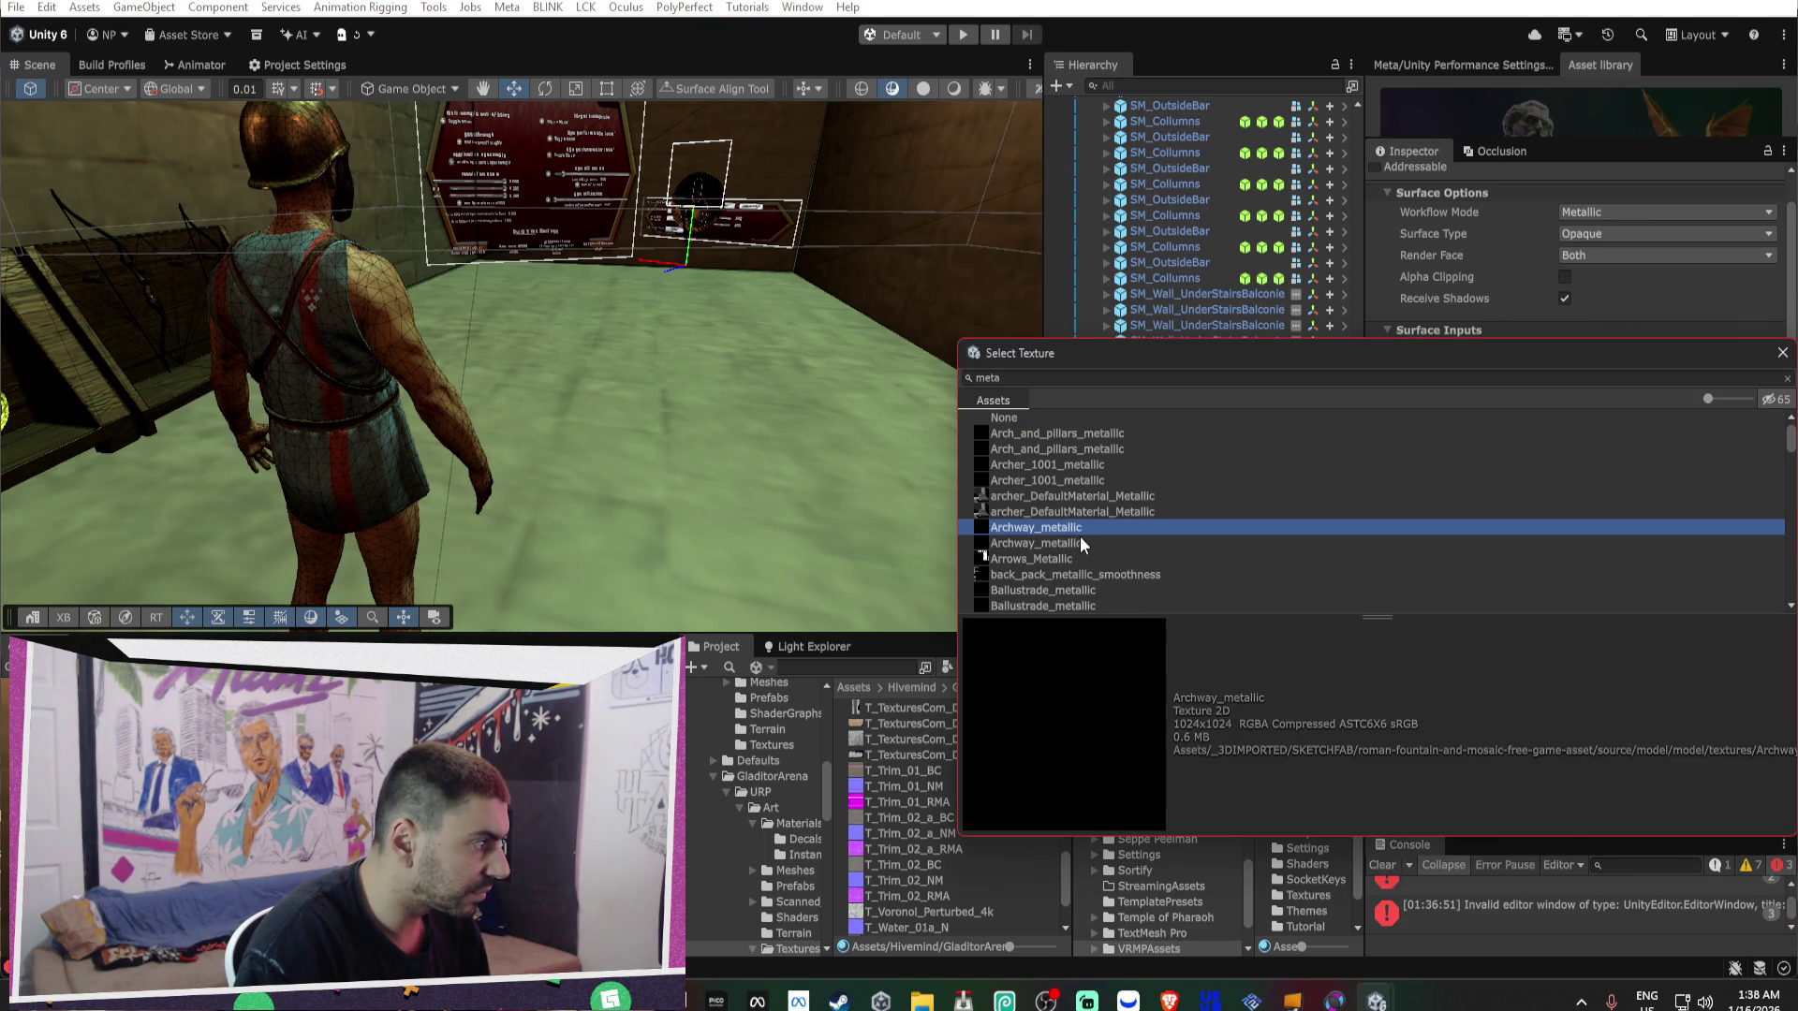
pyautogui.press('Down')
pyautogui.press('Down')
pyautogui.press('Down')
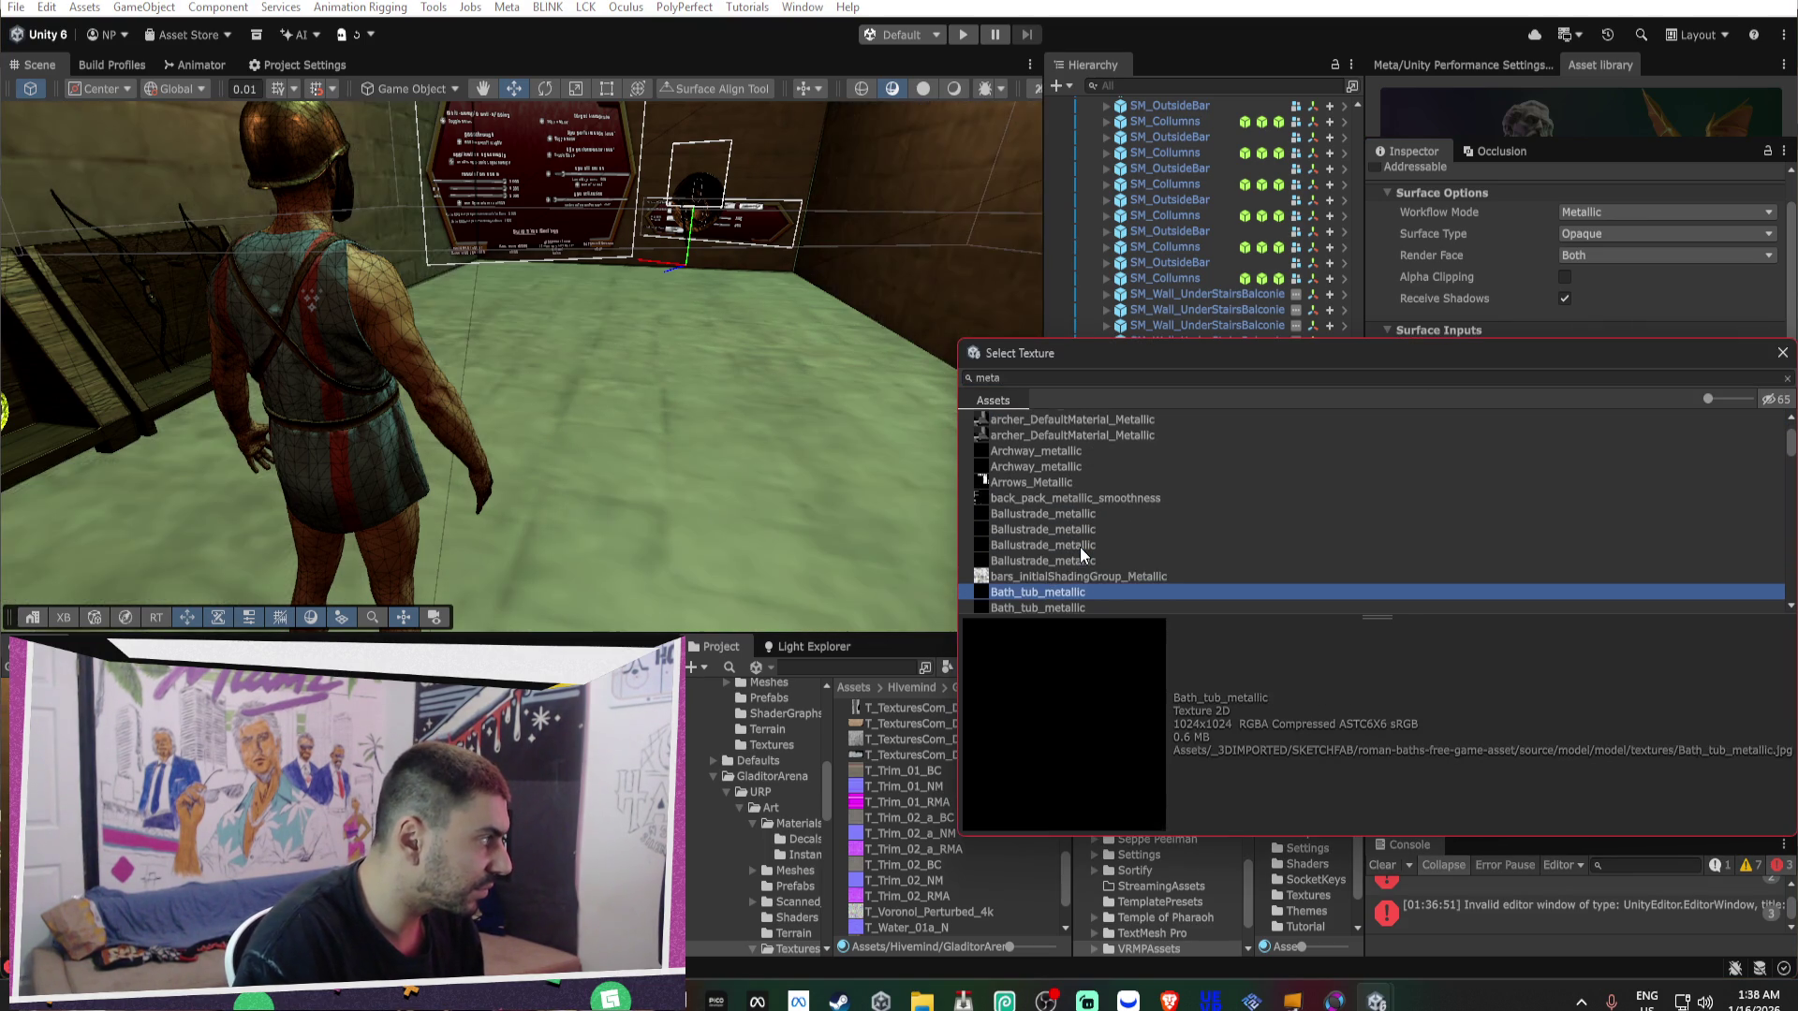
pyautogui.press('Down')
pyautogui.press('Down')
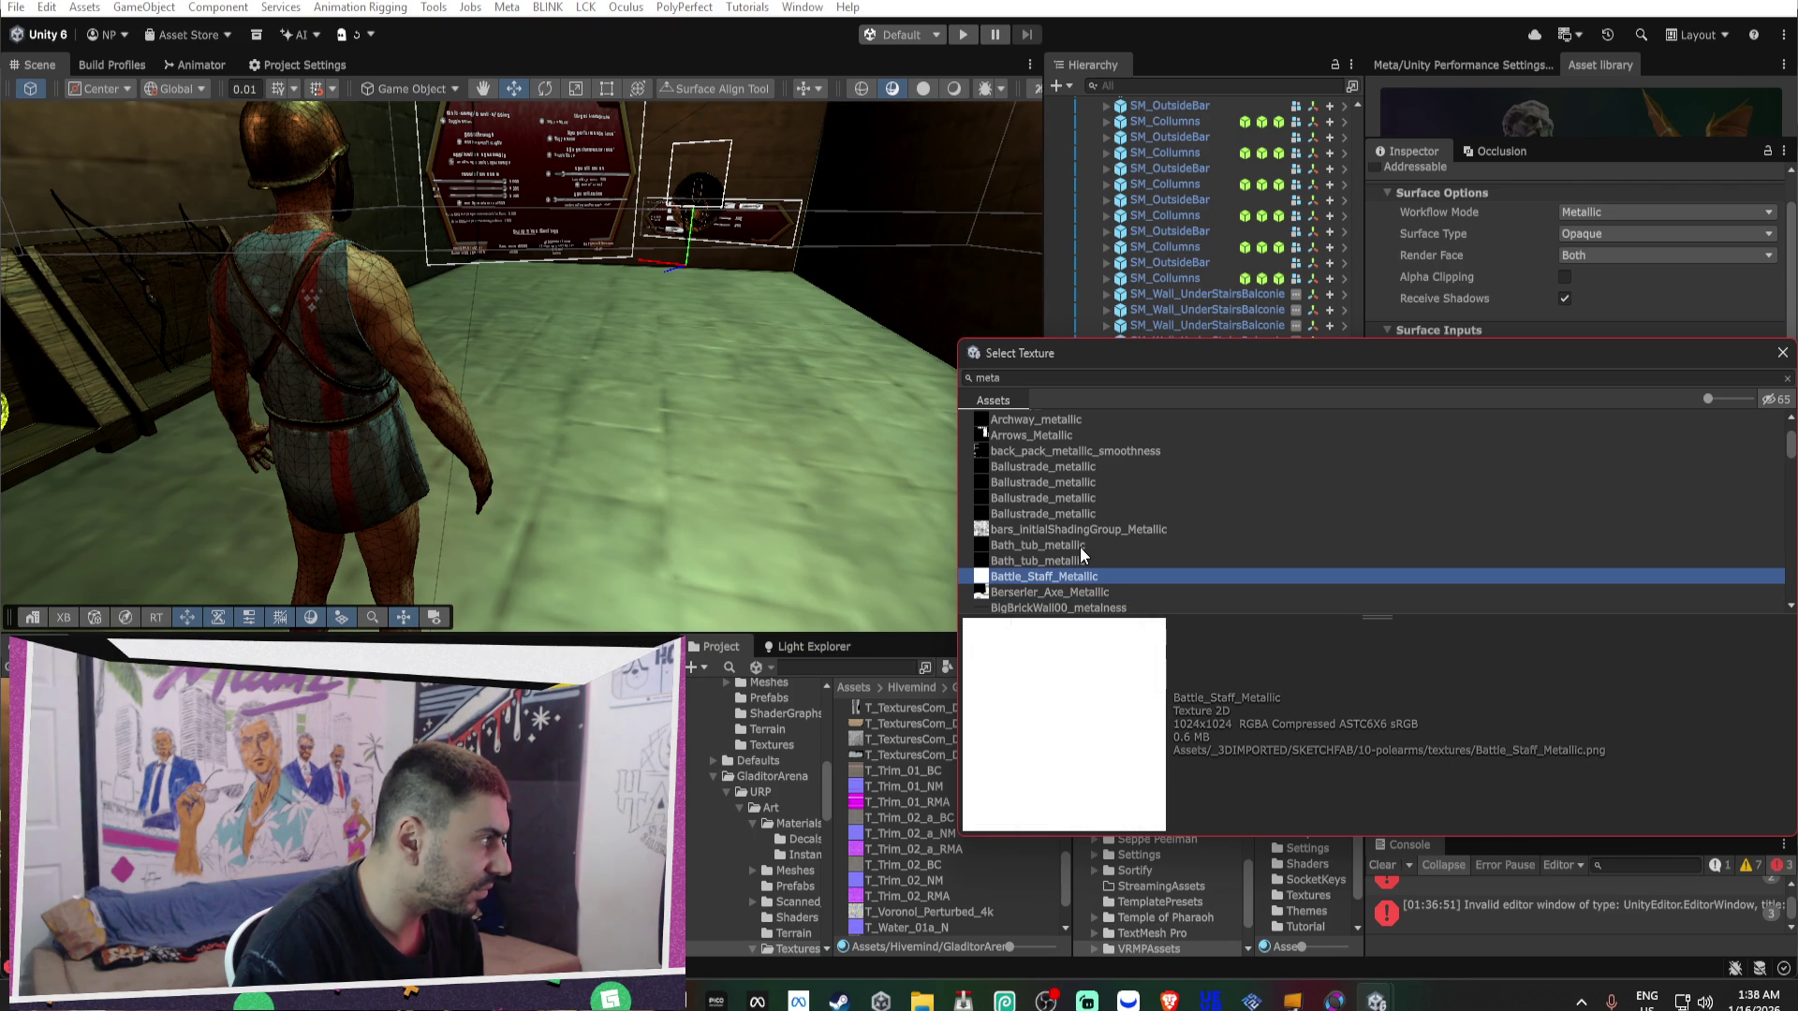
pyautogui.press('Return')
pyautogui.moveTo(1649, 392)
pyautogui.mouseDown()
pyautogui.moveTo(1696, 410)
pyautogui.moveTo(1672, 408)
pyautogui.moveTo(1723, 395)
pyautogui.moveTo(1665, 401)
pyautogui.mouseUp()
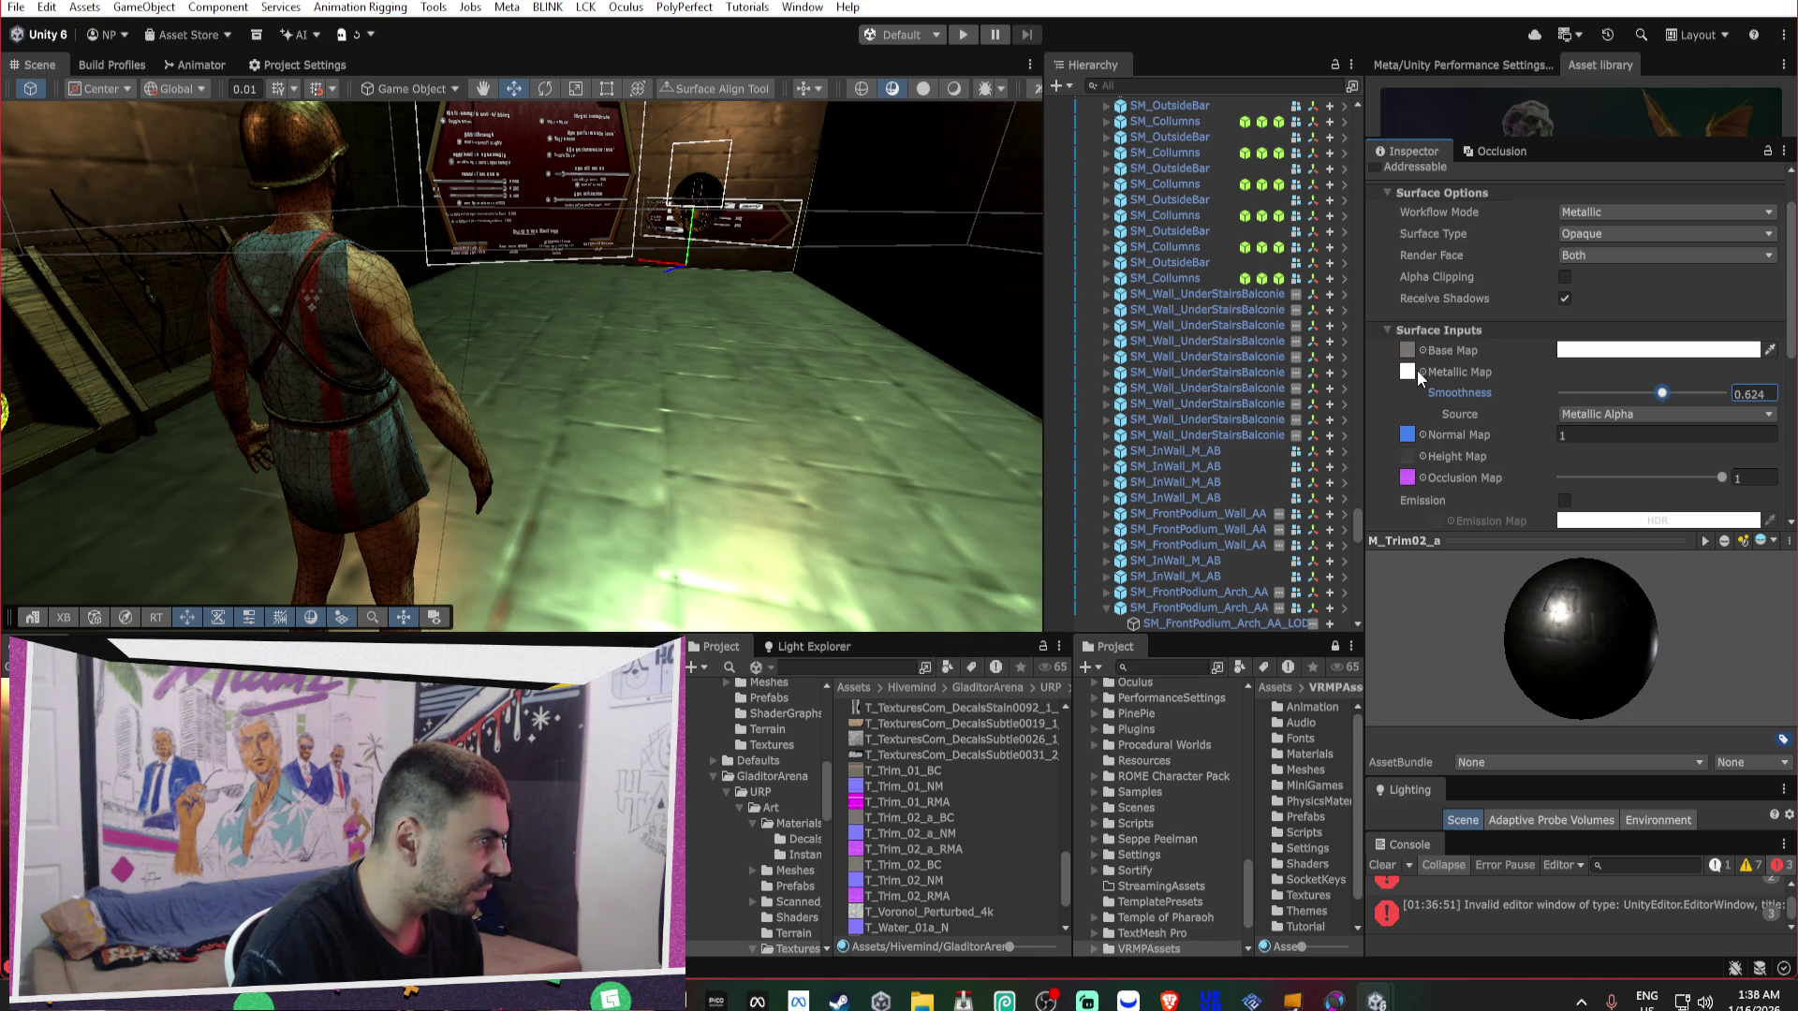
# Search 'metalli', compare Zweihandler, Battle_Staff and Arch_and_pillars metallic textures, then confirm one.
pyautogui.click(1417, 371)
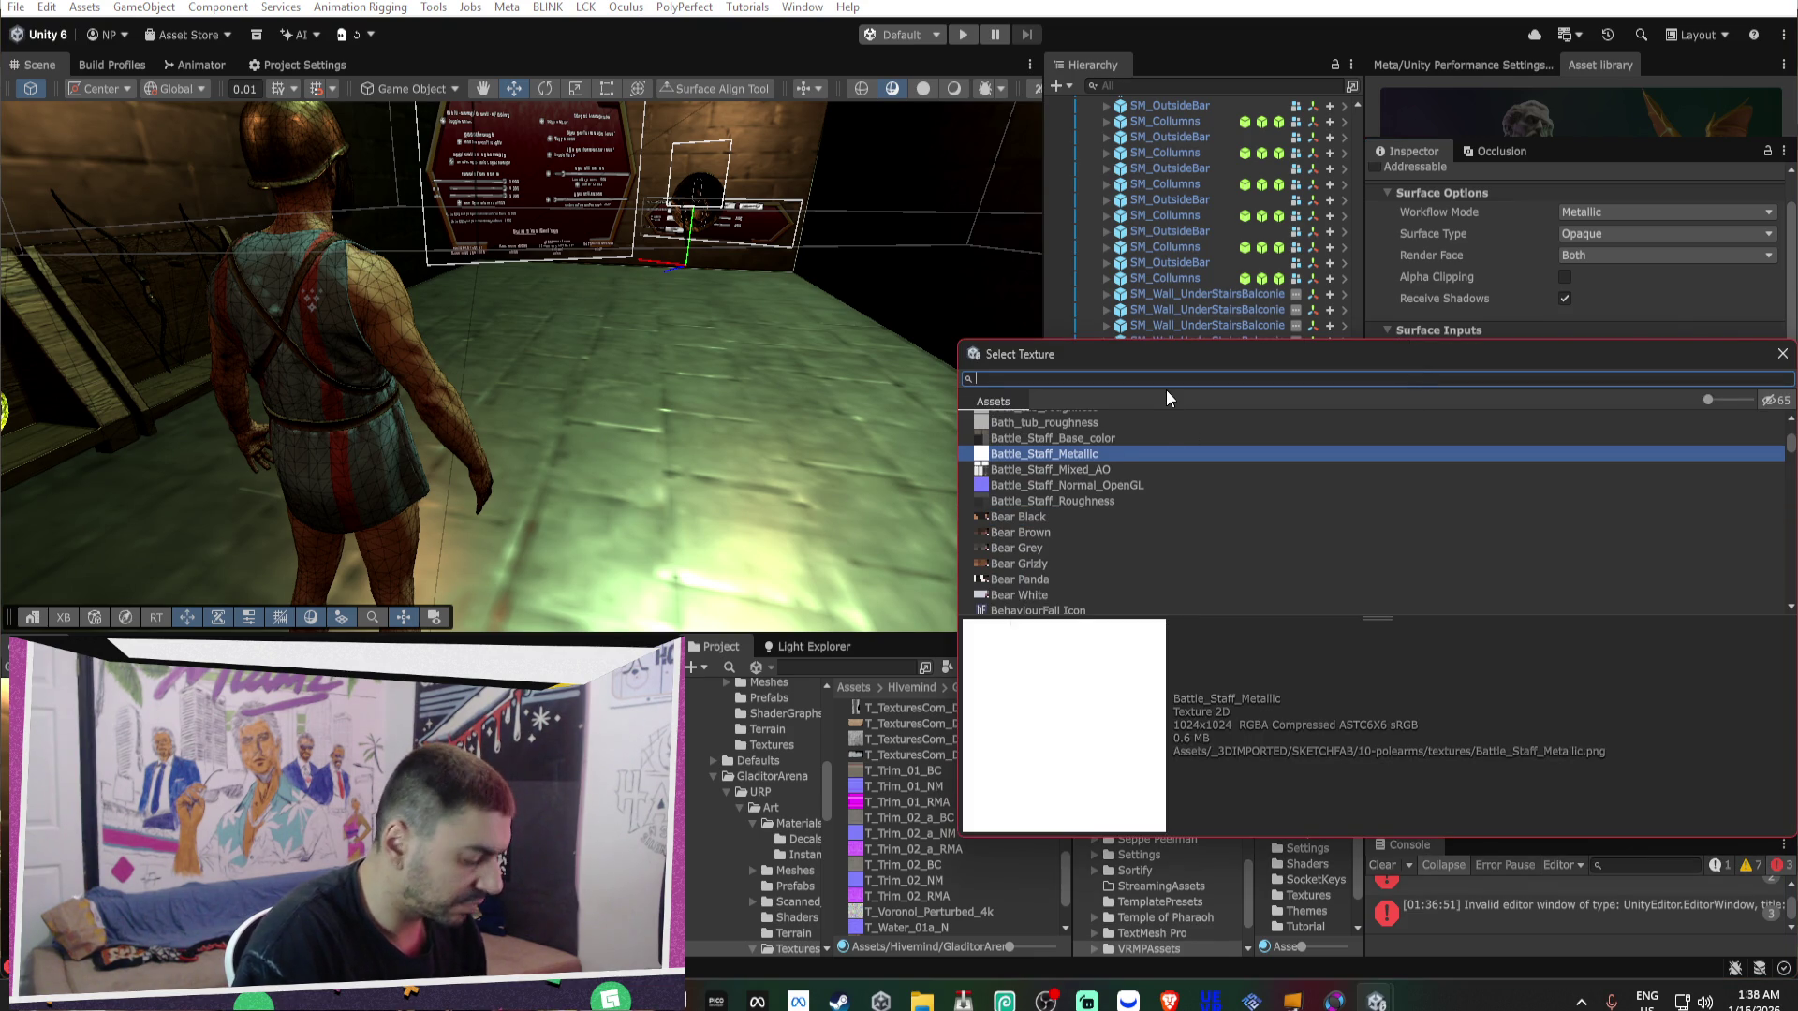
pyautogui.write('metall')
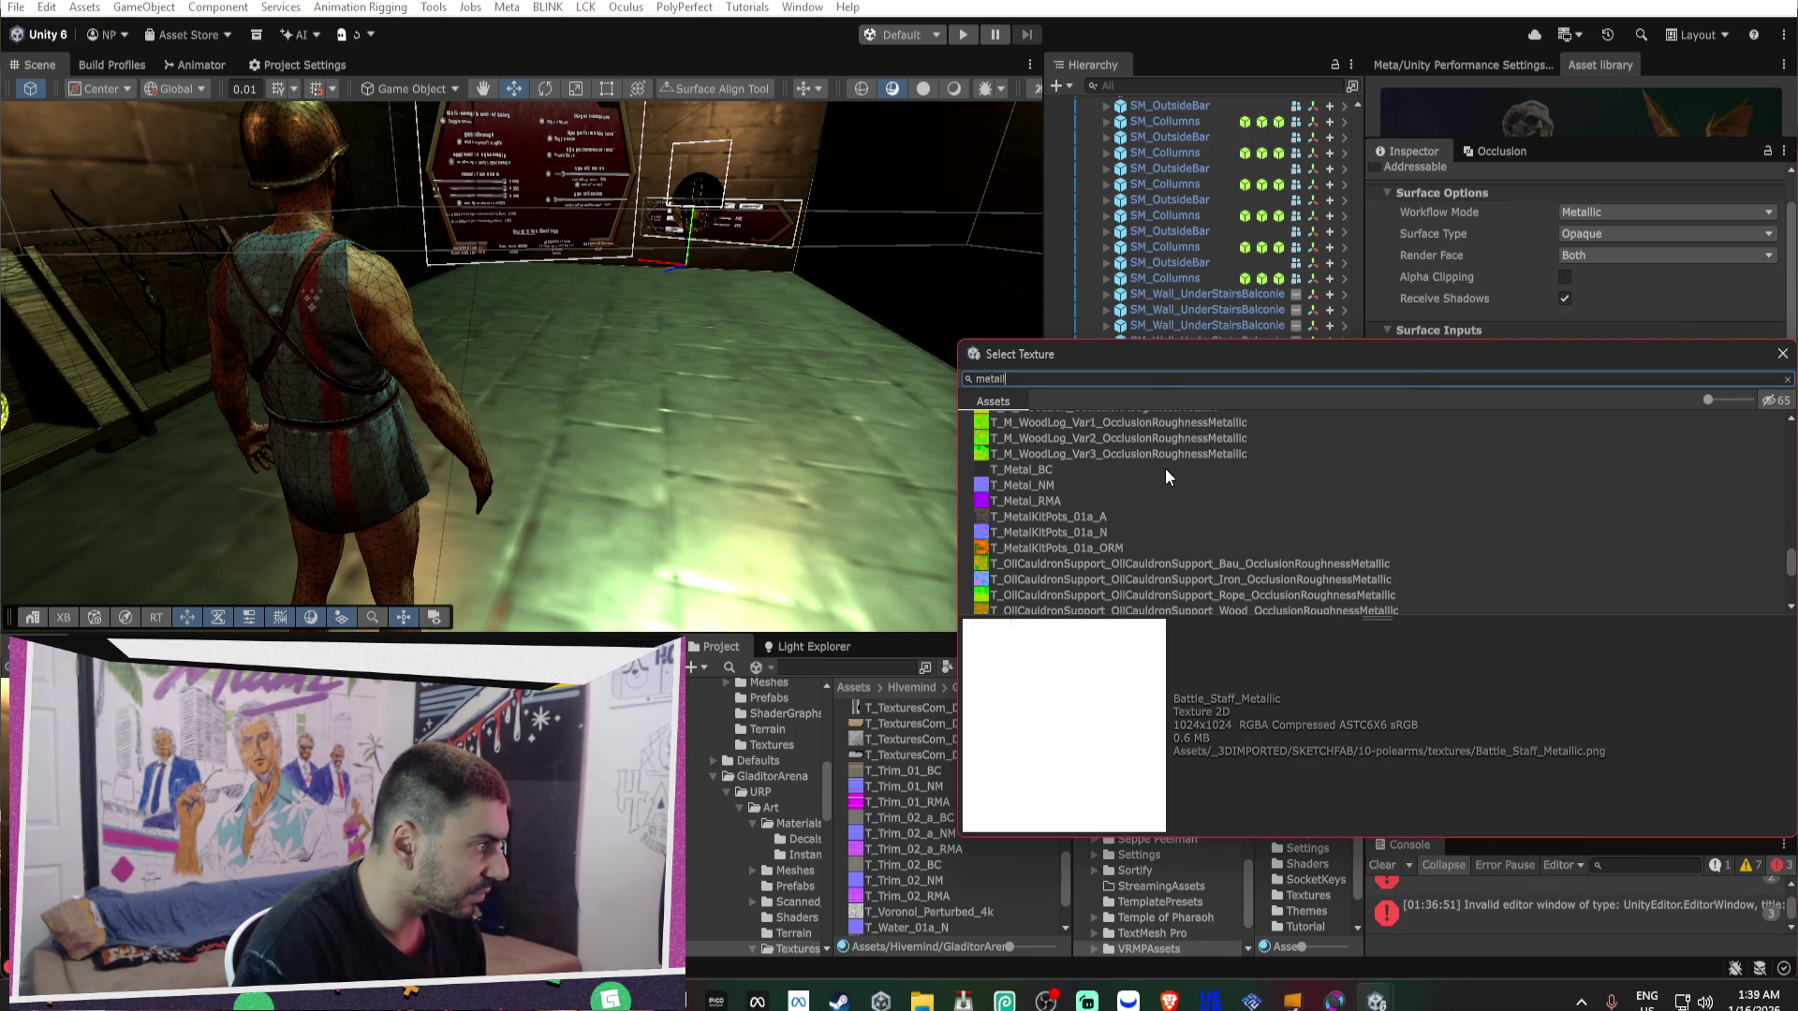
pyautogui.write('i')
pyautogui.click(1064, 431)
pyautogui.press('Down')
pyautogui.press('Down')
pyautogui.press('Down')
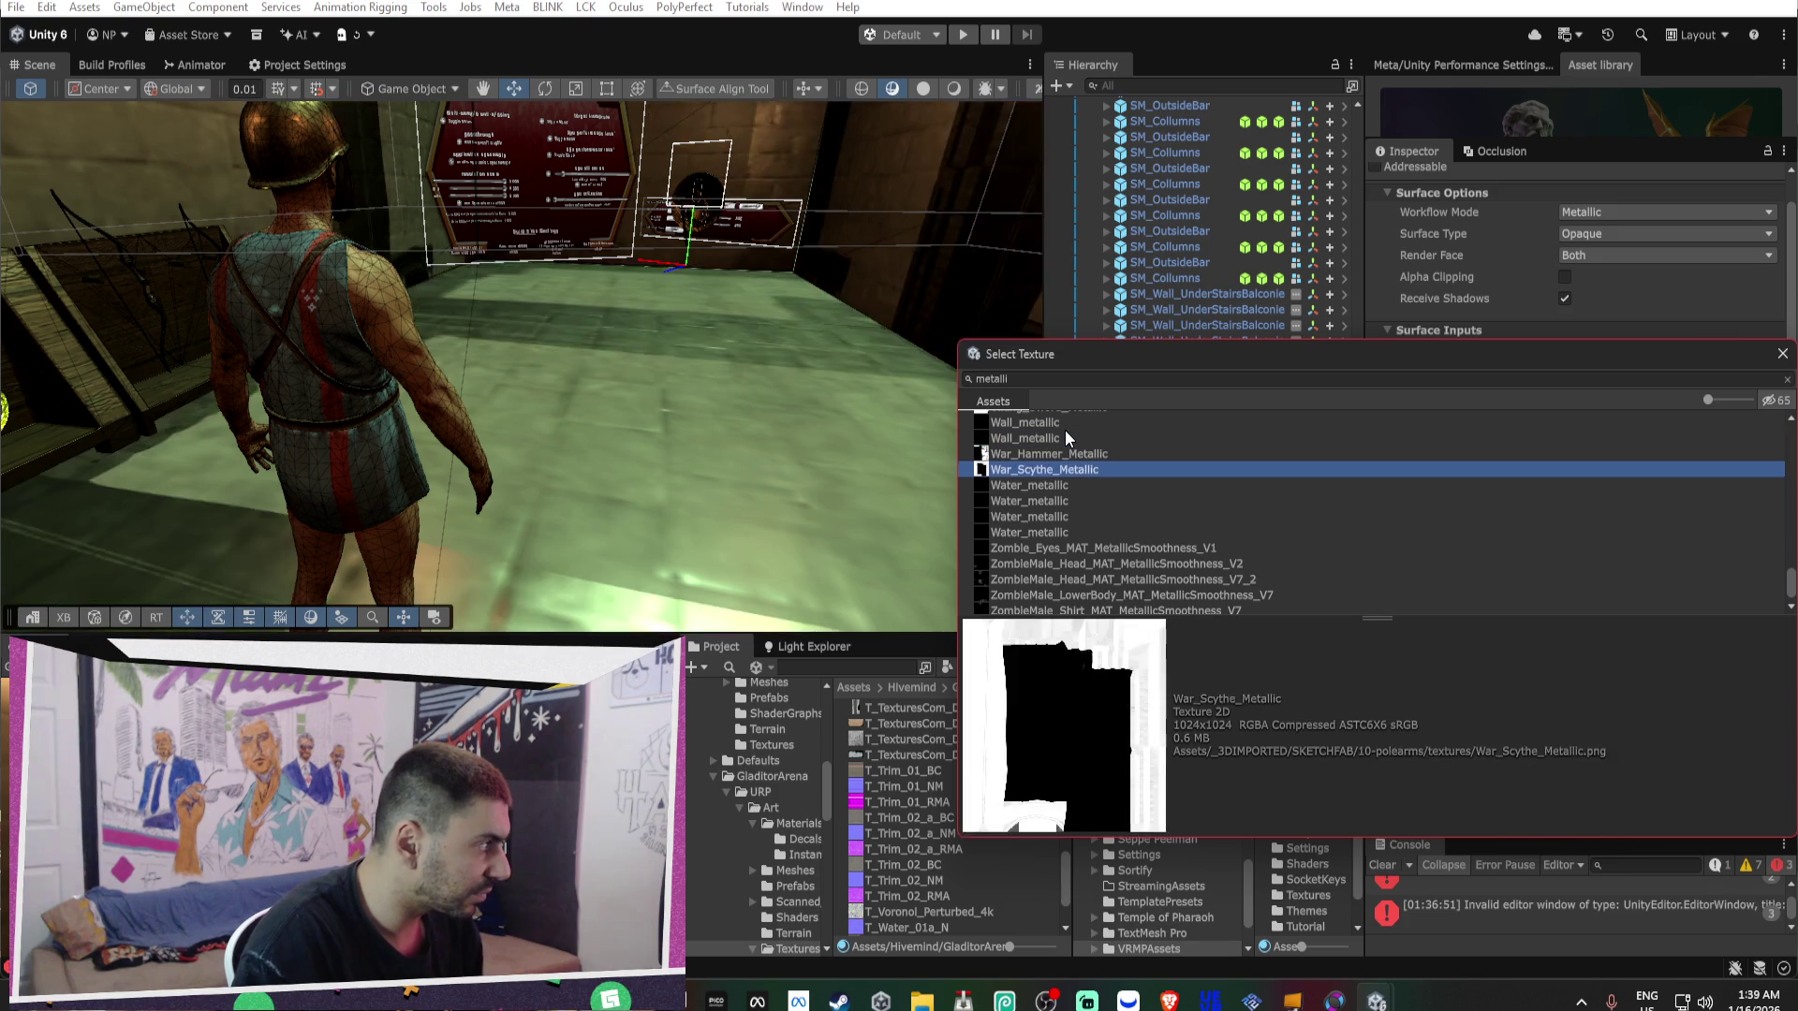
pyautogui.press('Down')
pyautogui.press('Down')
pyautogui.press('Down')
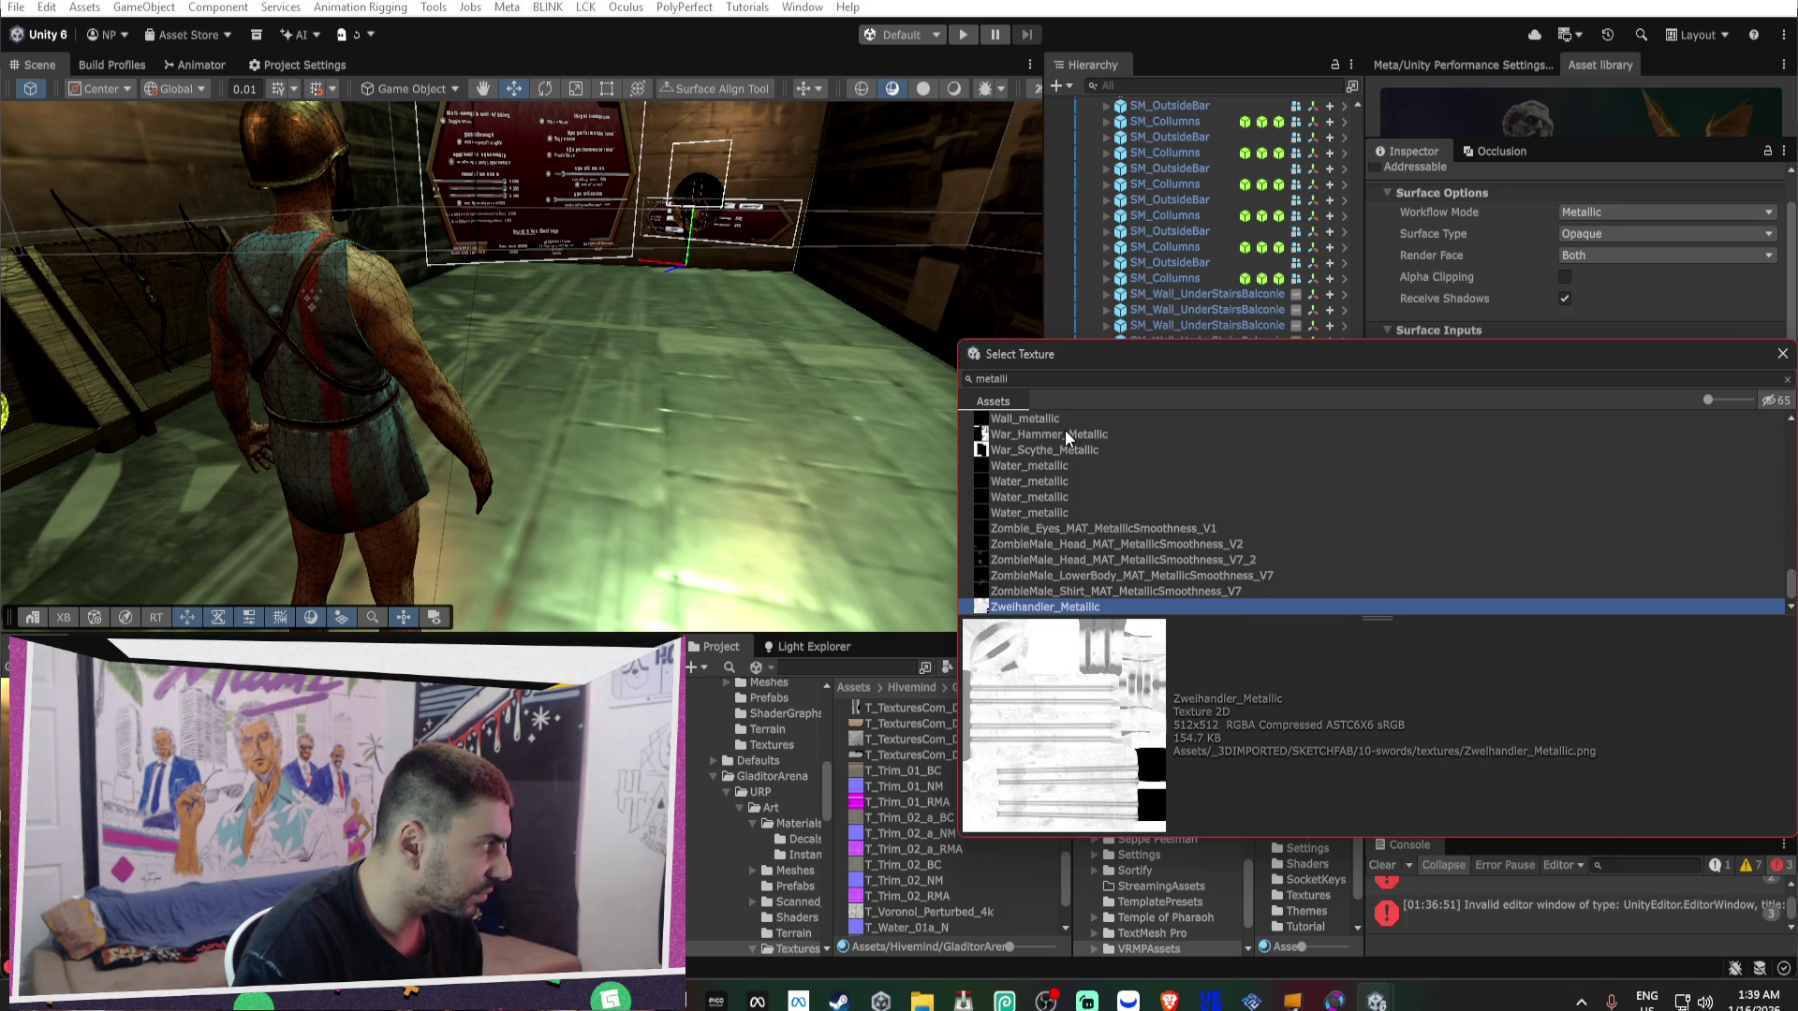
pyautogui.scroll(4, 1095, 447)
pyautogui.scroll(10, 1095, 448)
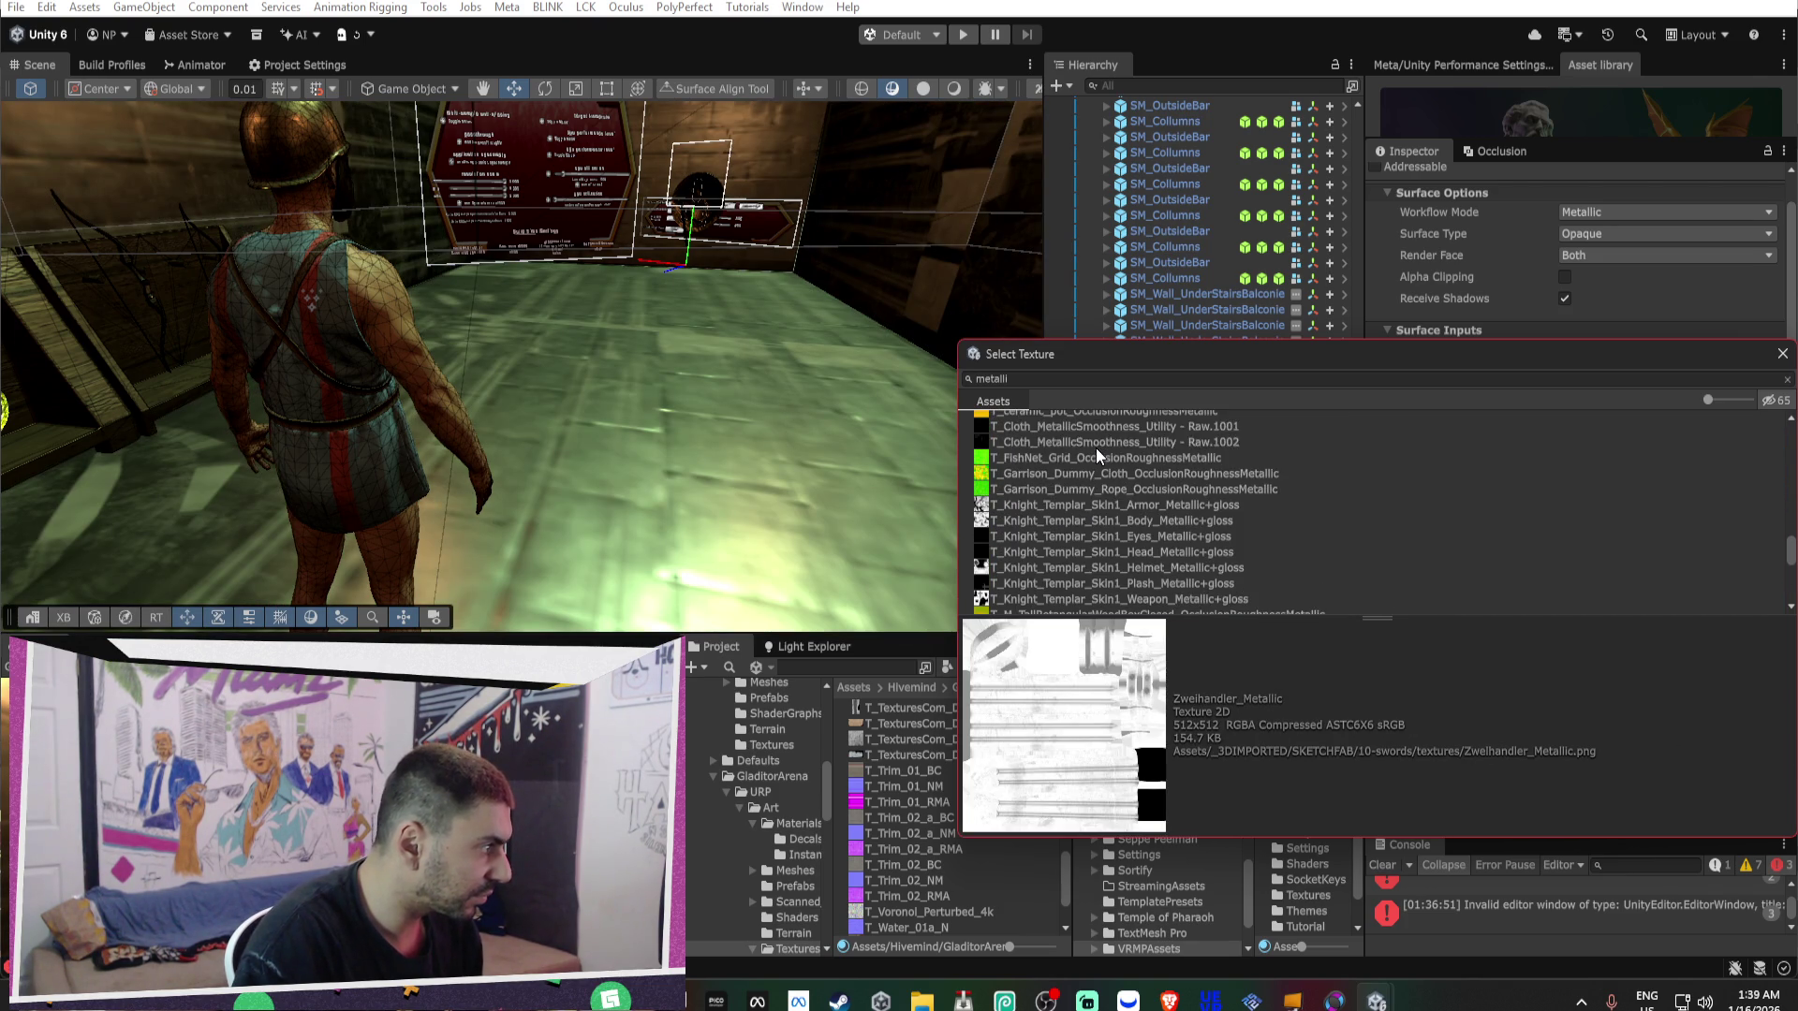
pyautogui.press('Up')
pyautogui.press('Up')
pyautogui.press('Up')
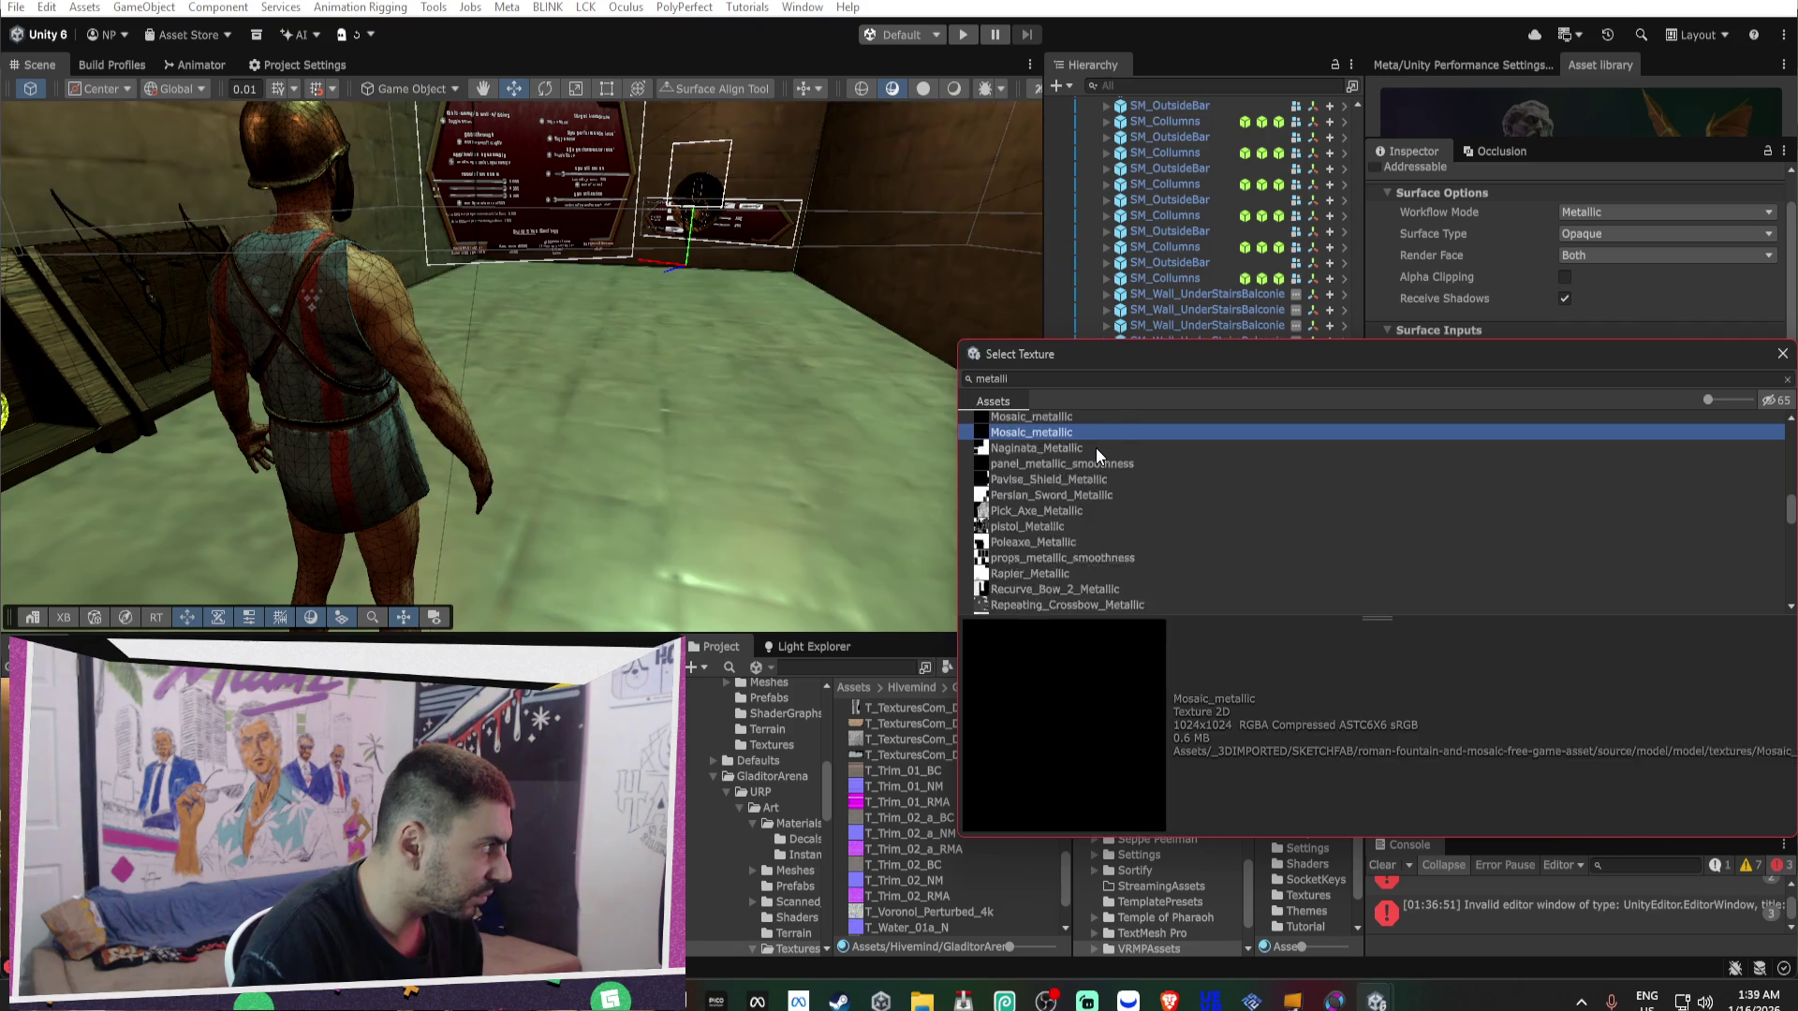
pyautogui.press('Up')
pyautogui.press('Up')
pyautogui.press('Up')
pyautogui.press('Up')
pyautogui.press('Up')
pyautogui.press('Up')
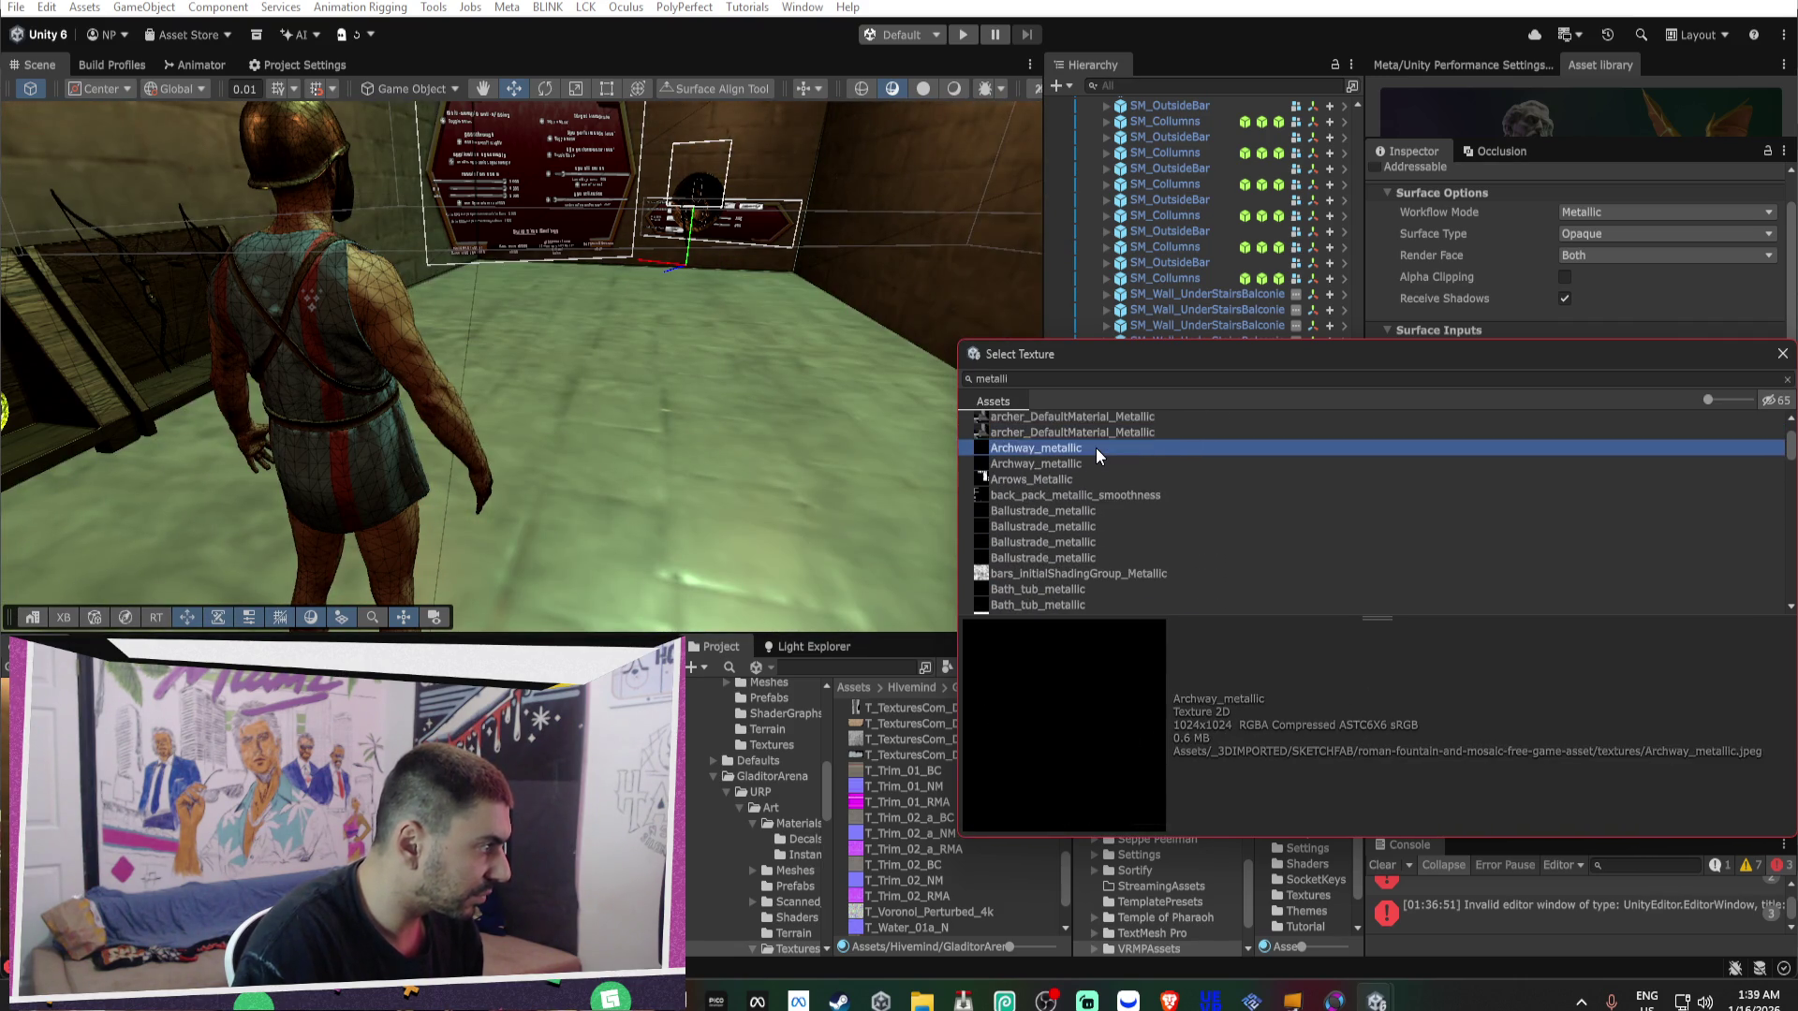
pyautogui.press('Down')
pyautogui.press('Down')
pyautogui.press('Down')
pyautogui.press('Up')
pyautogui.press('Up')
pyautogui.press('Up')
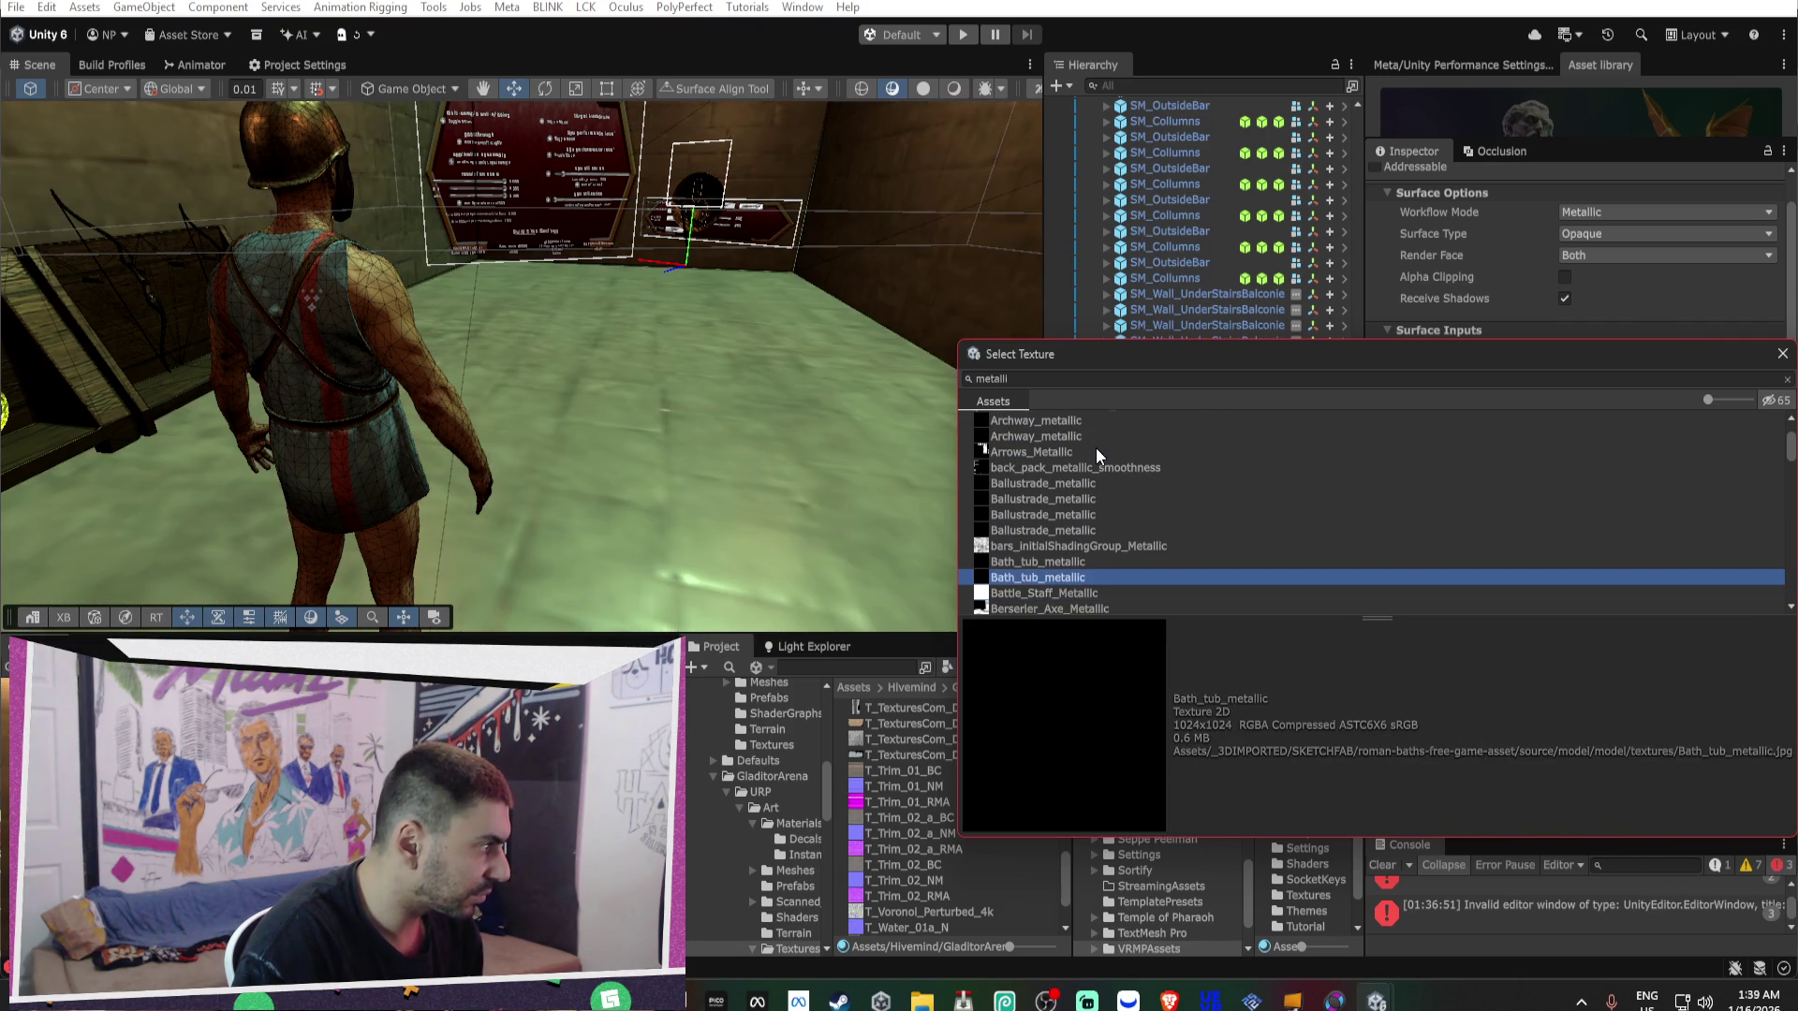
pyautogui.press('Down')
pyautogui.press('Down')
pyautogui.press('Down')
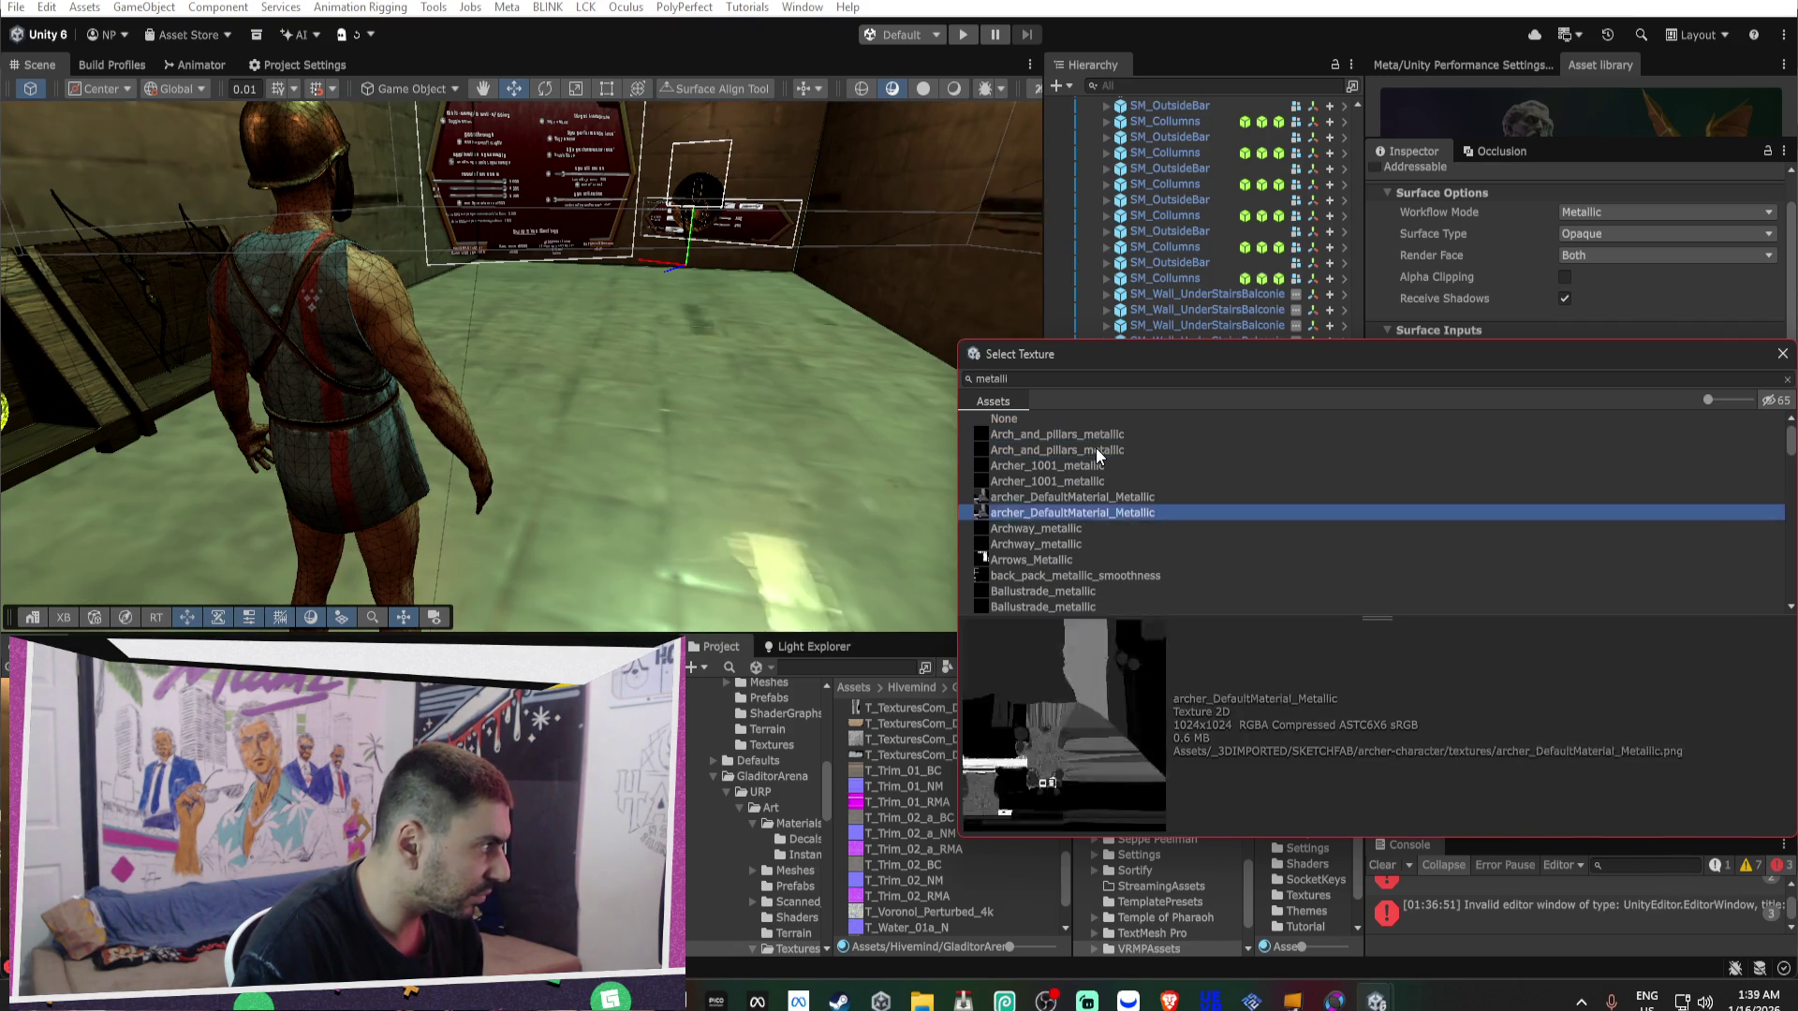
pyautogui.press('Return')
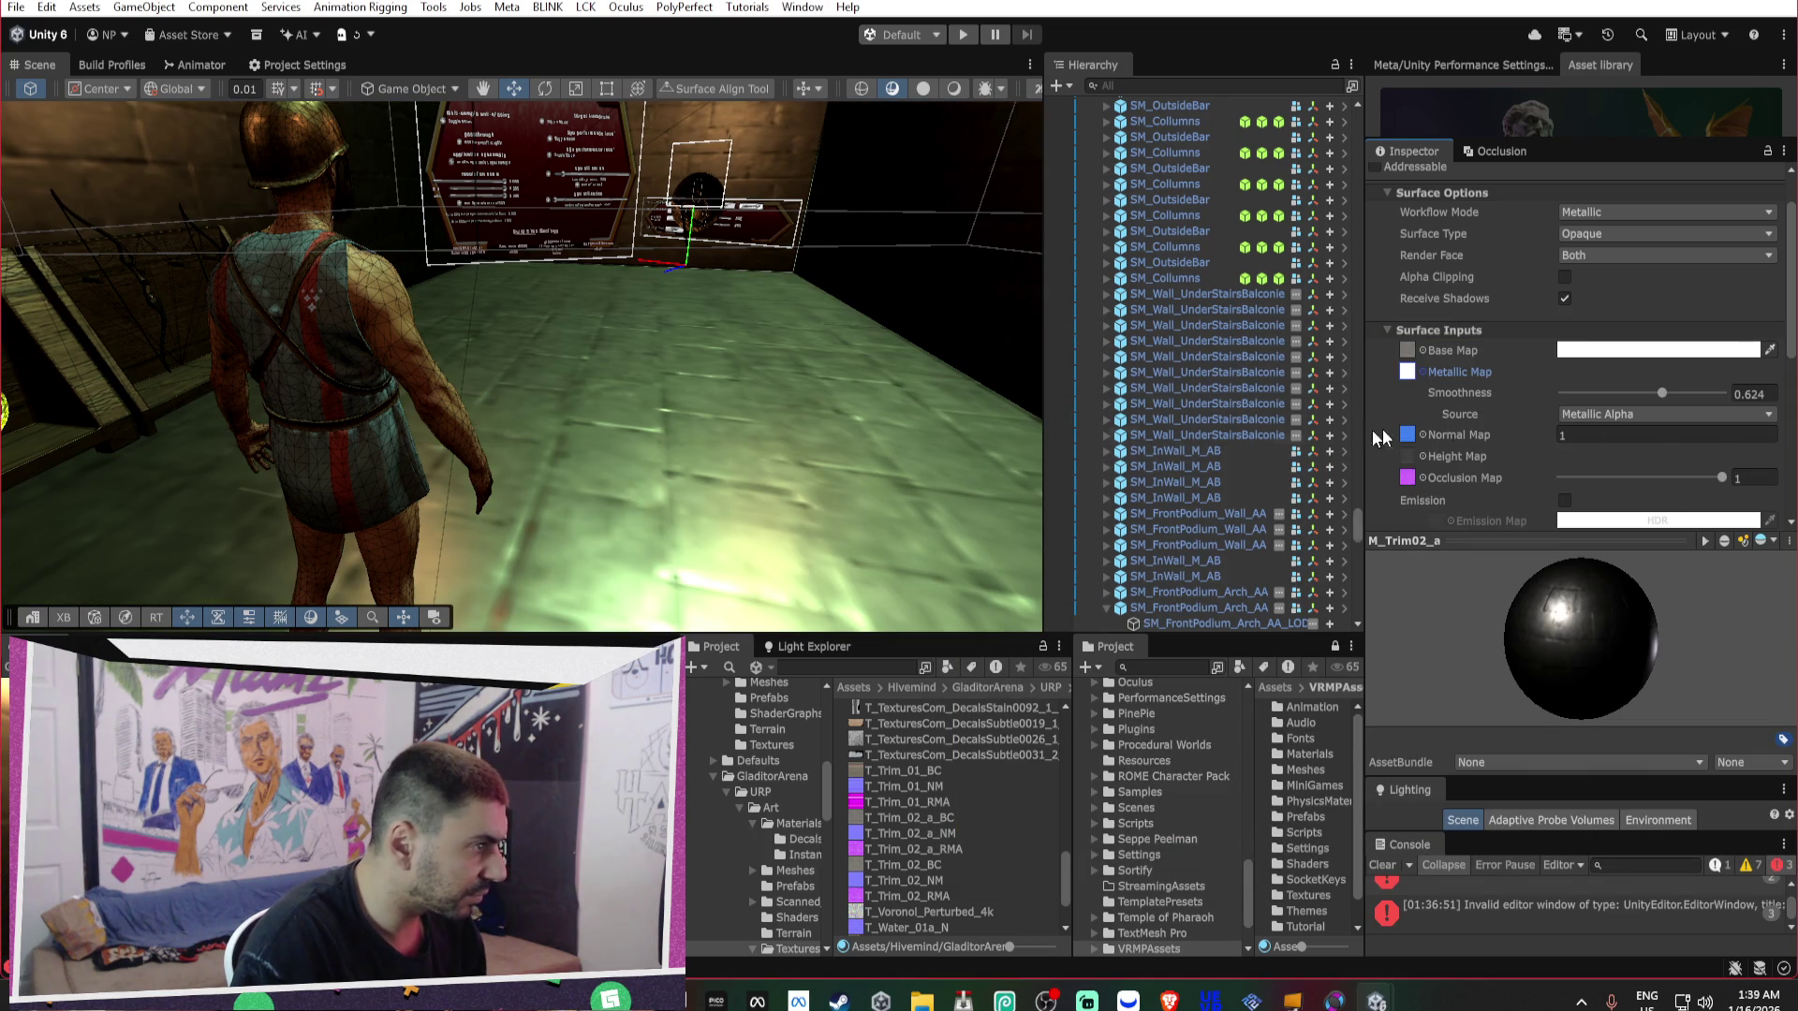
# Adjust Smoothness to 0.618 and inspect the trims around the arena.
pyautogui.moveTo(1665, 389)
pyautogui.mouseDown()
pyautogui.moveTo(1745, 399)
pyautogui.moveTo(1664, 407)
pyautogui.mouseUp()
pyautogui.moveTo(474, 408)
pyautogui.mouseDown()
pyautogui.moveTo(824, 362)
pyautogui.moveTo(895, 478)
pyautogui.moveTo(490, 425)
pyautogui.moveTo(470, 402)
pyautogui.moveTo(503, 470)
pyautogui.moveTo(533, 366)
pyautogui.moveTo(833, 351)
pyautogui.mouseUp()
pyautogui.click(1408, 352)
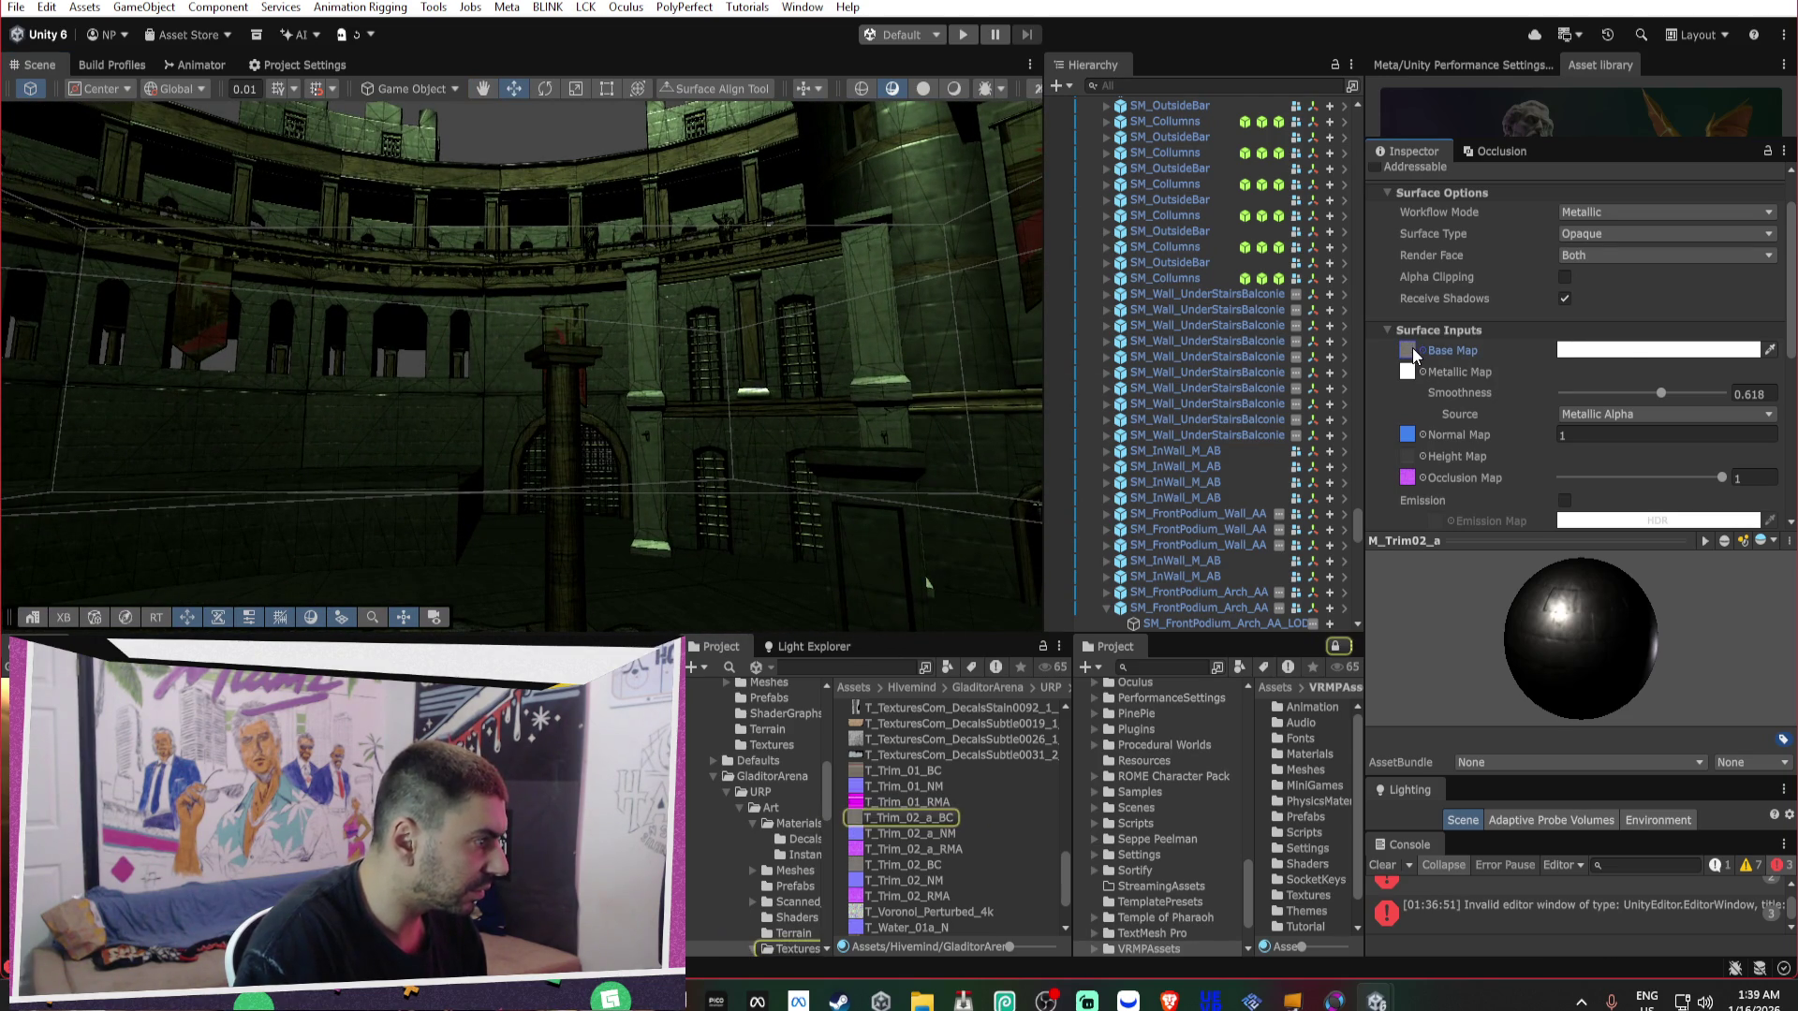
# Tint the M_Trim02_a Base Map colour a pale green (E8F3E5).
pyautogui.click(1625, 349)
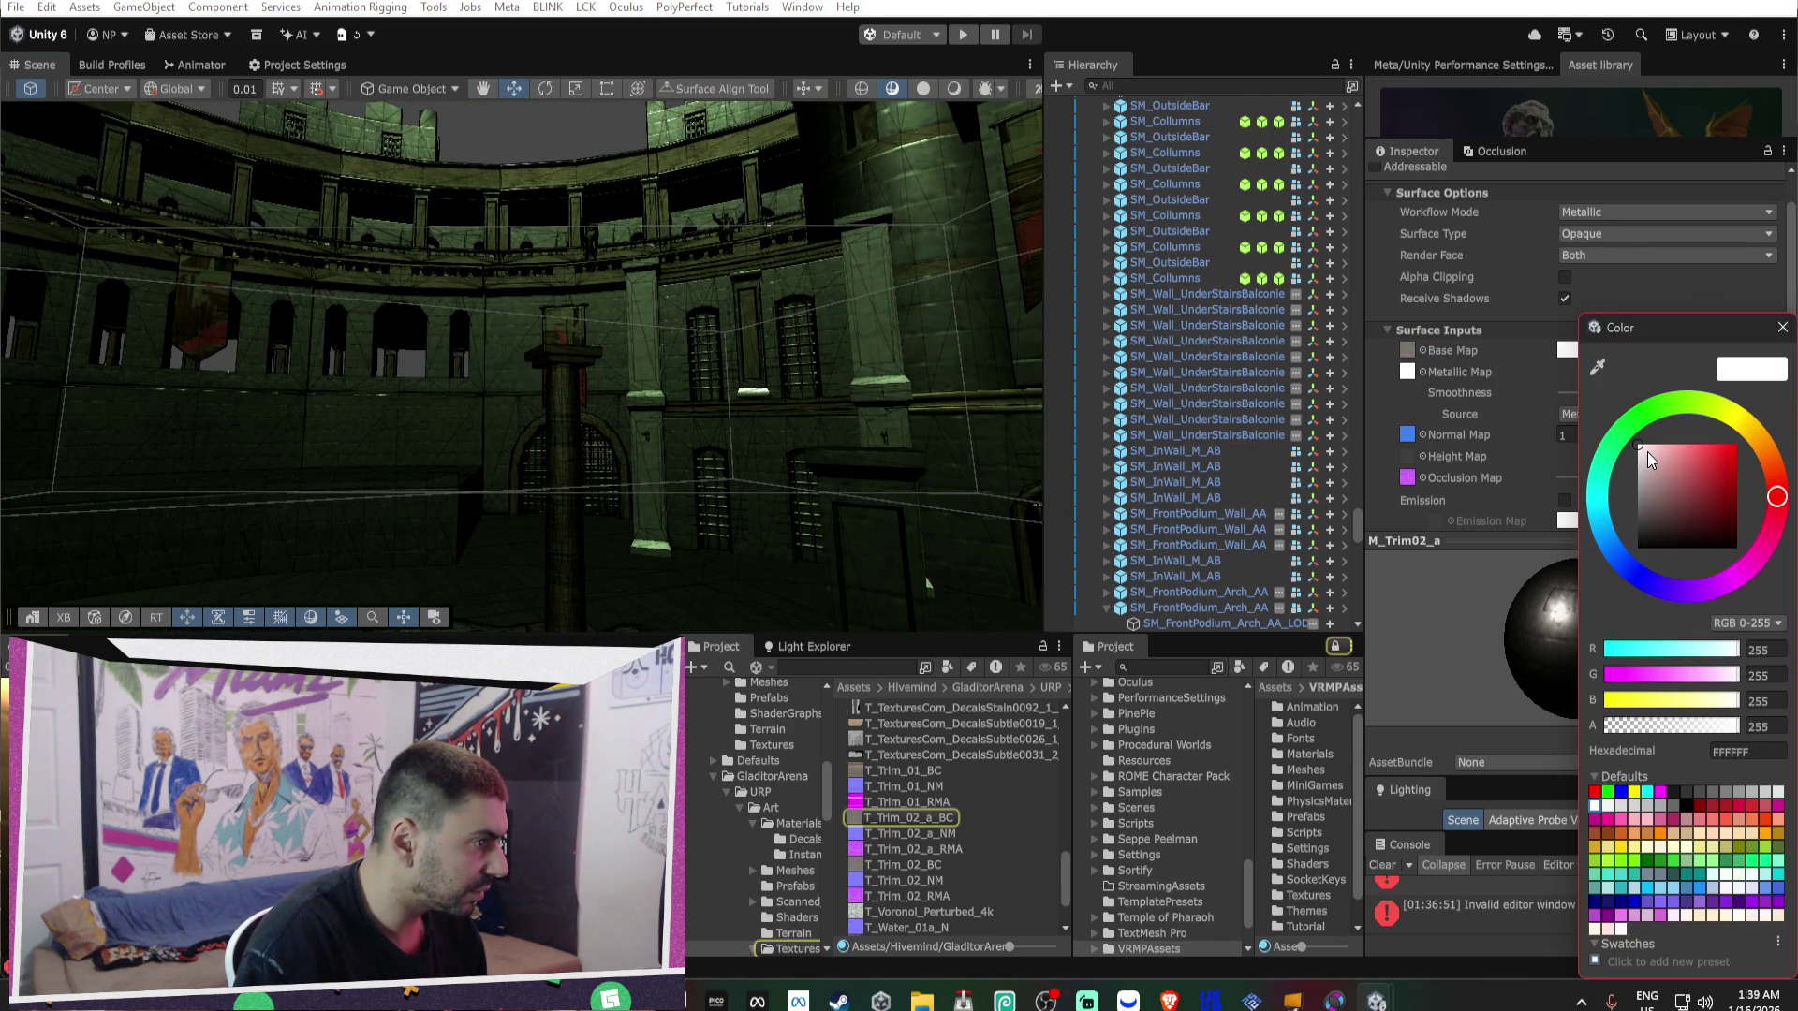
pyautogui.moveTo(1776, 497)
pyautogui.mouseDown()
pyautogui.moveTo(1768, 456)
pyautogui.moveTo(1692, 405)
pyautogui.moveTo(1689, 449)
pyautogui.moveTo(1659, 460)
pyautogui.moveTo(1748, 440)
pyautogui.moveTo(1704, 401)
pyautogui.moveTo(1626, 433)
pyautogui.moveTo(1643, 424)
pyautogui.moveTo(1664, 457)
pyautogui.mouseUp()
pyautogui.moveTo(917, 374); pyautogui.dragTo(1170, 405)
pyautogui.click(1627, 350)
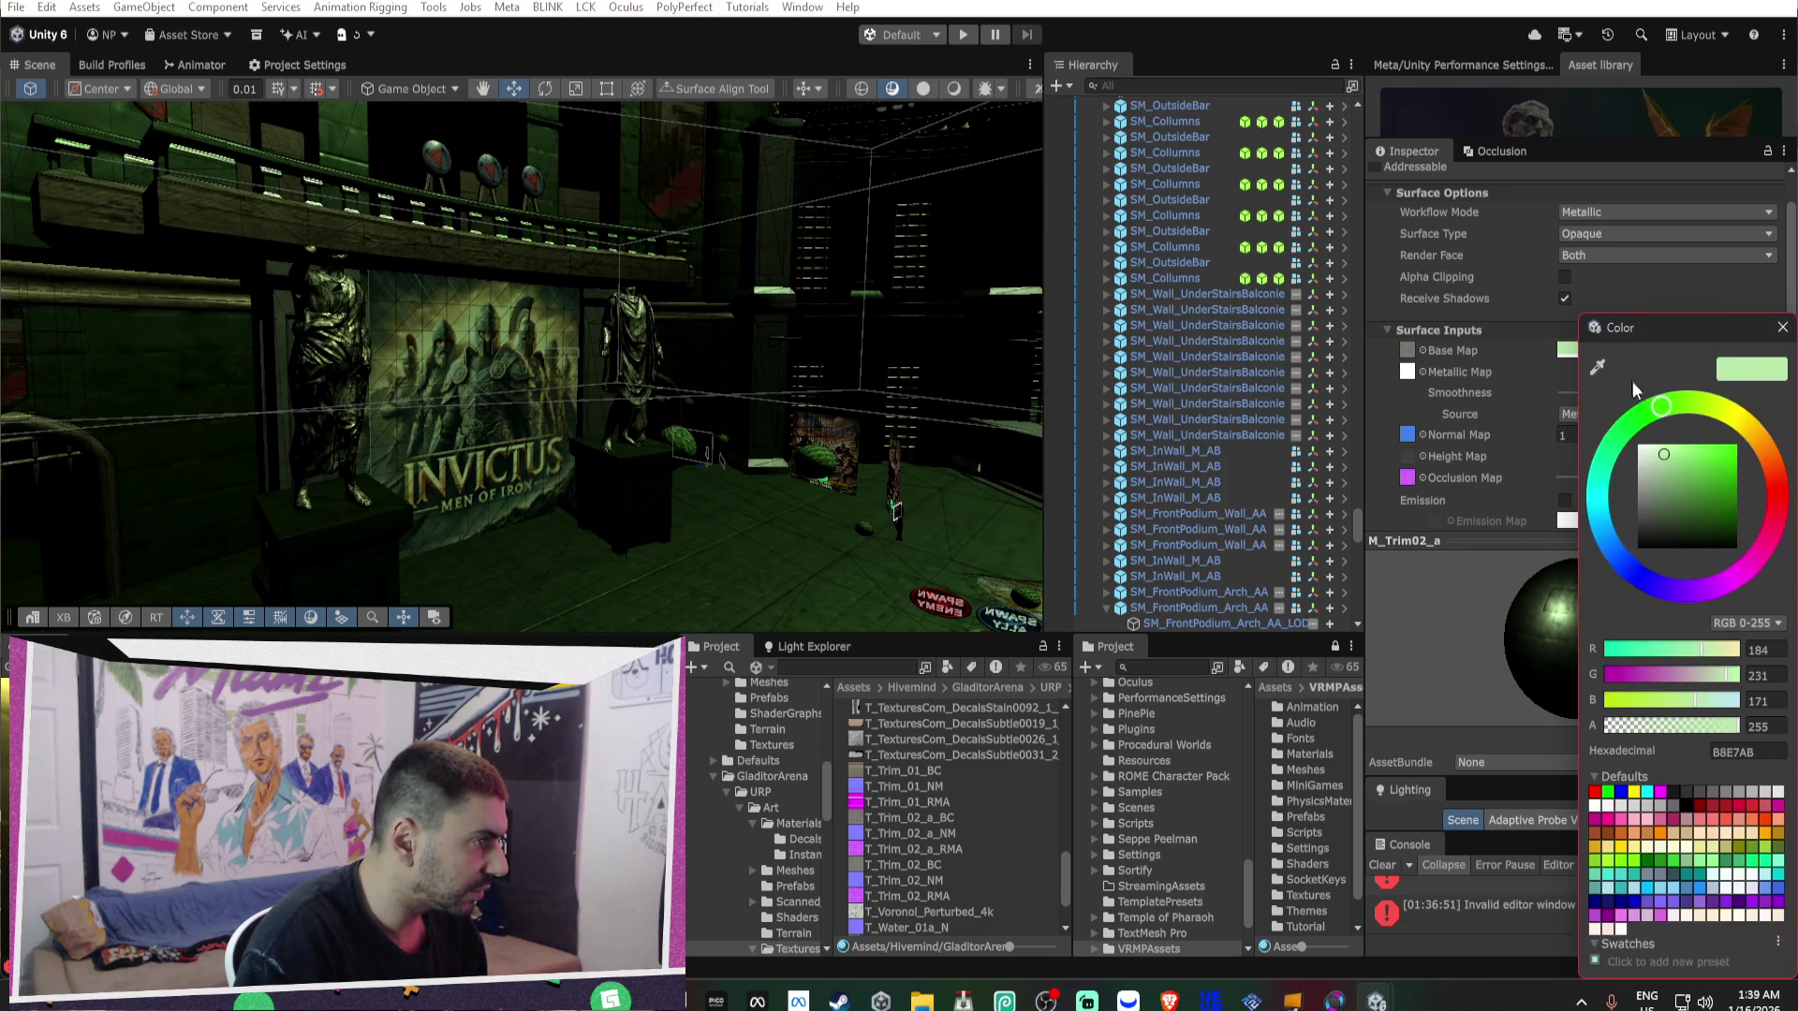
pyautogui.moveTo(1664, 455); pyautogui.dragTo(1642, 449)
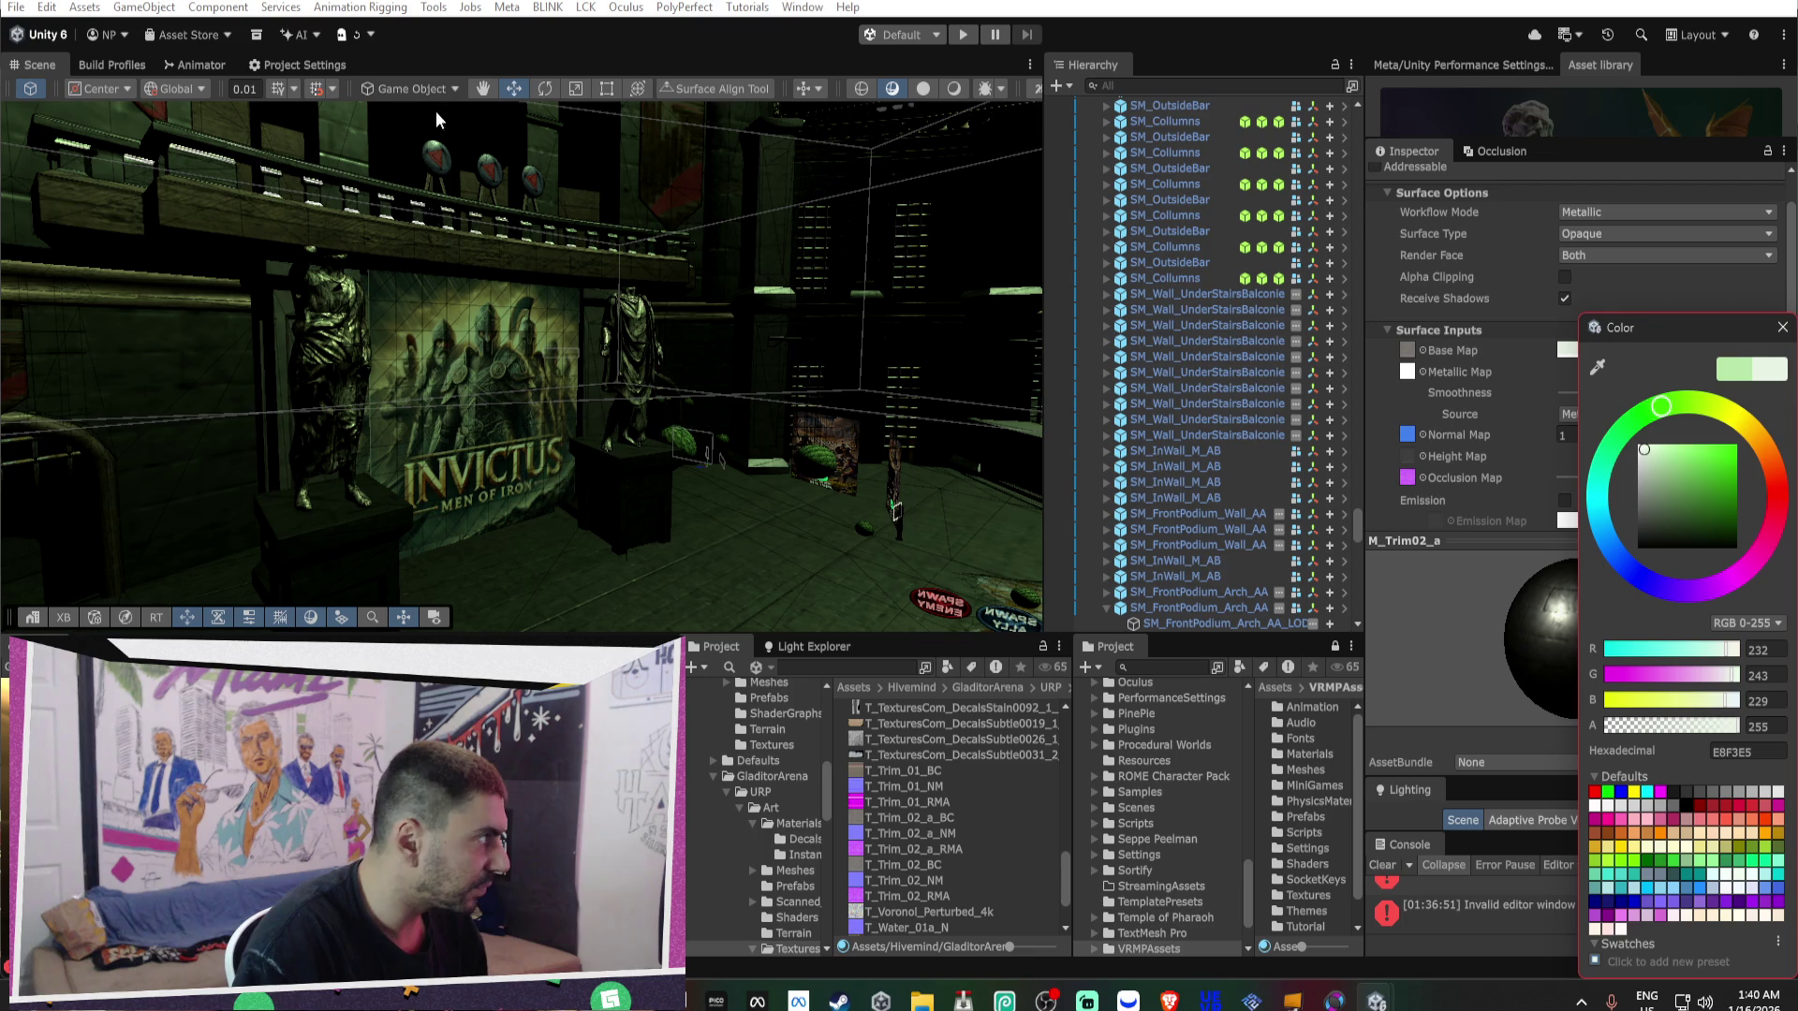
pyautogui.click(952, 88)
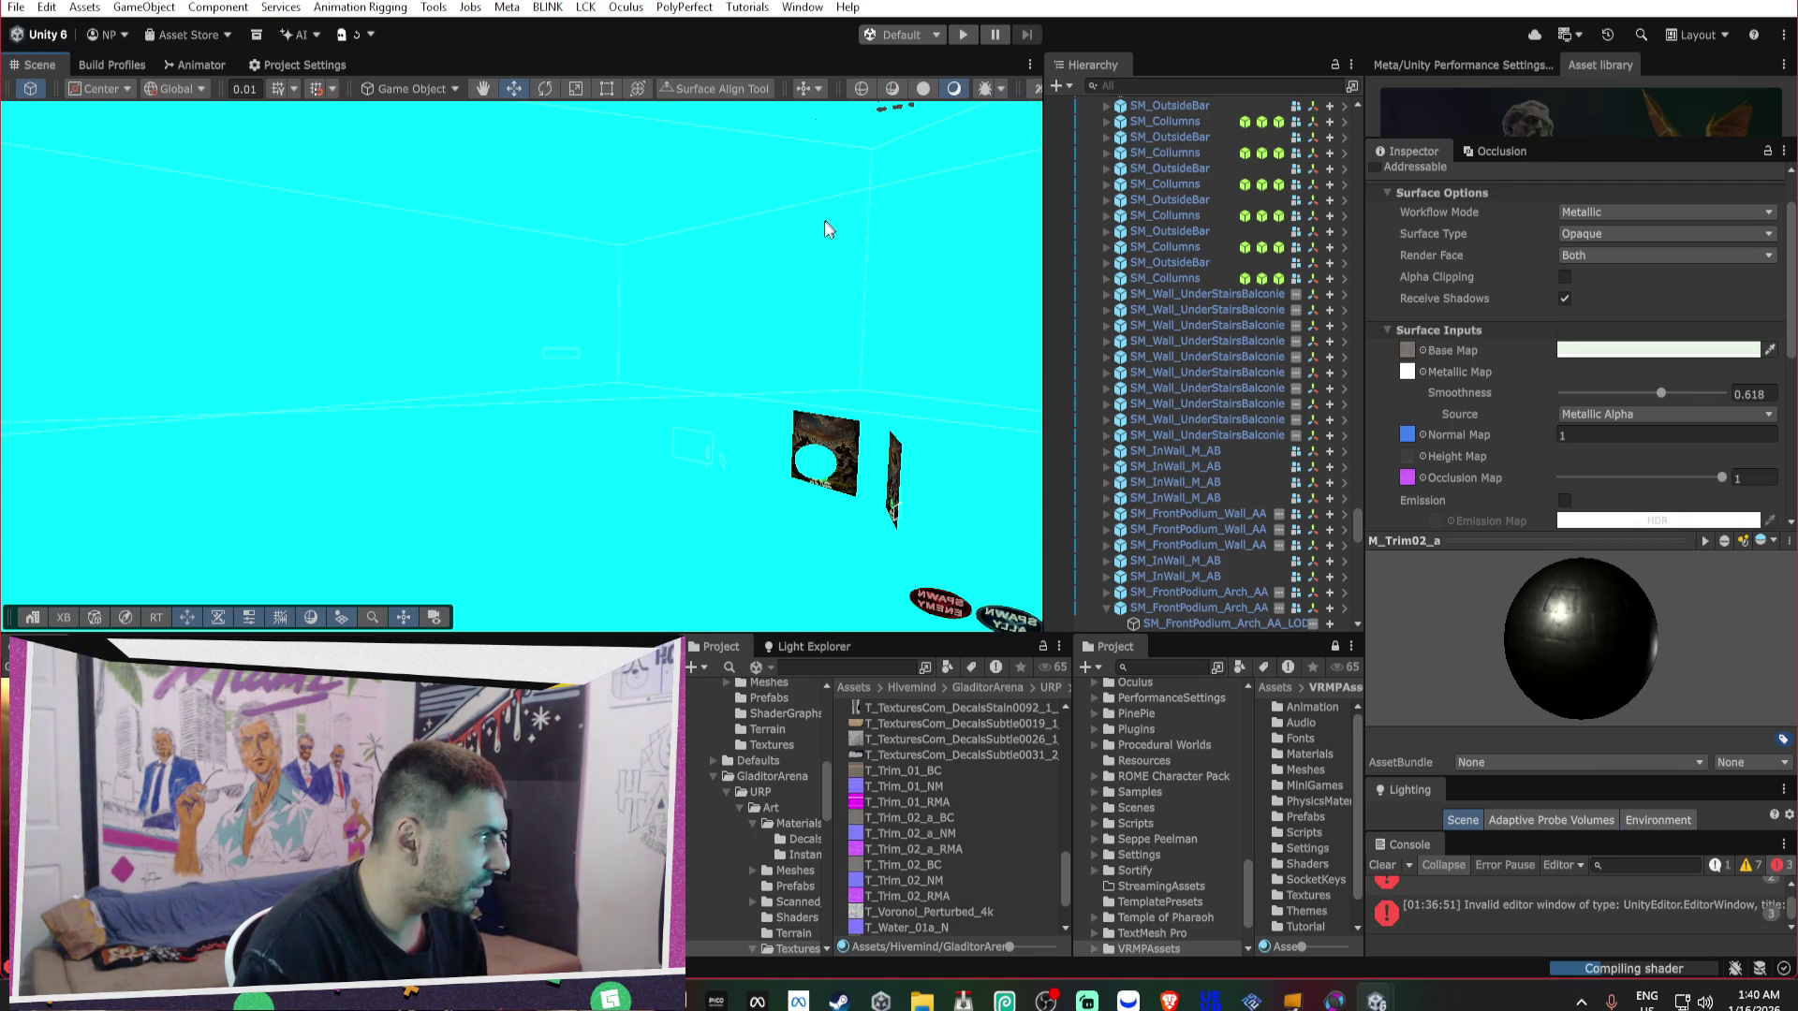
# Select SM_Pillar_a_LOD0 and trace its M_Pillar_a Base Map to Arch_and_pillars_albedo's import settings.
pyautogui.moveTo(819, 235)
pyautogui.mouseDown()
pyautogui.moveTo(1003, 306)
pyautogui.moveTo(1047, 292)
pyautogui.moveTo(596, 400)
pyautogui.mouseUp()
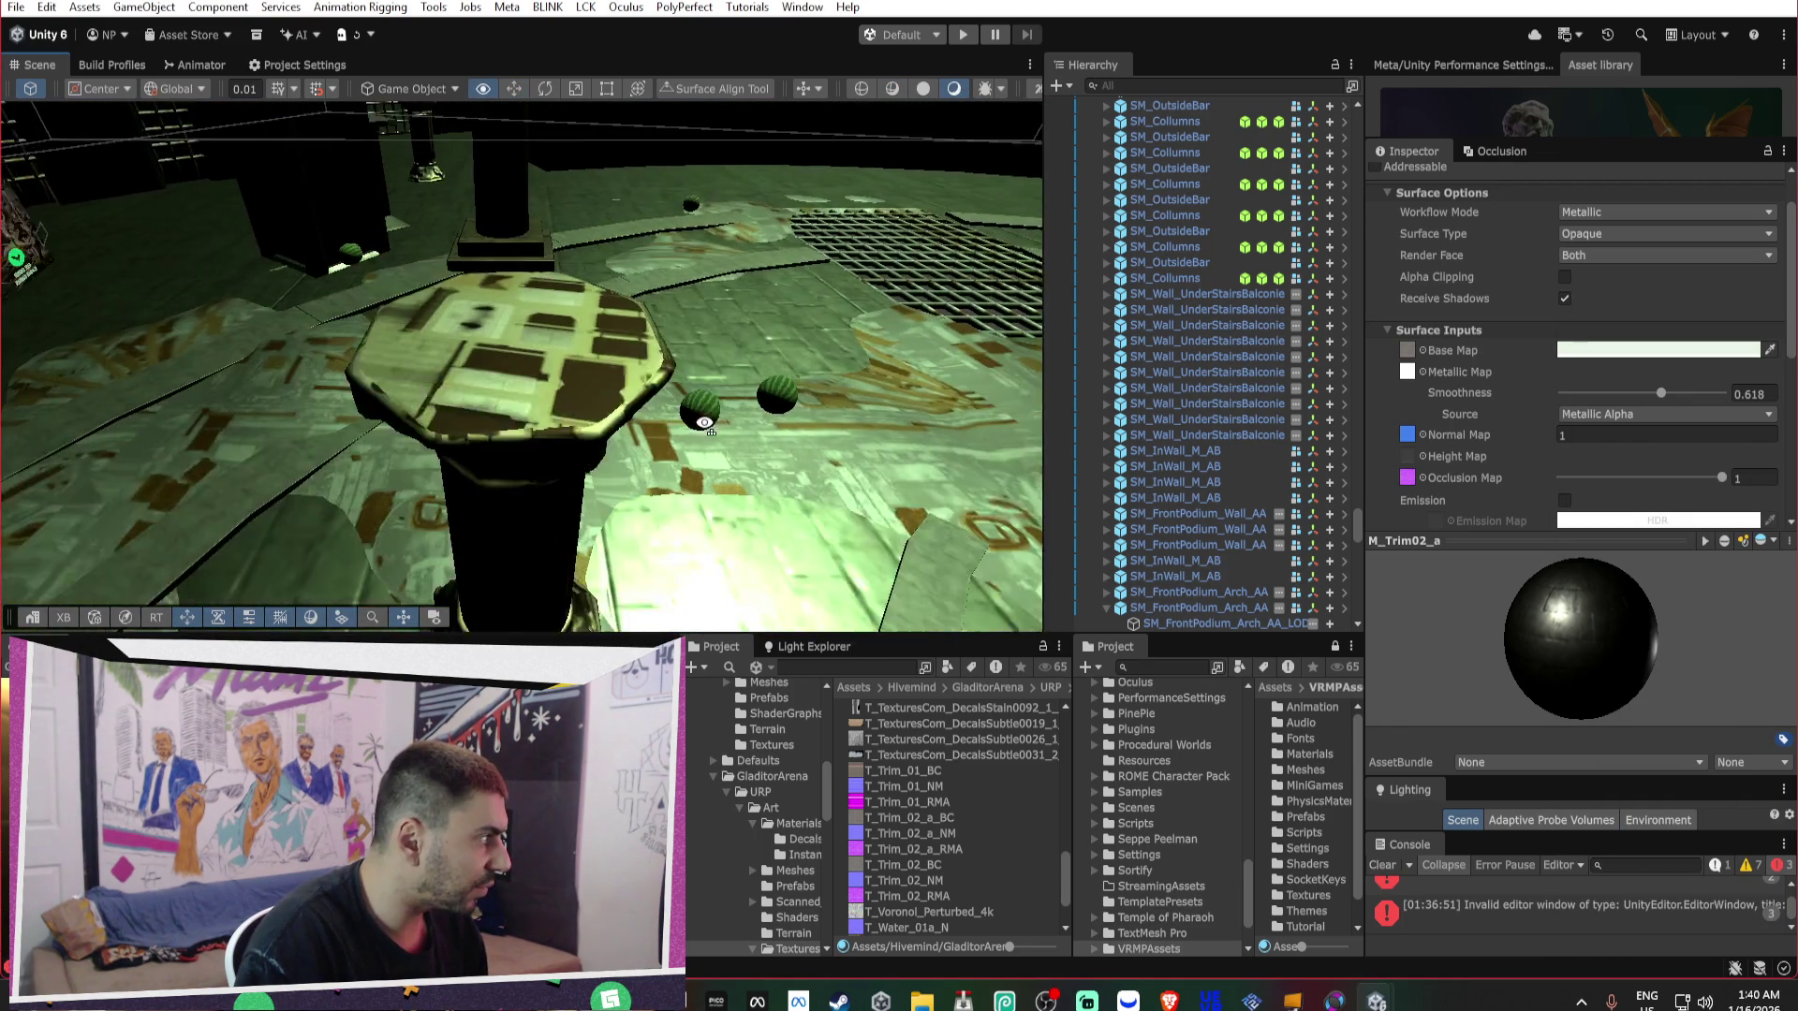
pyautogui.click(596, 401)
pyautogui.click(1469, 615)
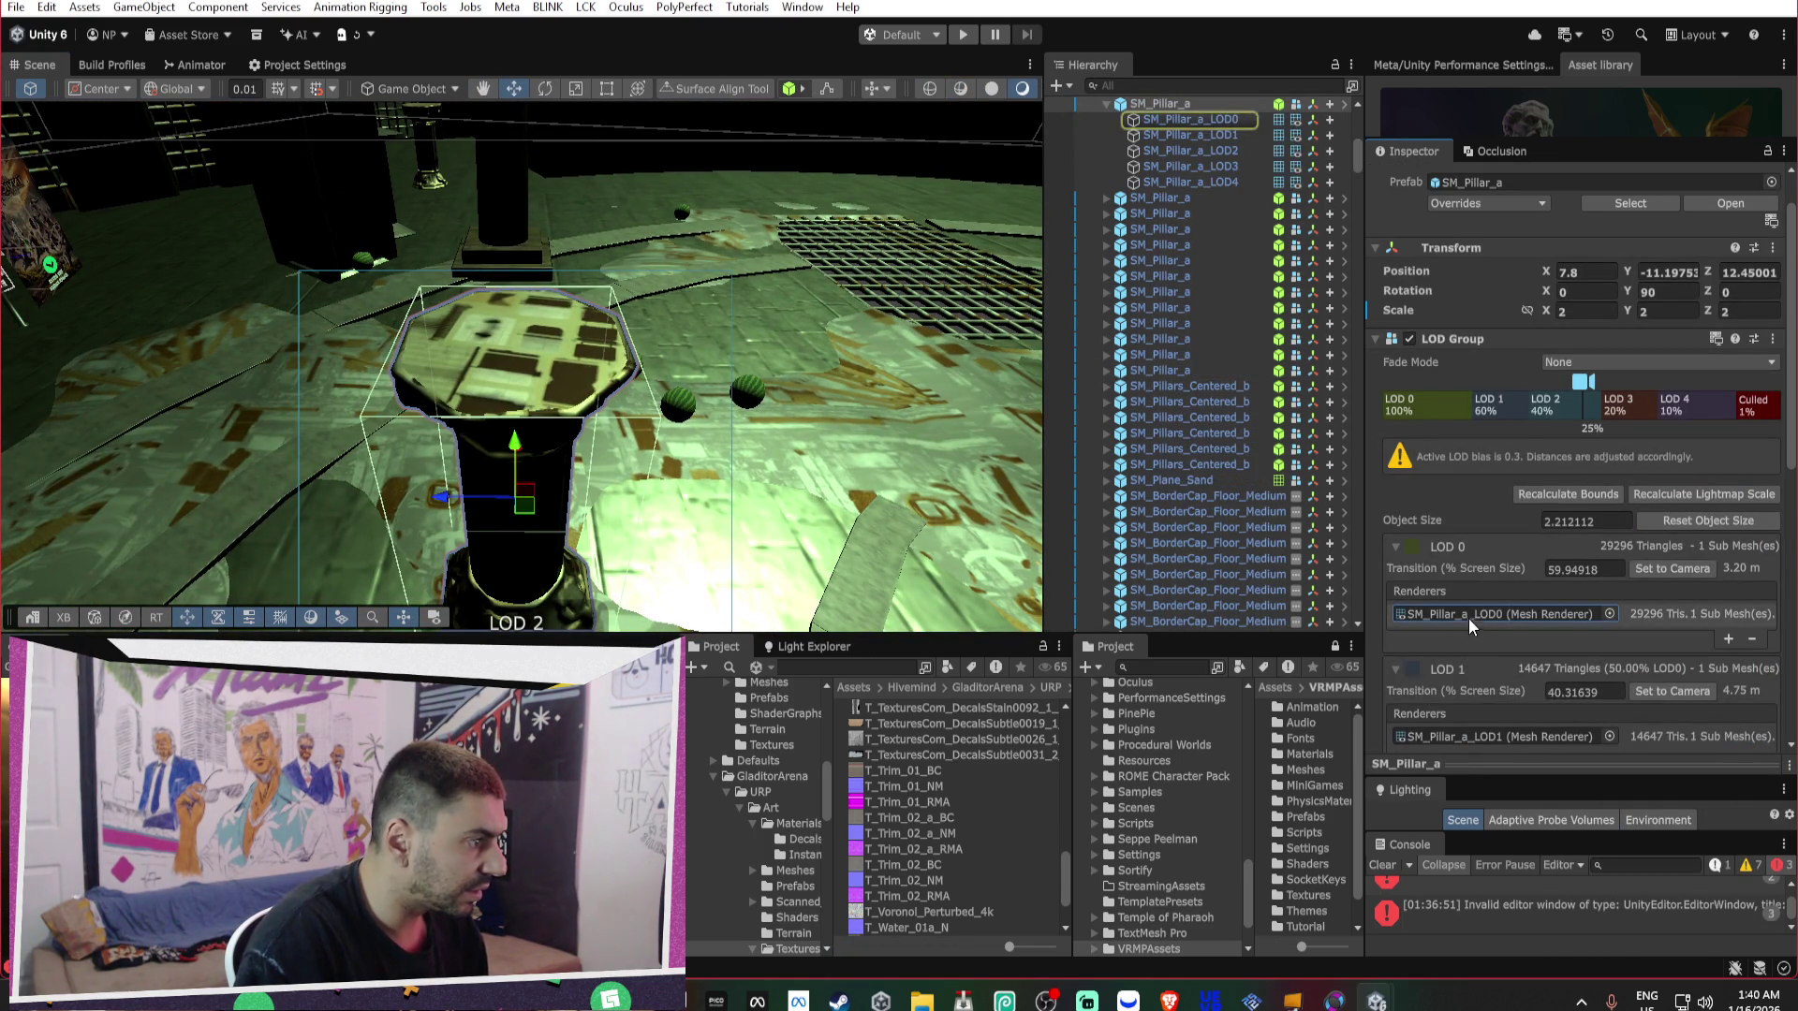
pyautogui.click(1239, 119)
pyautogui.click(1610, 339)
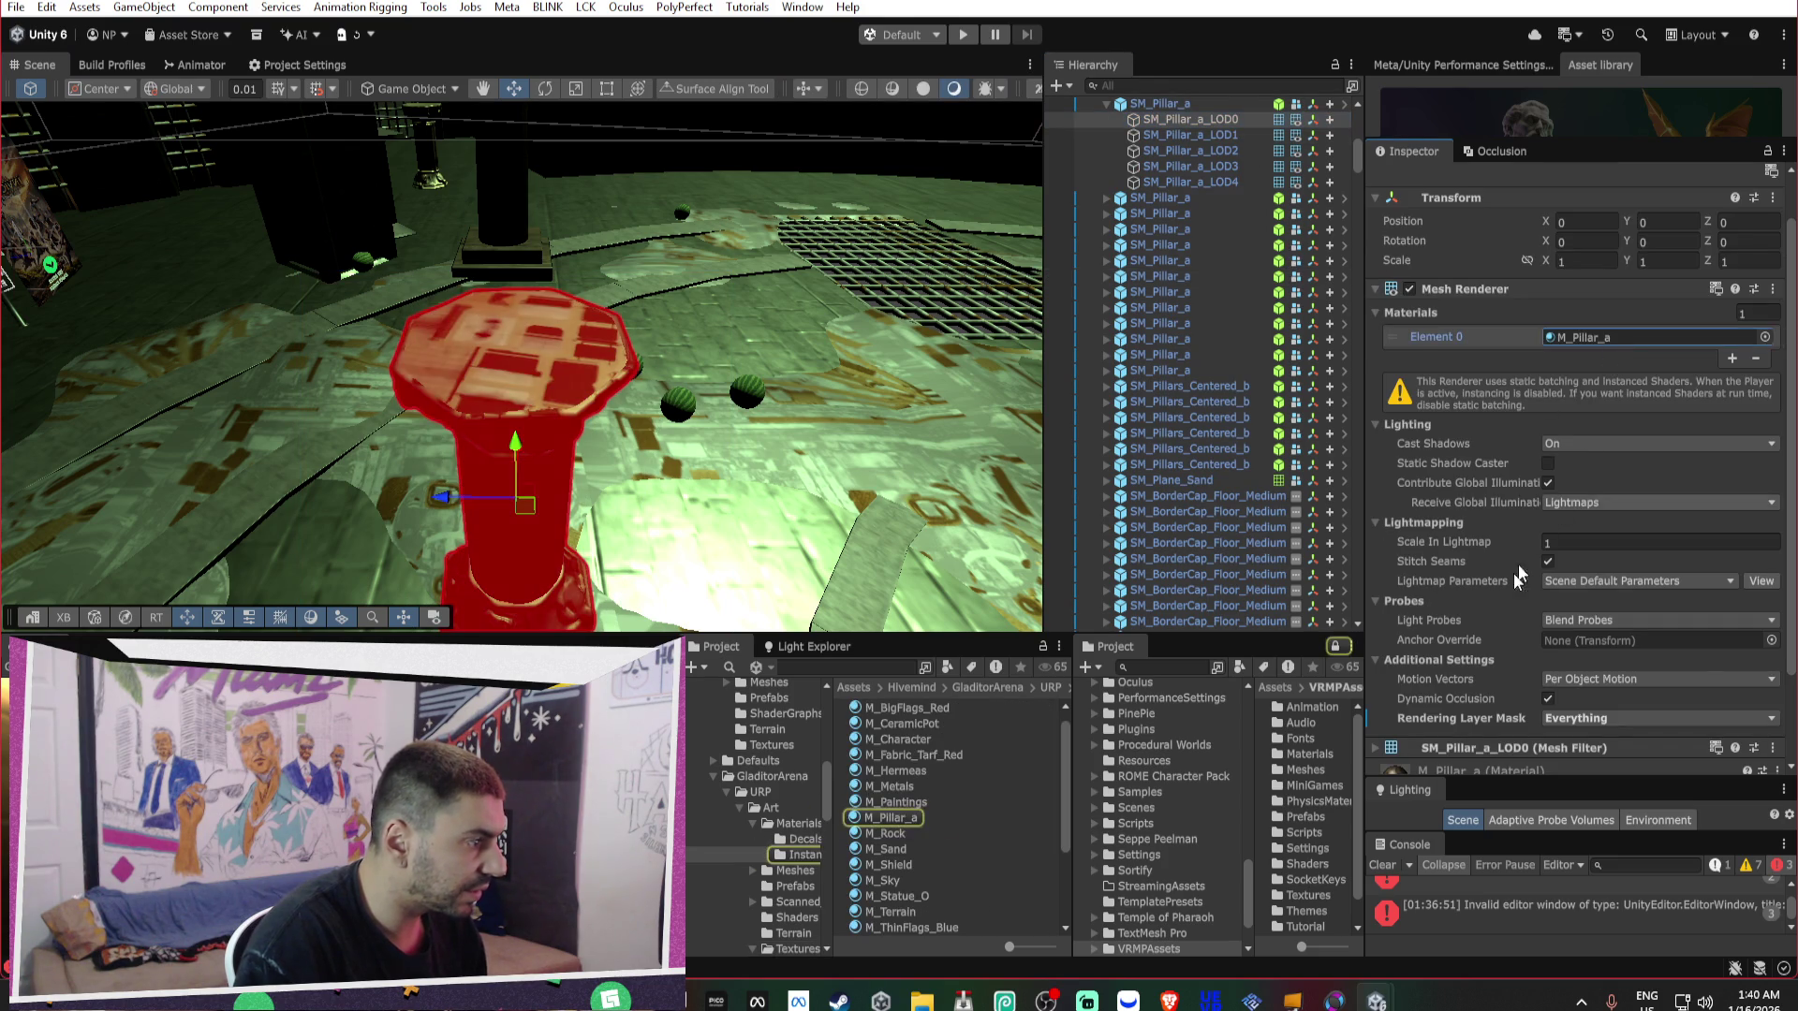
pyautogui.scroll(-3, 1509, 665)
pyautogui.scroll(-4, 1432, 646)
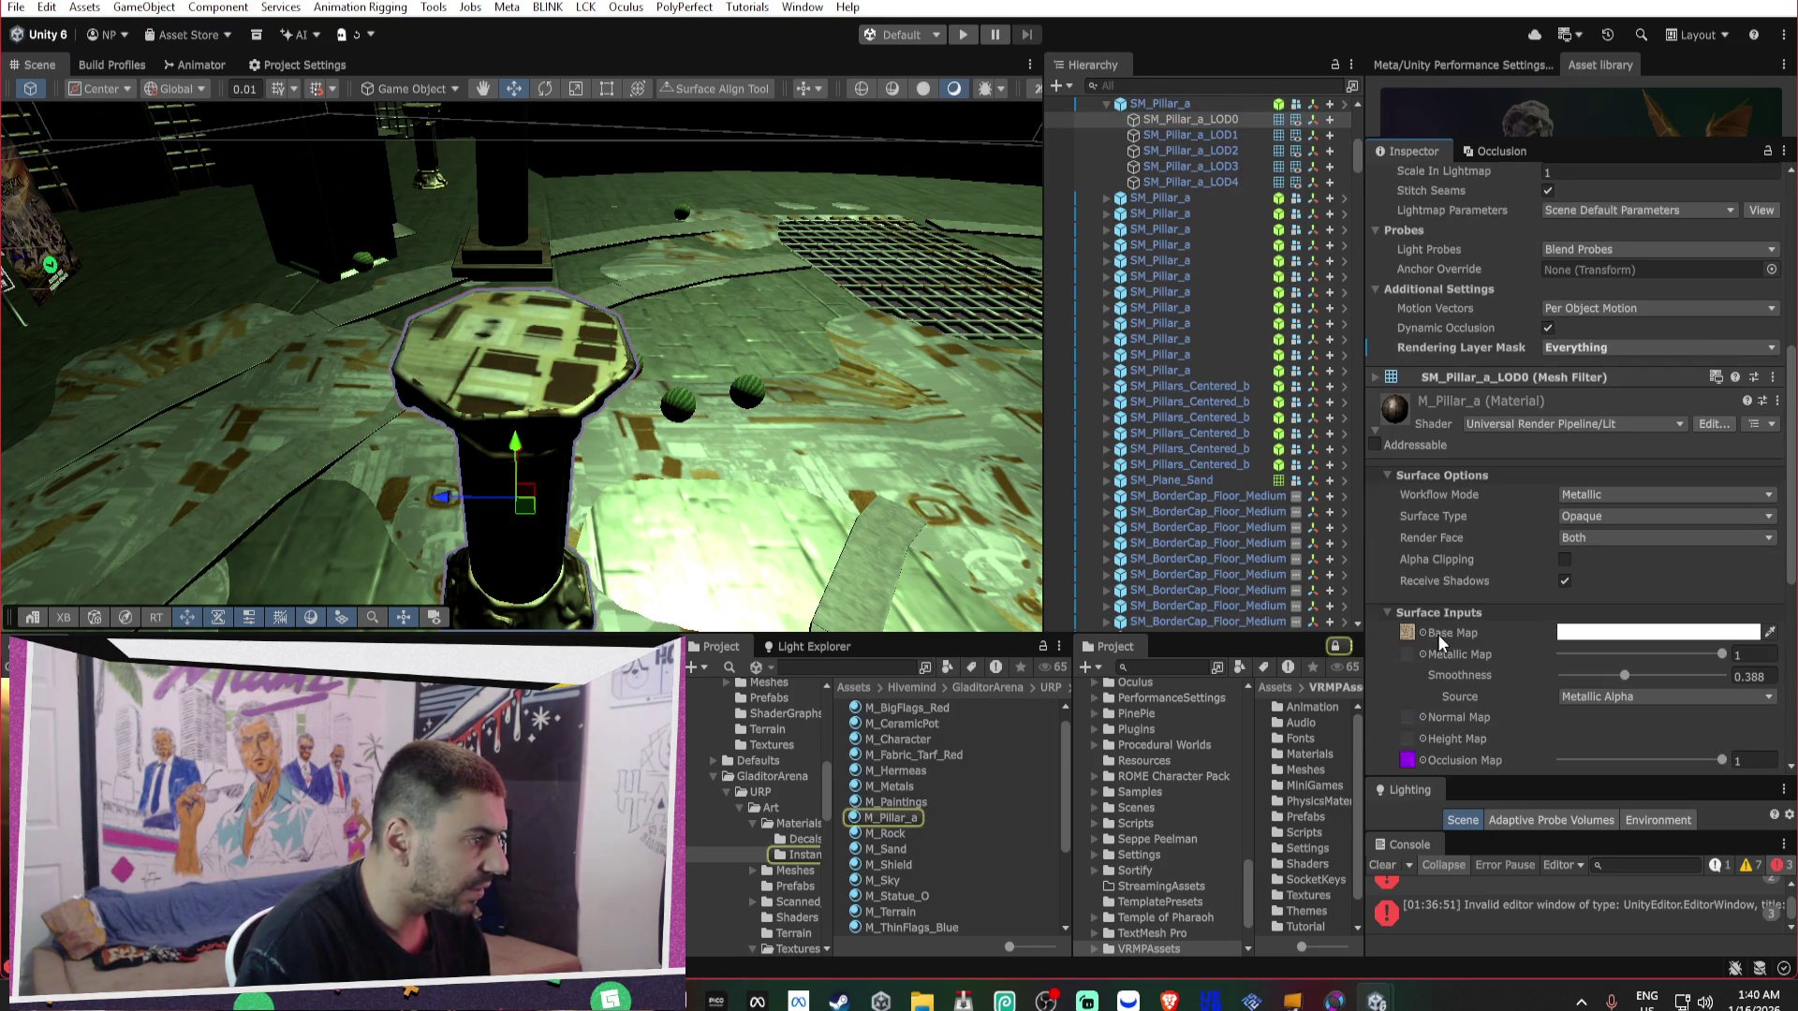
pyautogui.click(1407, 634)
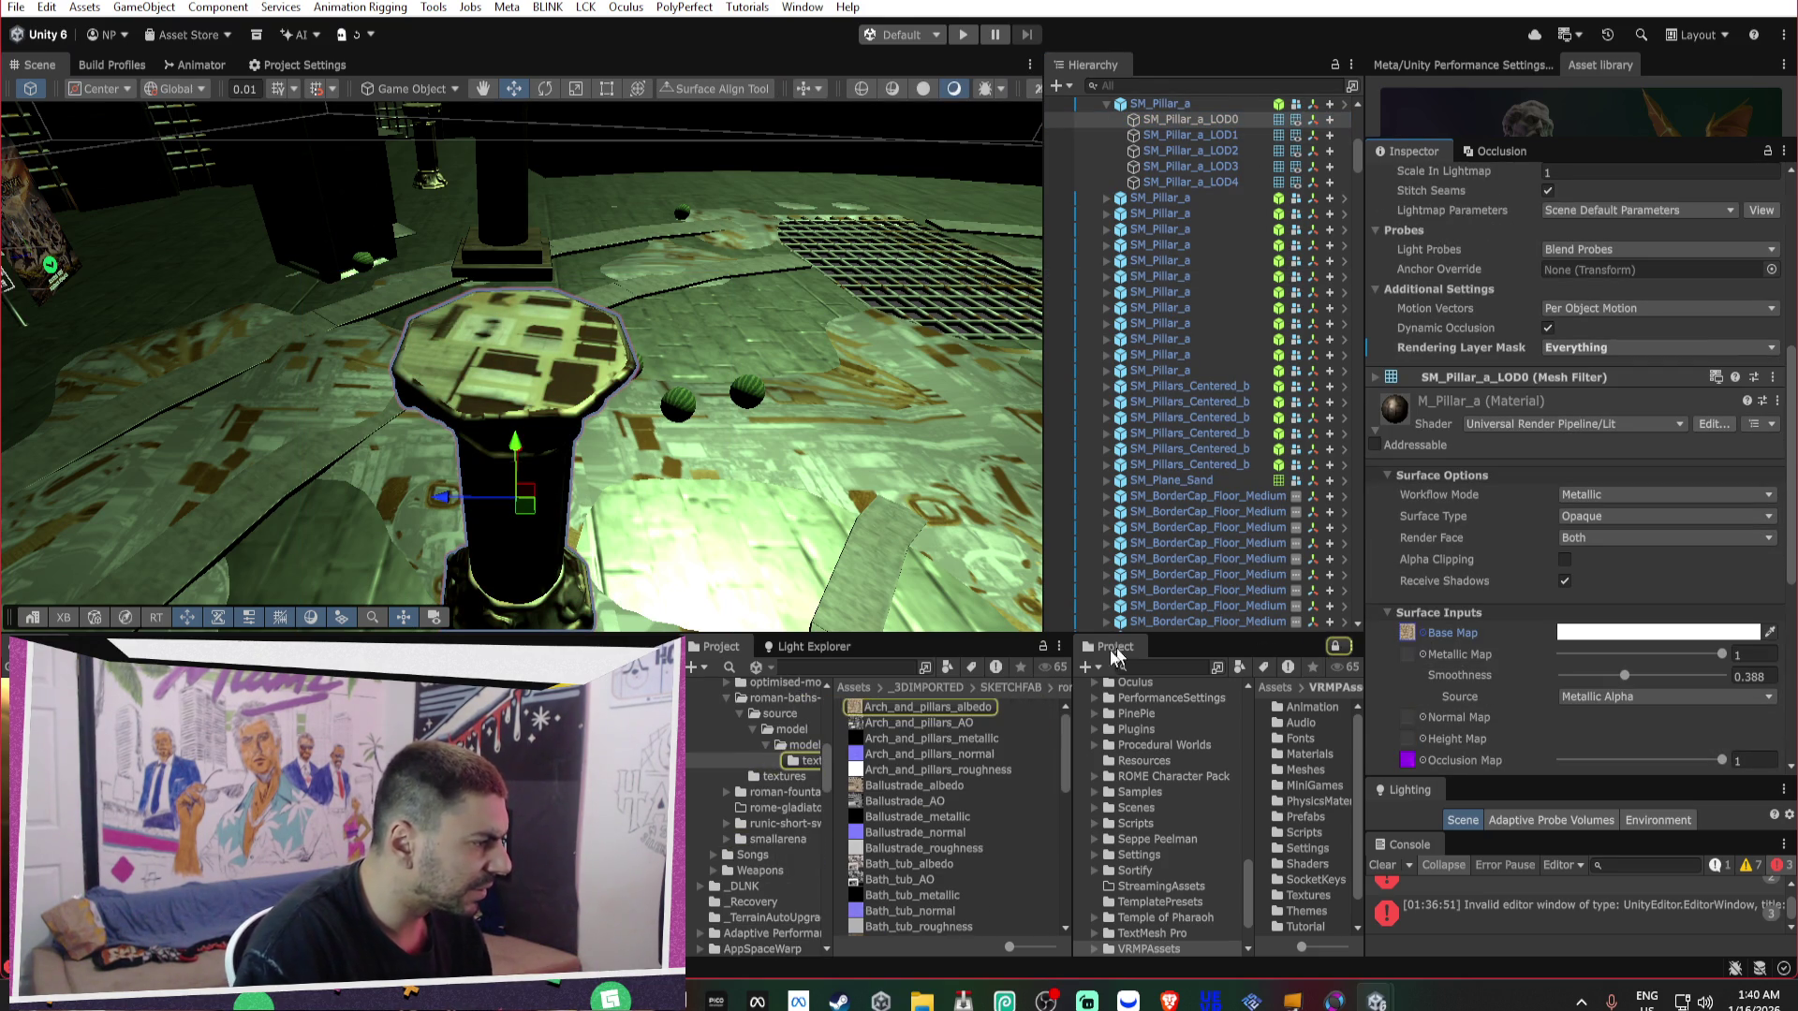
pyautogui.click(944, 705)
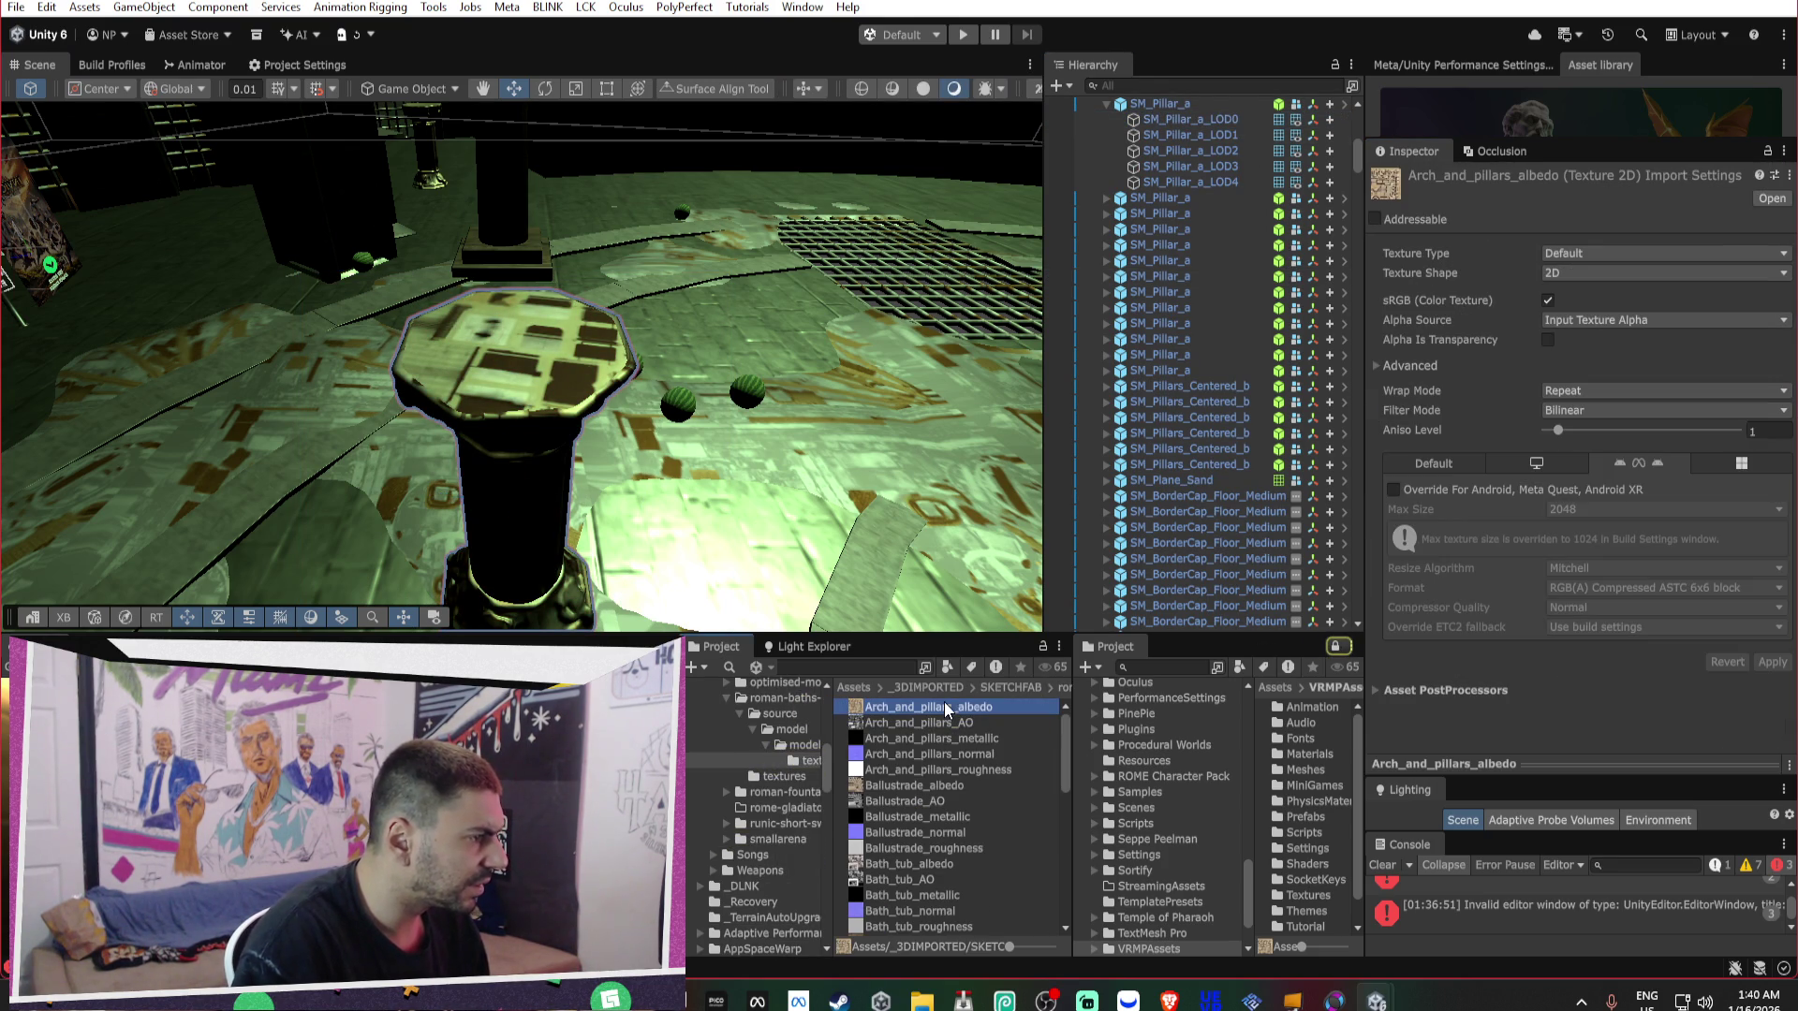